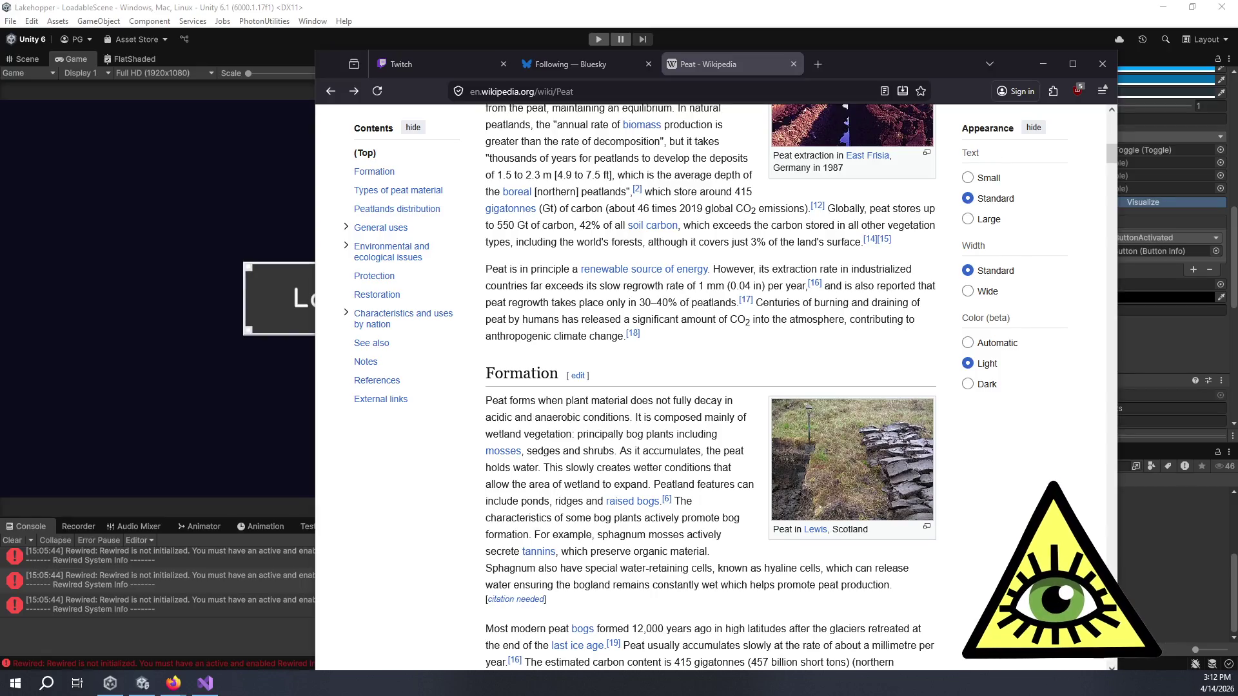
- Read through the Peat article's Formation section in Firefox, then minimize the browser
{"action": "left_click", "coordinate": [174, 683]}
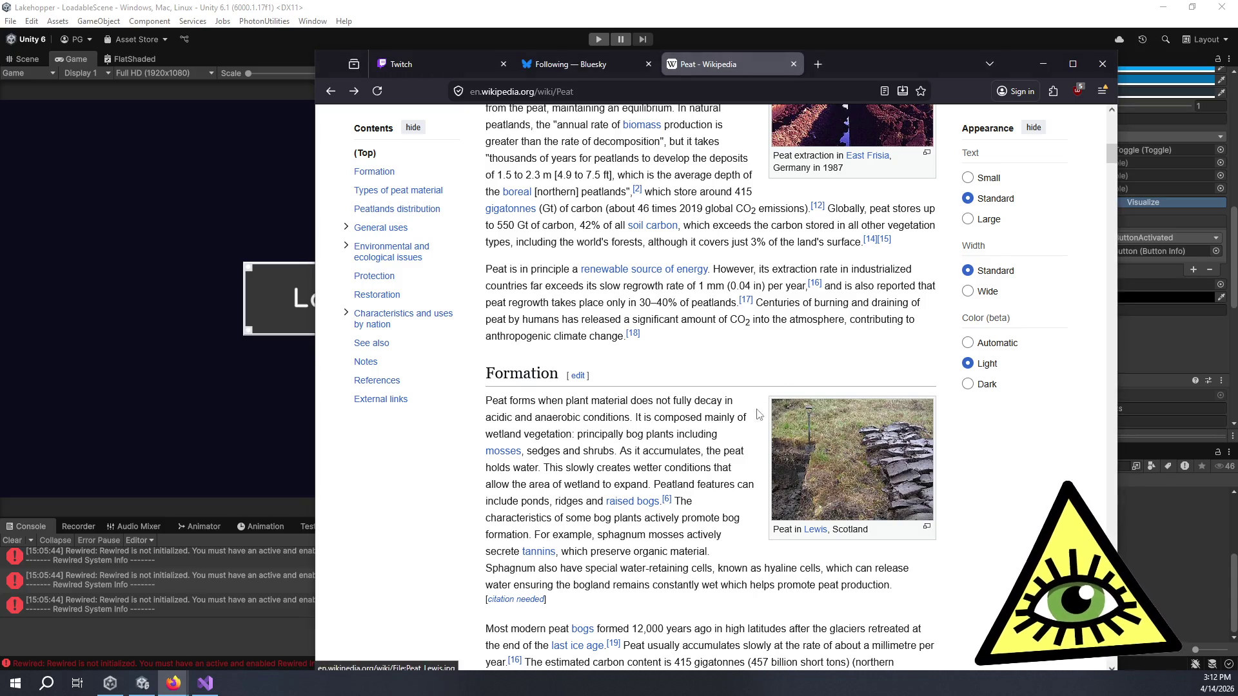
{"action": "mouse_move", "coordinate": [497, 401]}
{"action": "left_mouse_down"}
{"action": "mouse_move", "coordinate": [720, 407]}
{"action": "mouse_move", "coordinate": [699, 421]}
{"action": "mouse_move", "coordinate": [702, 449]}
{"action": "left_mouse_up"}
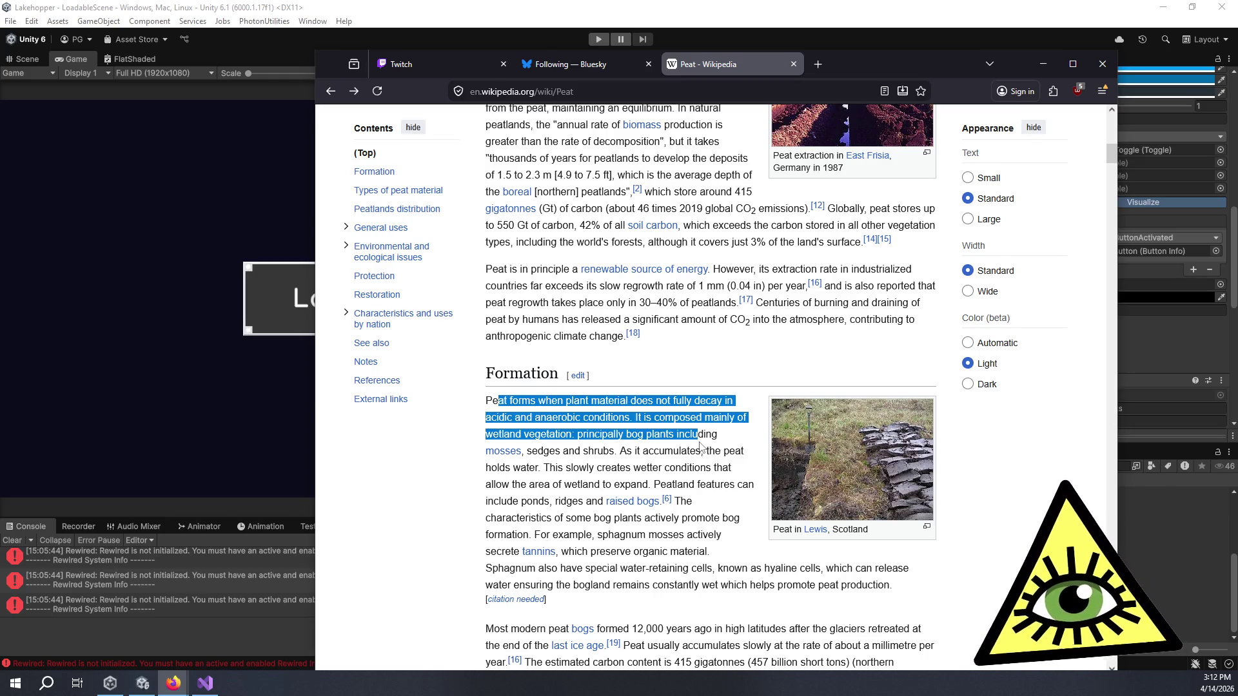
{"action": "left_click", "coordinate": [705, 446]}
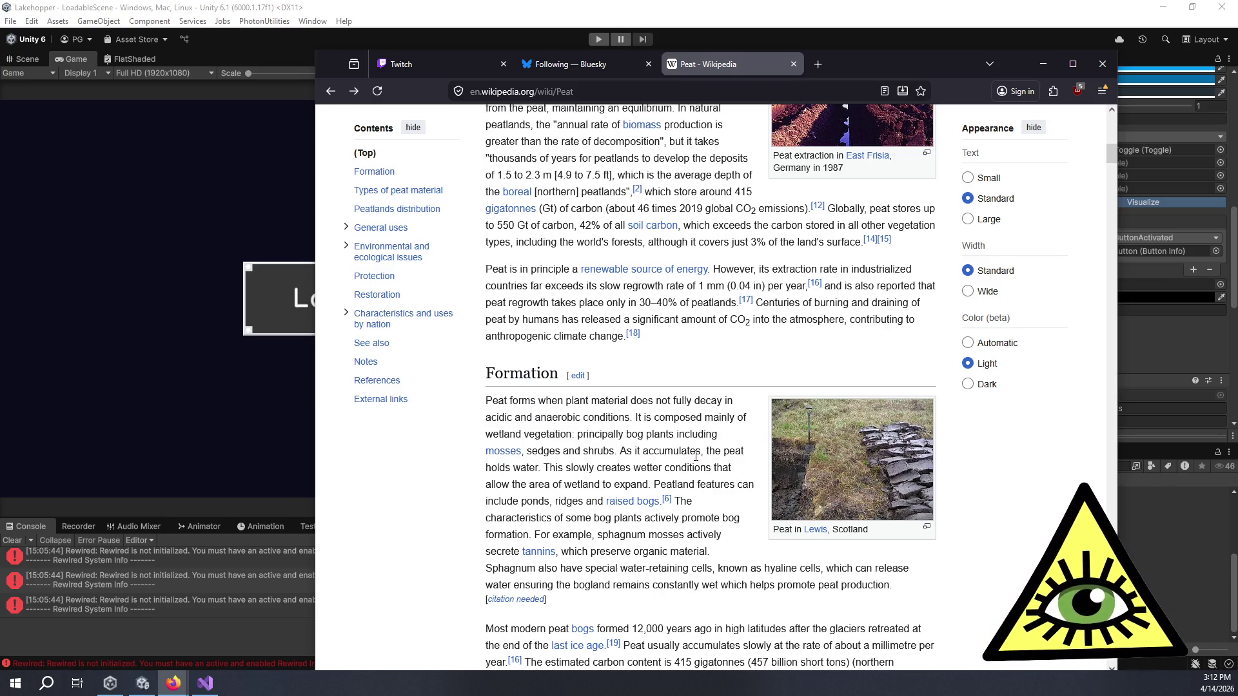
{"action": "scroll", "coordinate": [695, 451], "scroll_direction": "down", "scroll_amount": 1}
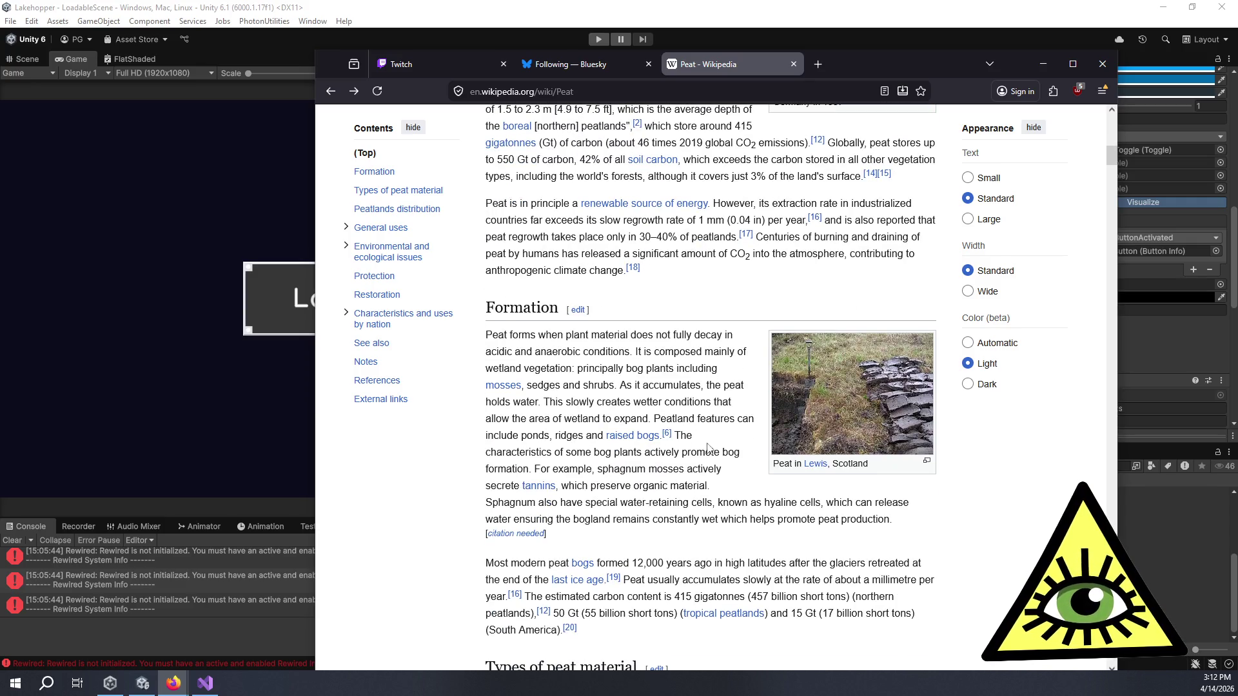
{"action": "scroll", "coordinate": [713, 442], "scroll_direction": "down", "scroll_amount": 2}
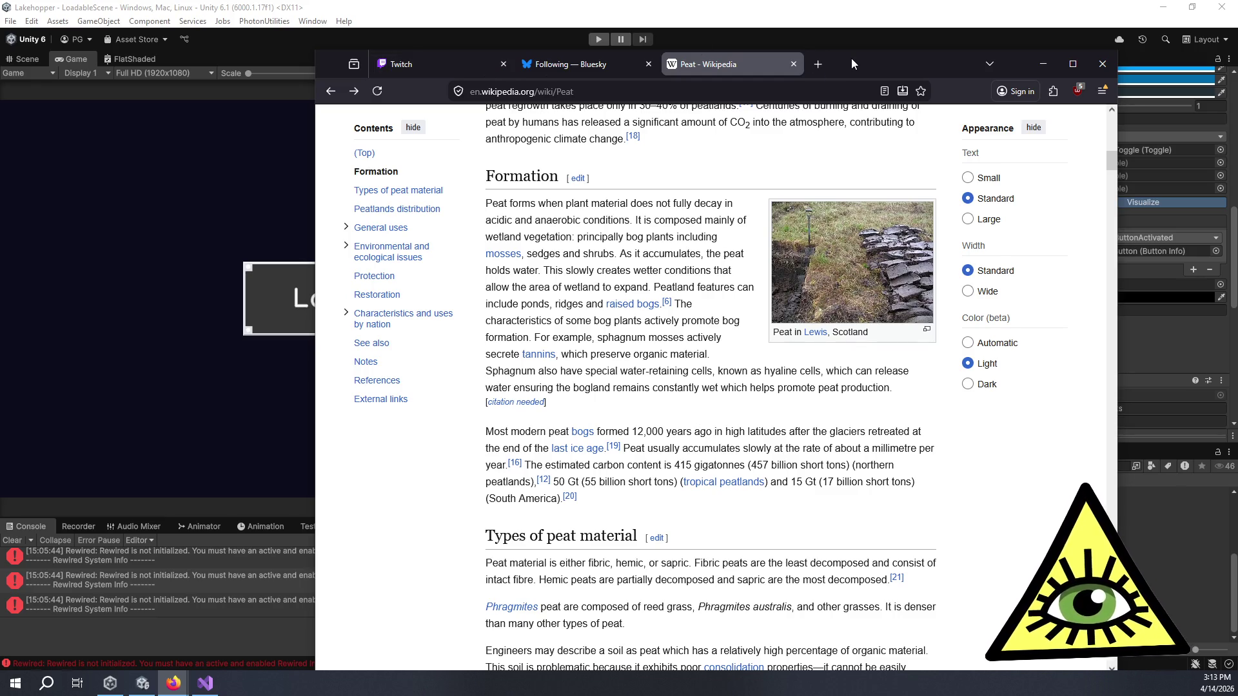
{"action": "left_click", "coordinate": [1042, 64]}
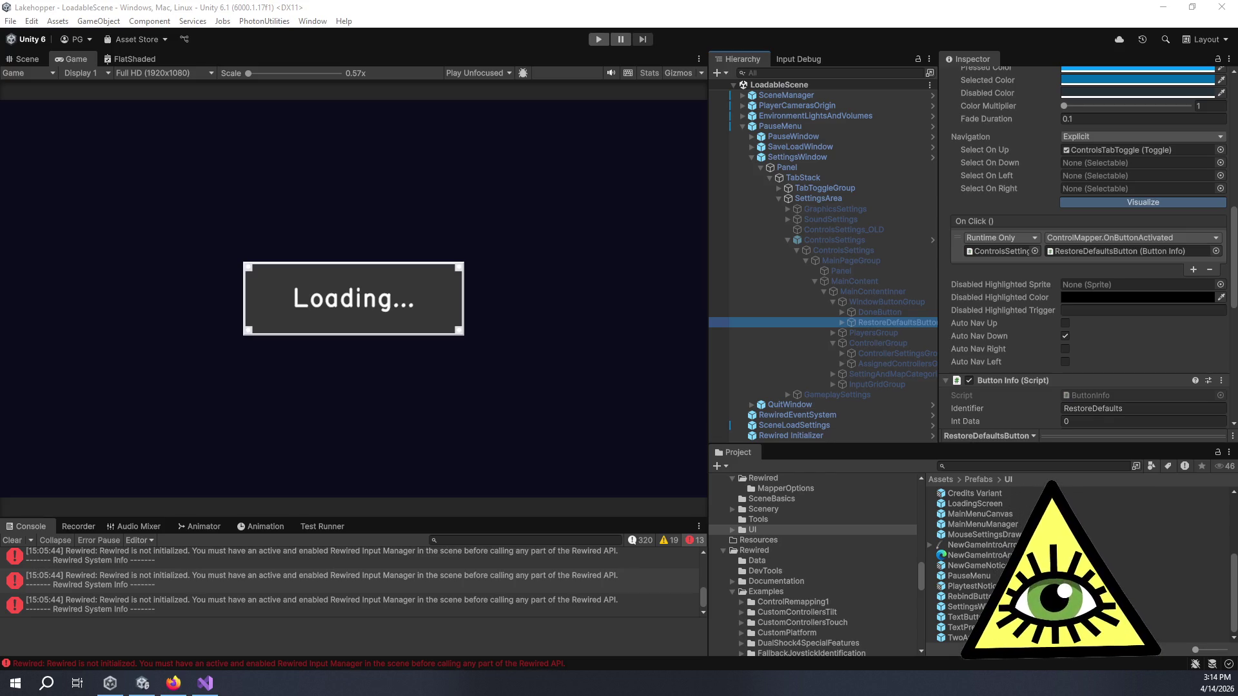
- Alt+Tab from Unity to Firefox's Monkey Shoulder Wikipedia article
{"action": "key", "text": "alt+Tab"}
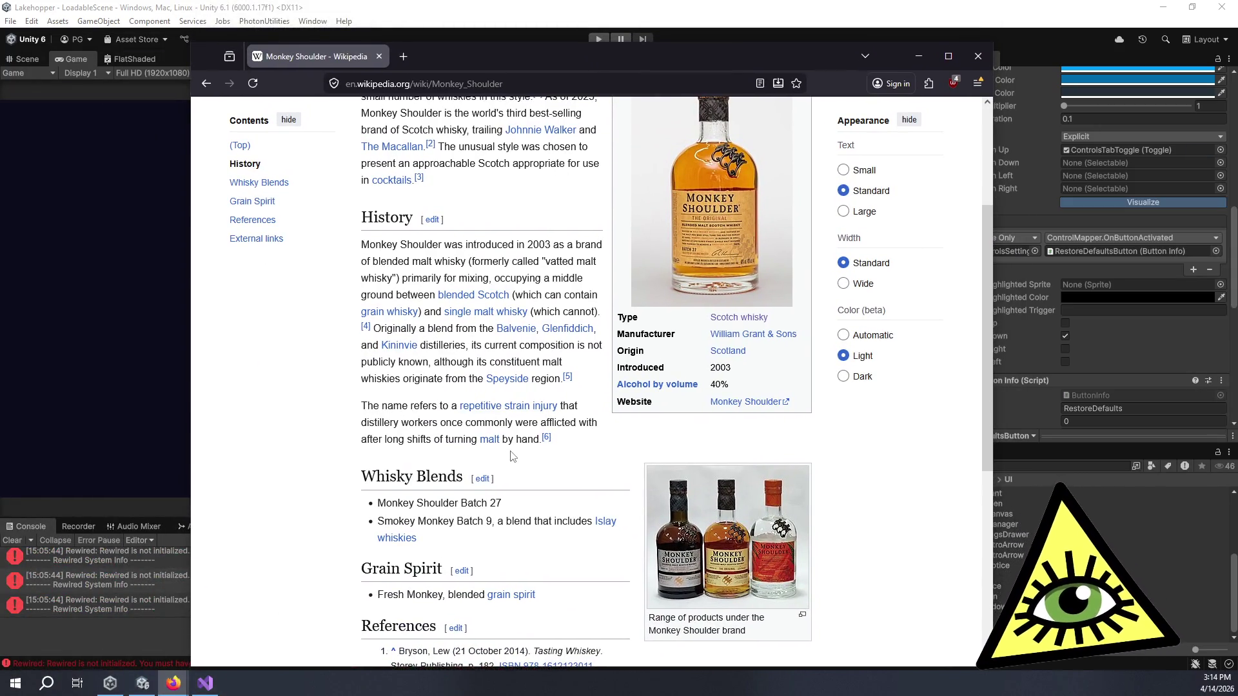
- Scroll the Monkey Shoulder article back to the top and switch away from Firefox
{"action": "scroll", "coordinate": [524, 457], "scroll_direction": "up", "scroll_amount": 1}
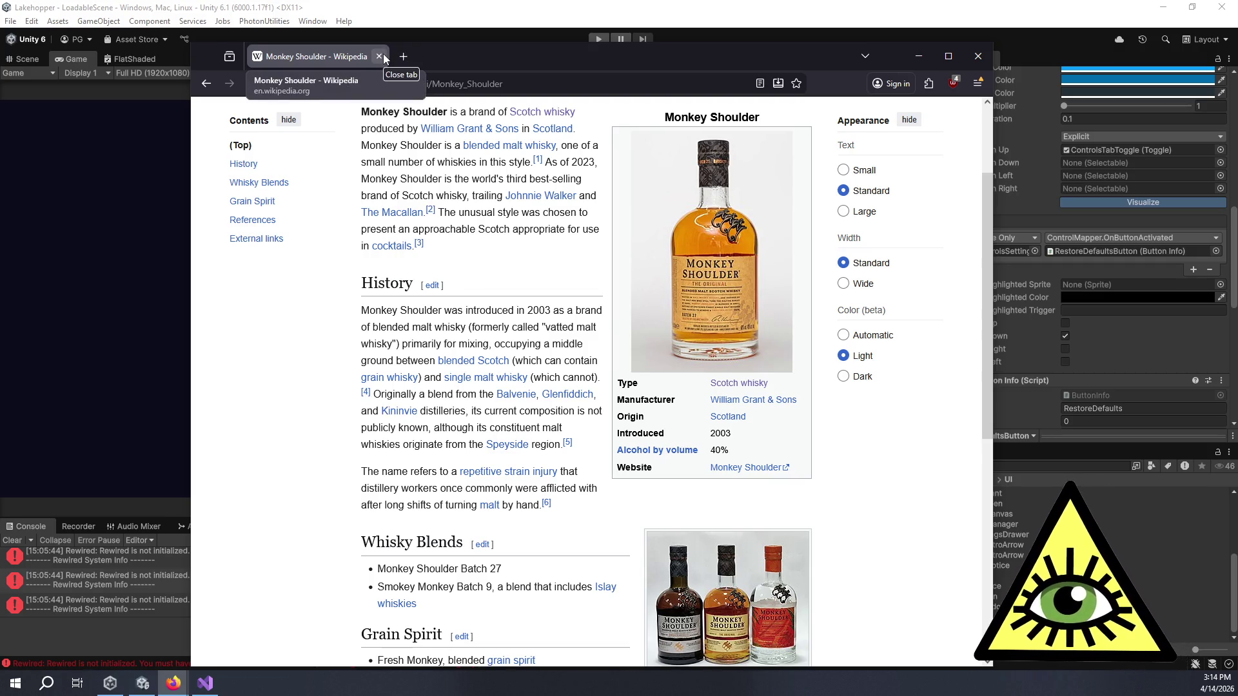
{"action": "key", "text": "alt+Tab"}
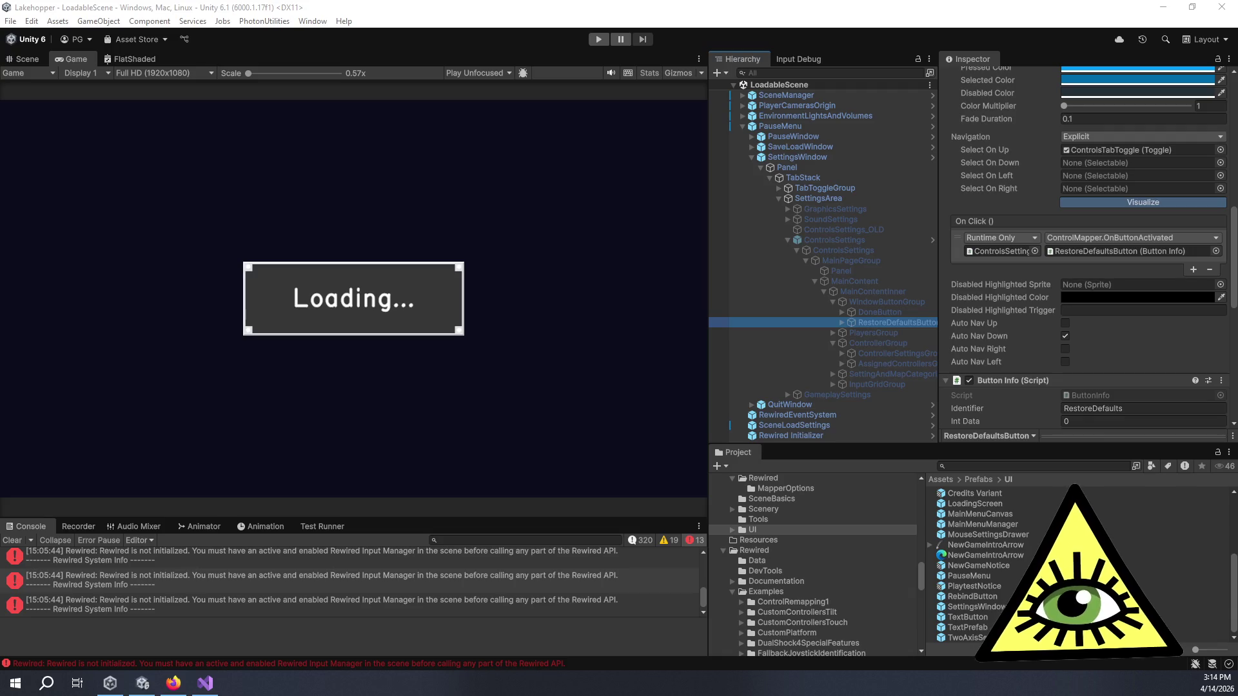
- Activate the Unity editor and raise the Game/Console splitter to enlarge the Console
{"action": "left_click", "coordinate": [734, 30]}
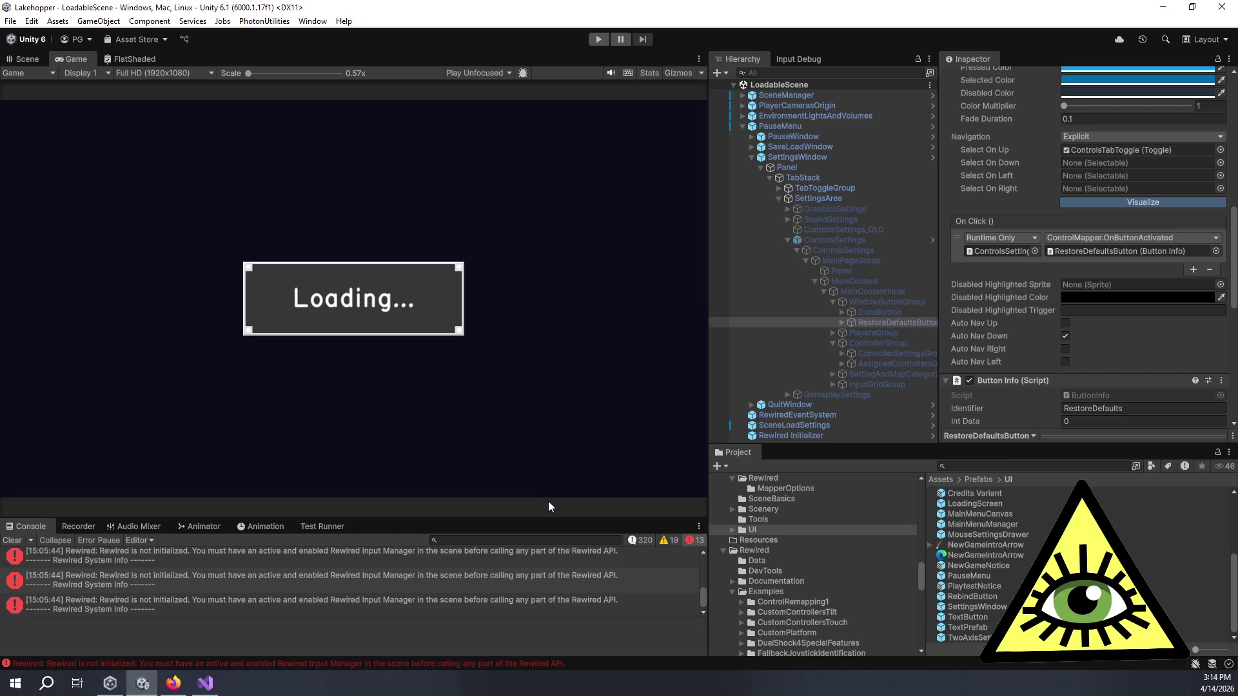
{"action": "left_click_drag", "start_coordinate": [628, 516], "coordinate": [618, 438]}
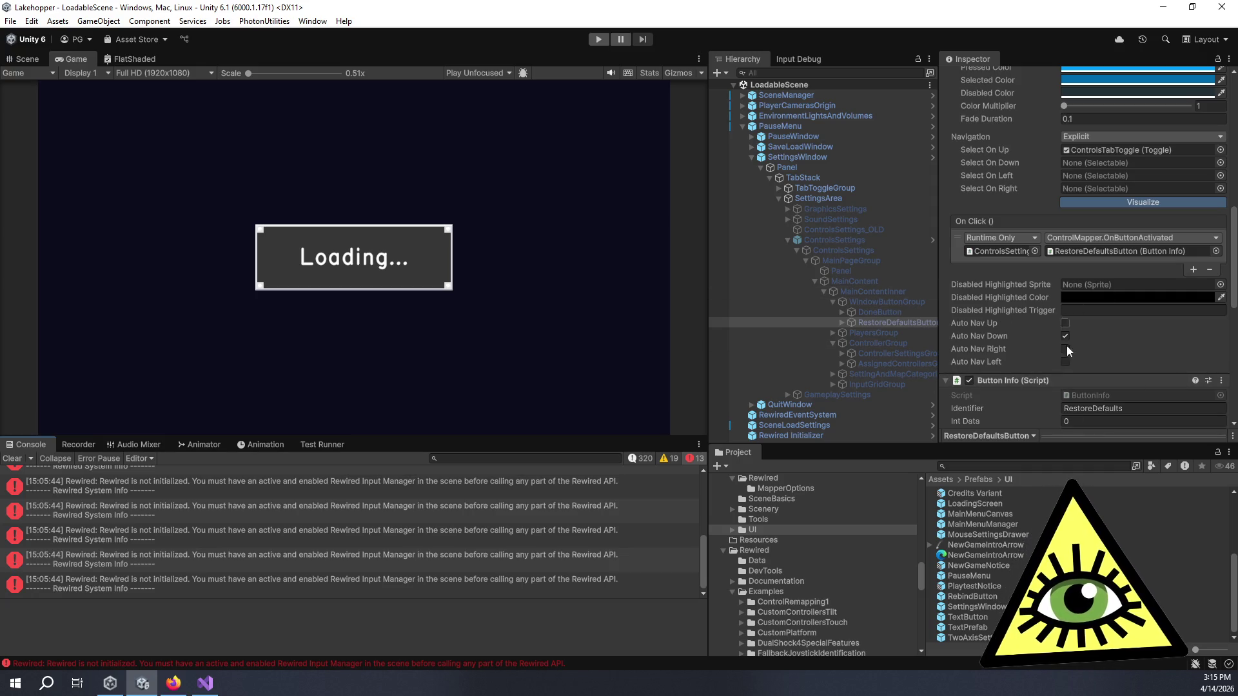
- Set RestoreDefaultsButton's Select On Up to None and enable Auto Nav Up
{"action": "left_click", "coordinate": [1078, 152]}
{"action": "key", "text": "Delete"}
{"action": "left_click", "coordinate": [1064, 324]}
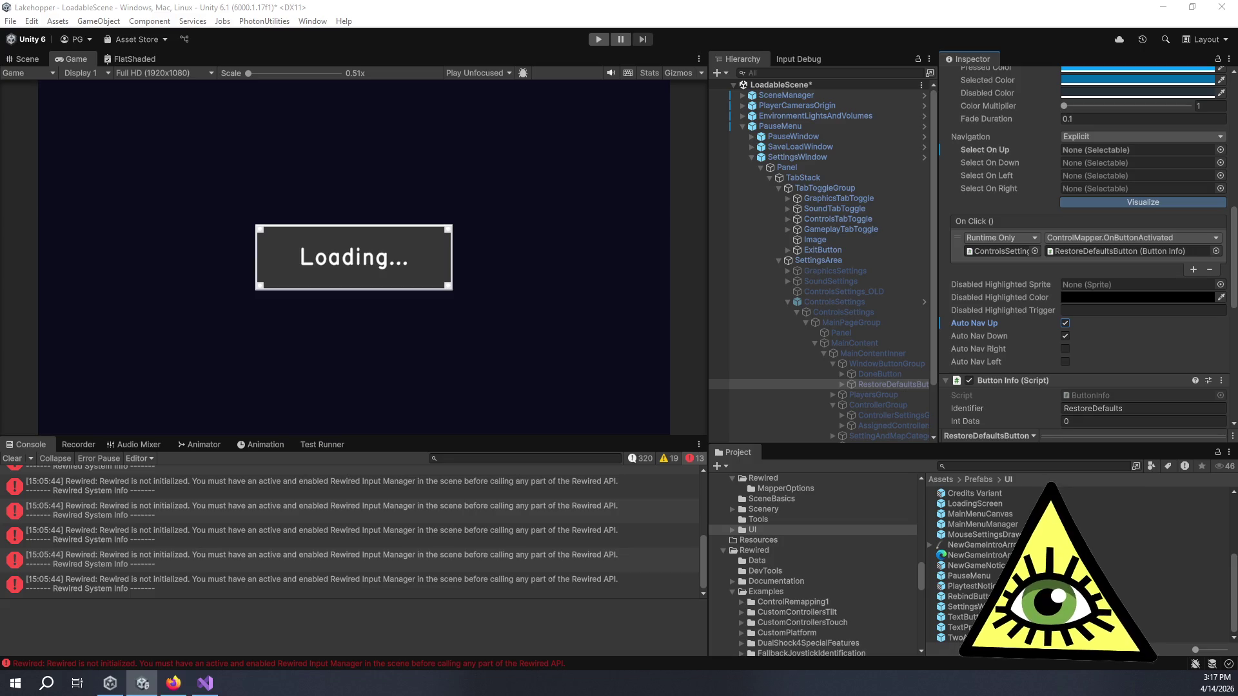
- Bring Firefox forward maximized and open the MPCO Magnetic Film Viewer image result
{"action": "key", "text": "alt+Tab"}
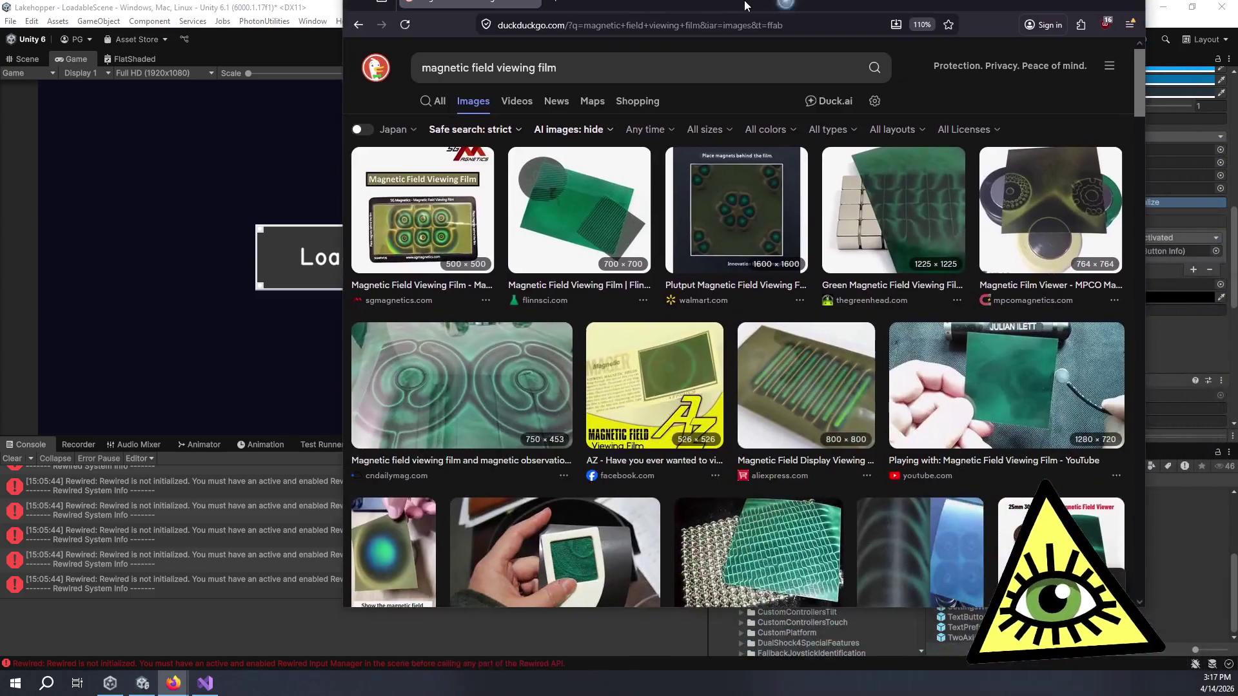
{"action": "key", "text": "super+Up"}
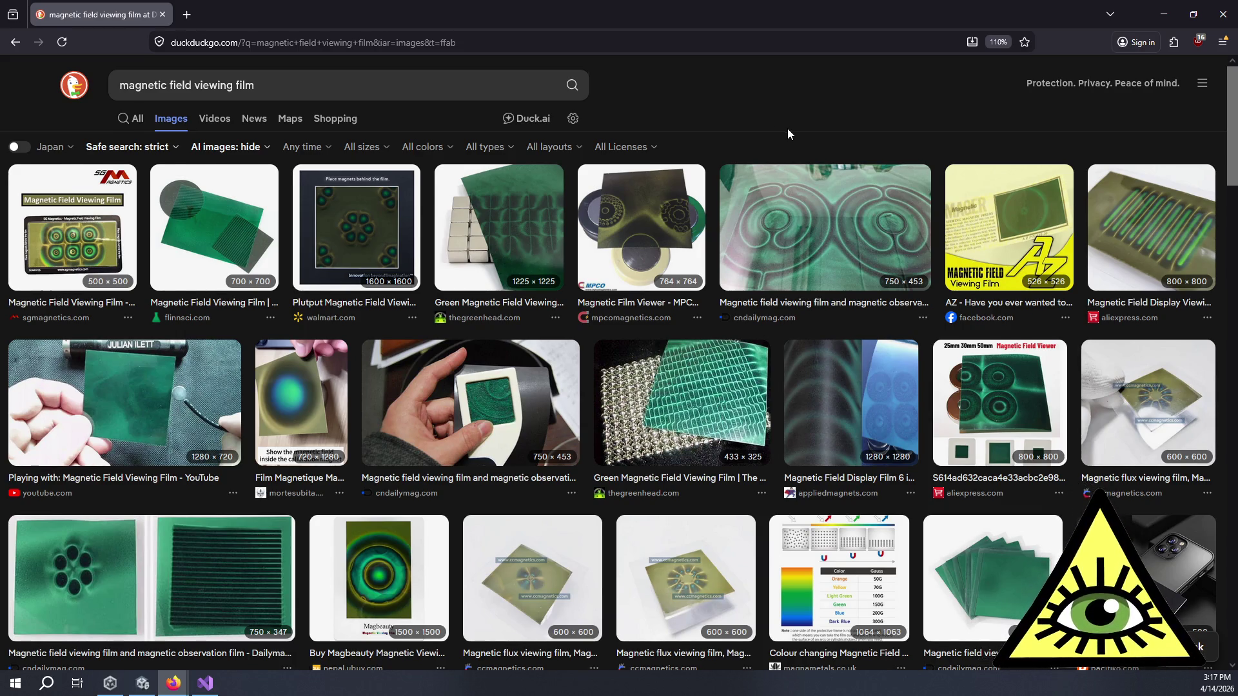
{"action": "scroll", "coordinate": [784, 135], "scroll_direction": "down", "scroll_amount": 2}
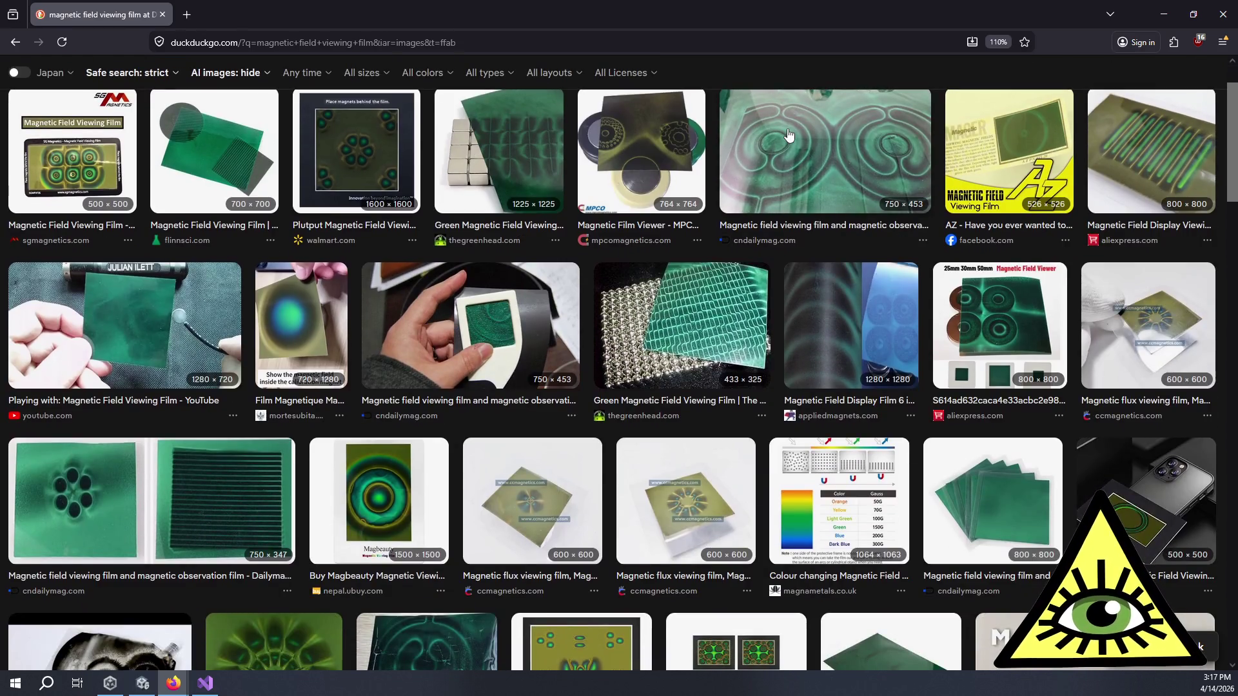
{"action": "left_click", "coordinate": [667, 153]}
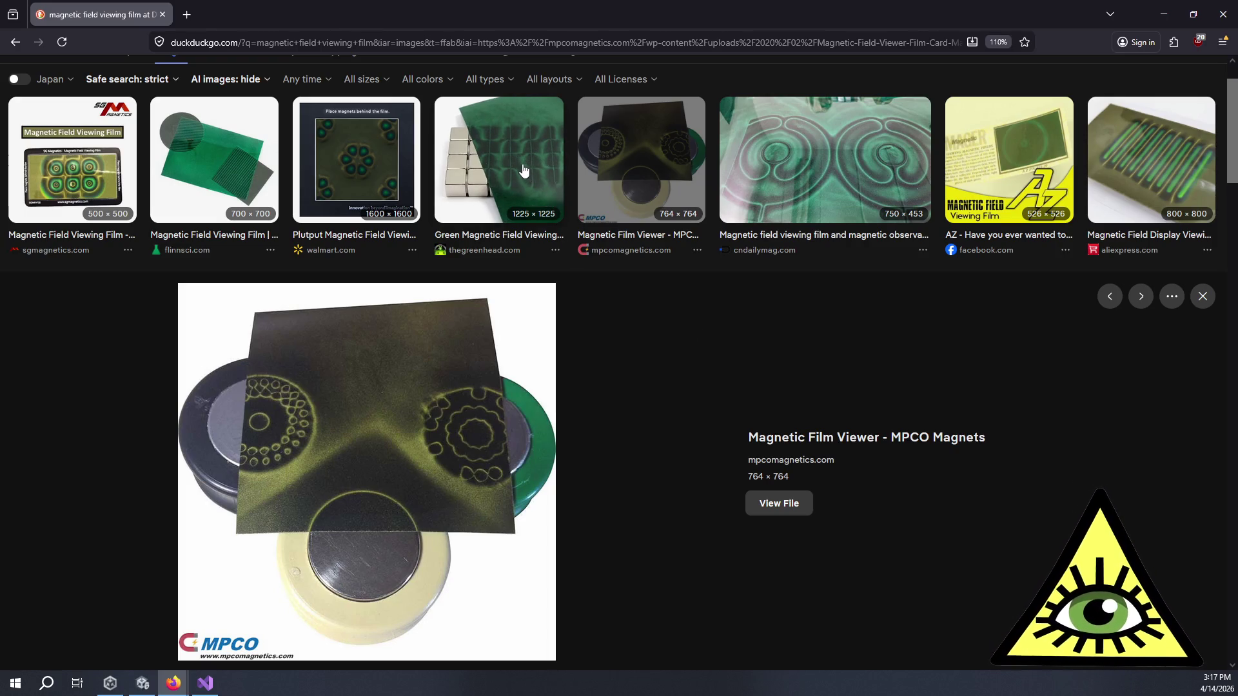
{"action": "scroll", "coordinate": [703, 297], "scroll_direction": "down", "scroll_amount": 5}
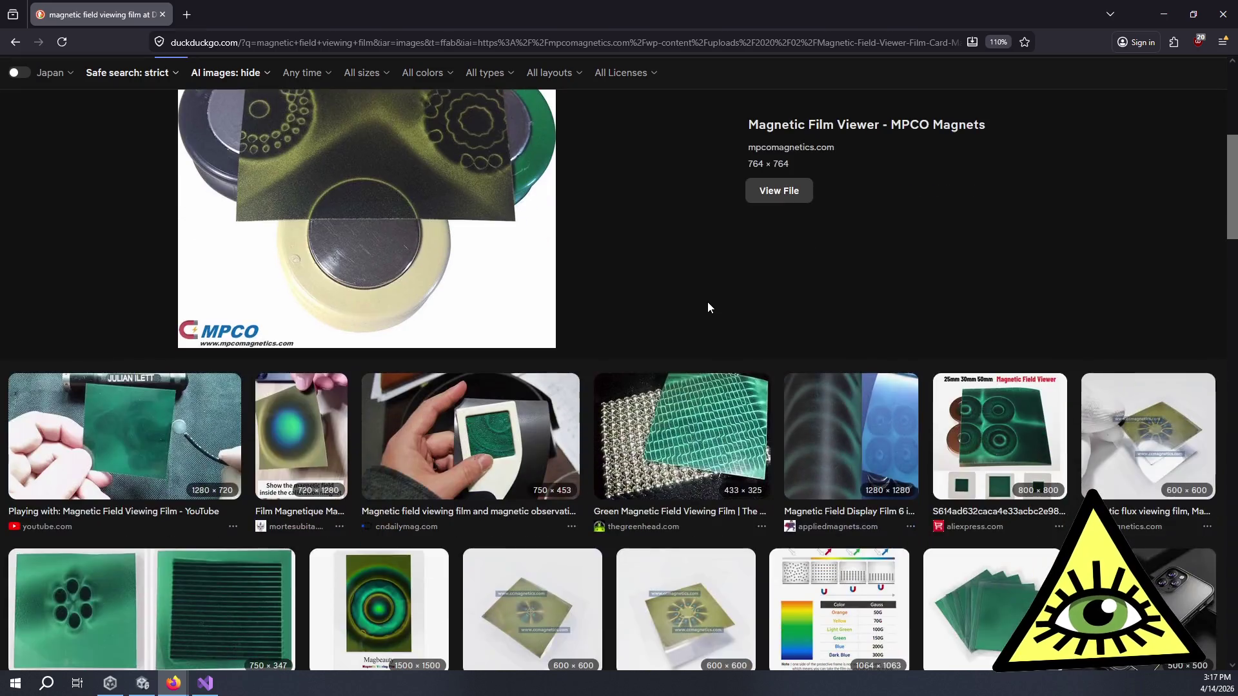
- Scroll down through more magnetic field viewing film images, then back to the top
{"action": "scroll", "coordinate": [707, 307], "scroll_direction": "down", "scroll_amount": 2}
{"action": "scroll", "coordinate": [707, 244], "scroll_direction": "down", "scroll_amount": 3}
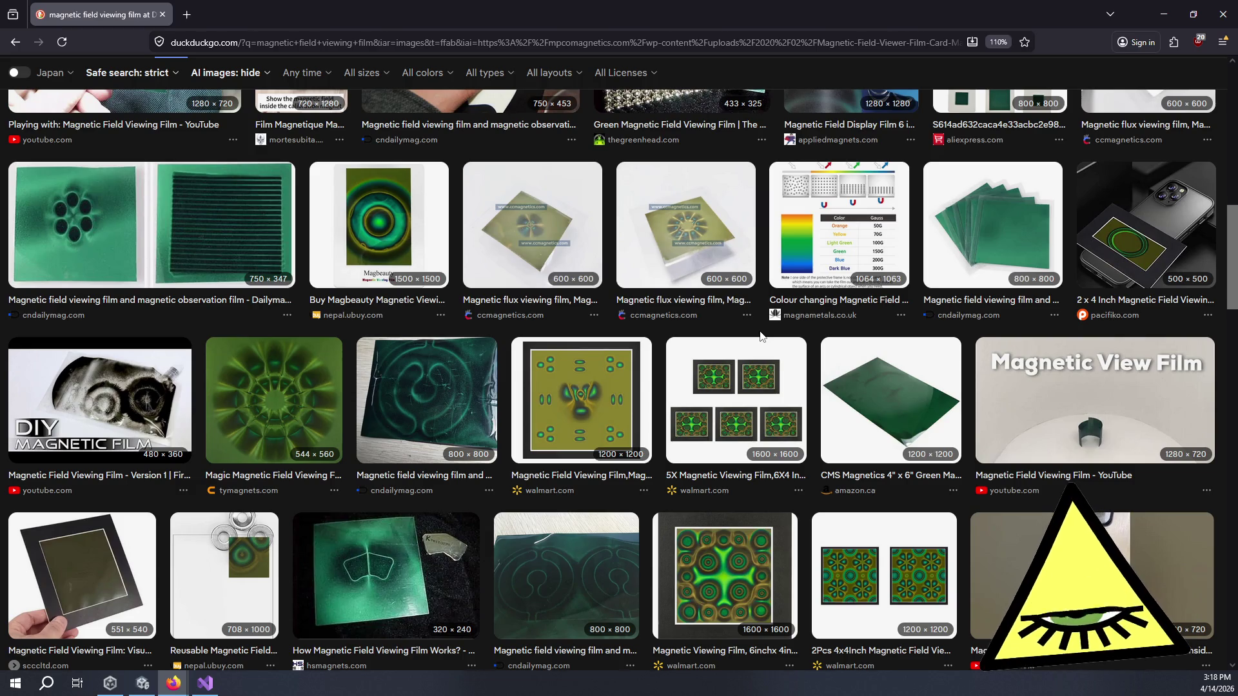
{"action": "scroll", "coordinate": [760, 336], "scroll_direction": "down", "scroll_amount": 3}
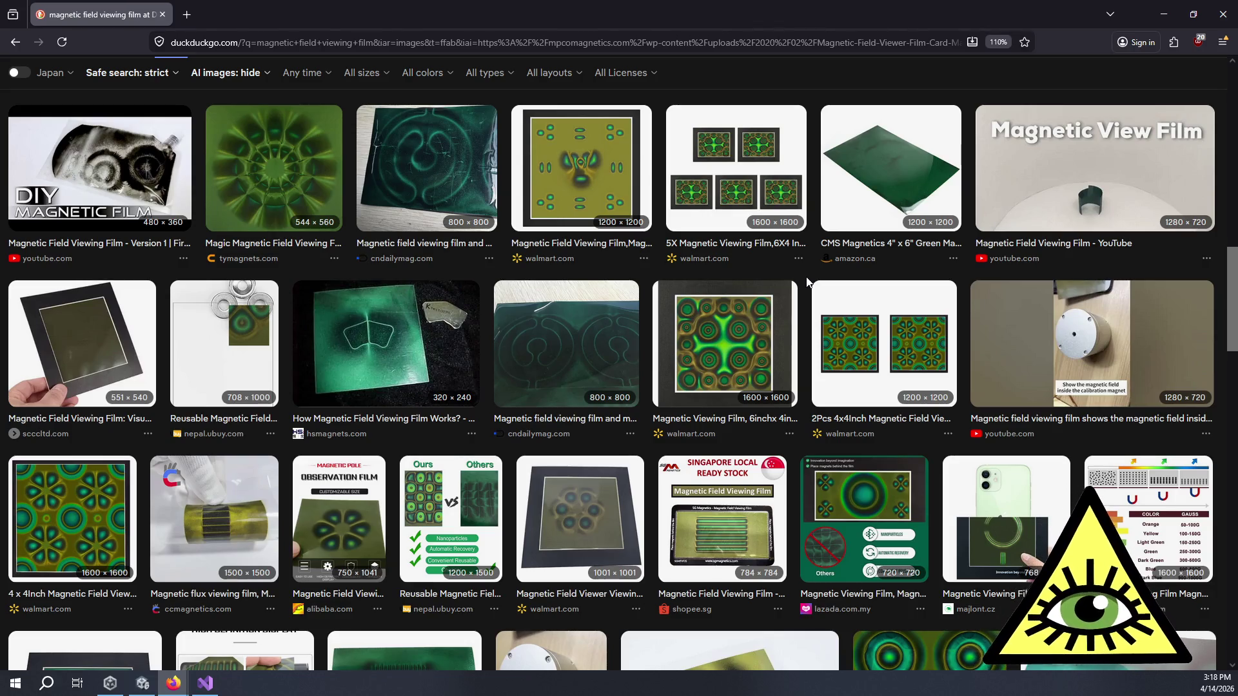
{"action": "scroll", "coordinate": [806, 281], "scroll_direction": "down", "scroll_amount": 3}
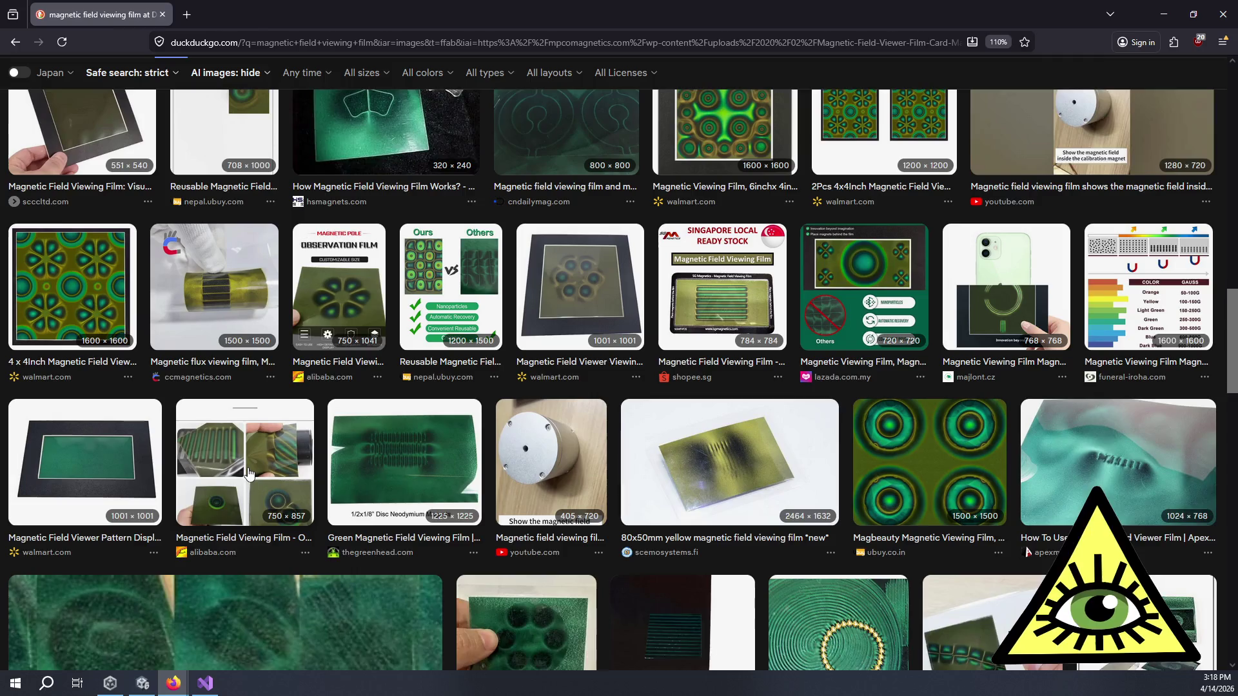
{"action": "scroll", "coordinate": [248, 474], "scroll_direction": "up", "scroll_amount": 1}
{"action": "scroll", "coordinate": [275, 491], "scroll_direction": "up", "scroll_amount": 2}
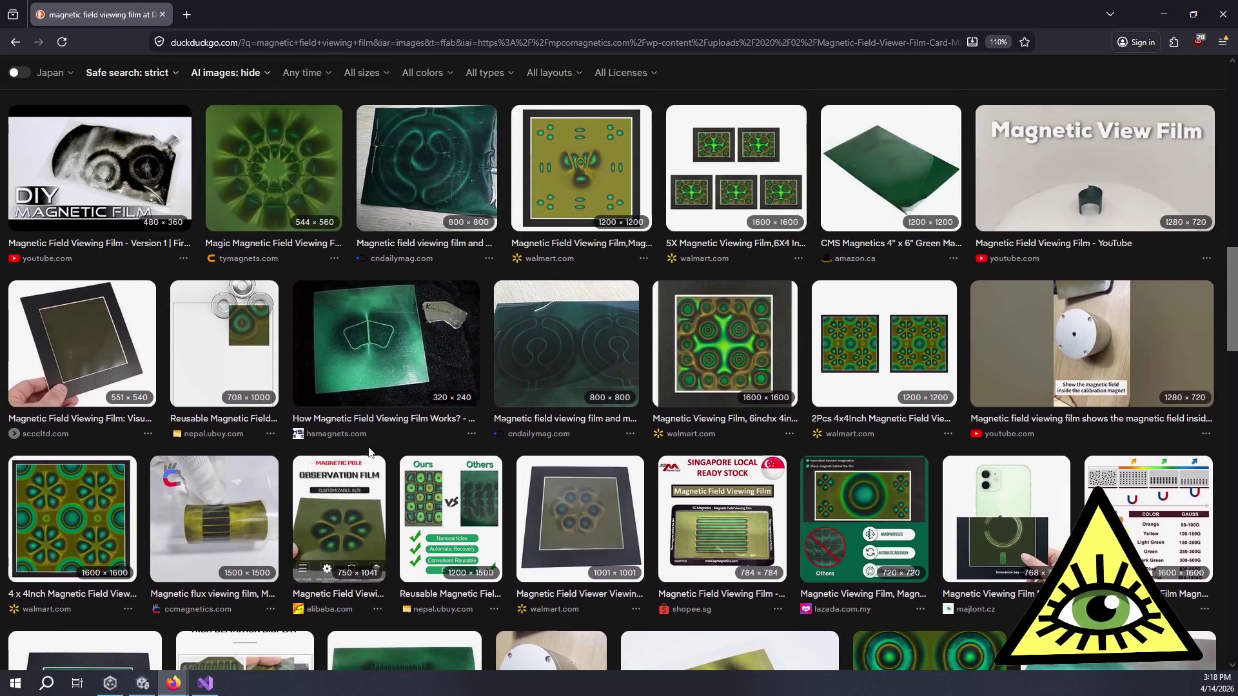
{"action": "scroll", "coordinate": [628, 308], "scroll_direction": "up", "scroll_amount": 8}
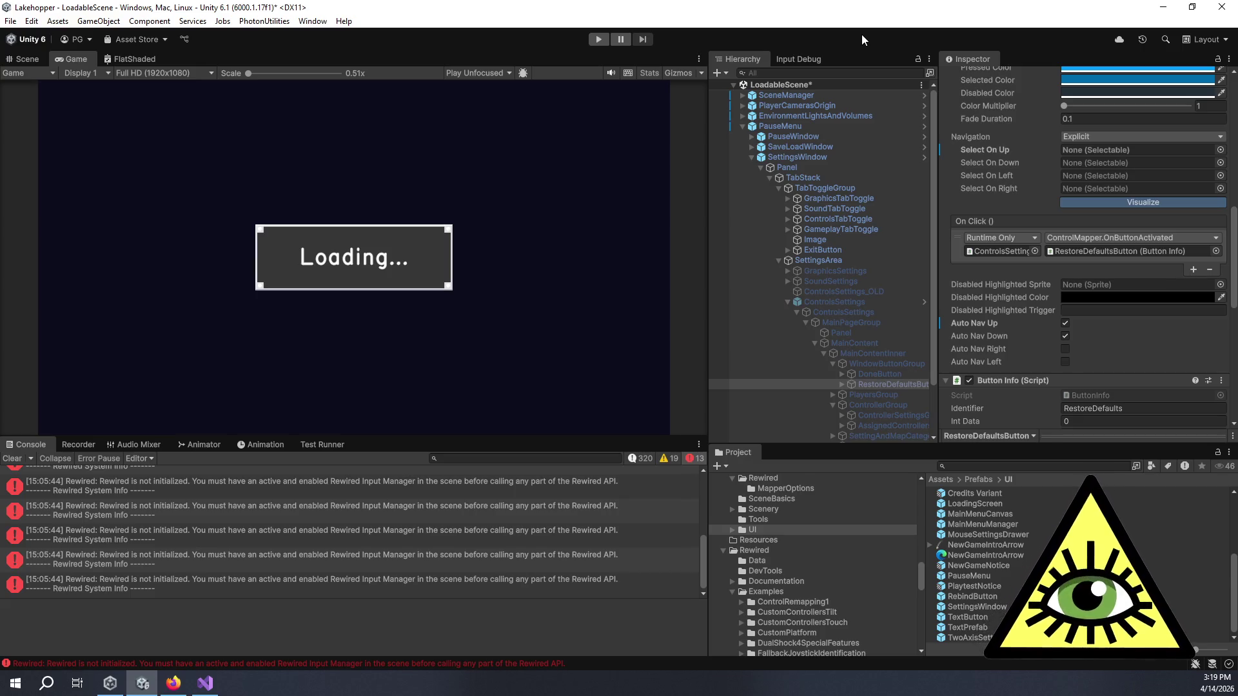
- Uncheck Auto Nav Up on RestoreDefaultsButton, then select ControlsSettings
{"action": "left_click", "coordinate": [888, 384]}
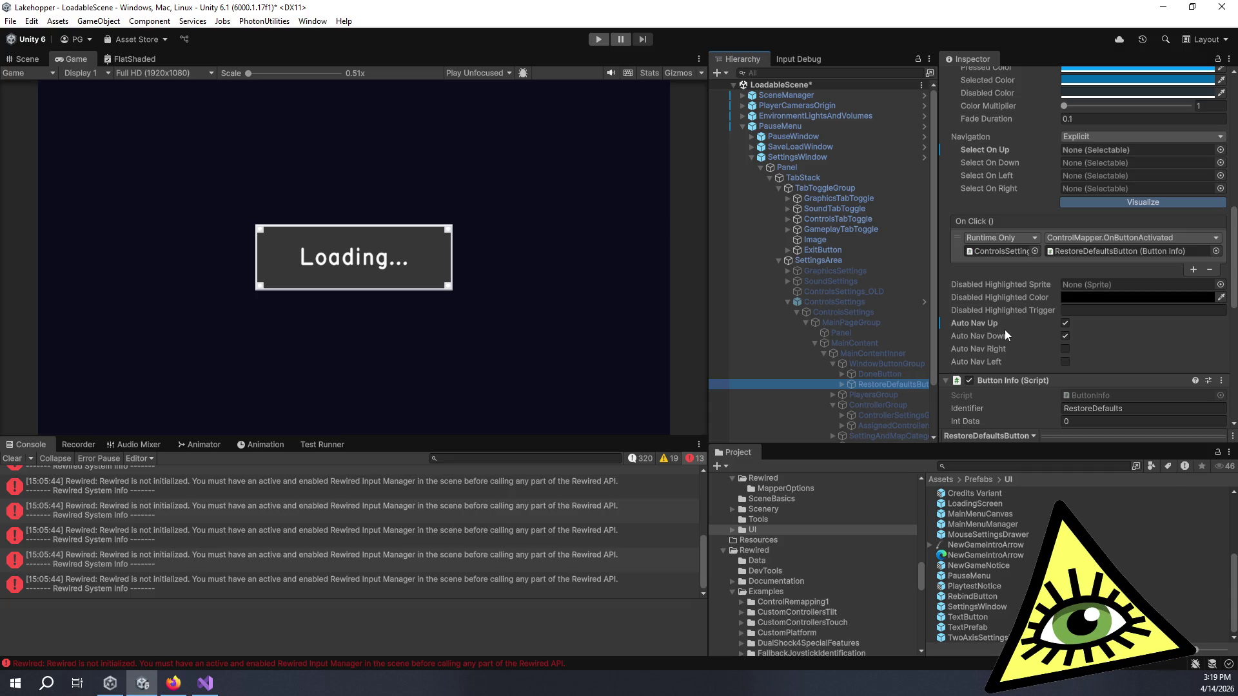
{"action": "left_click", "coordinate": [1066, 326]}
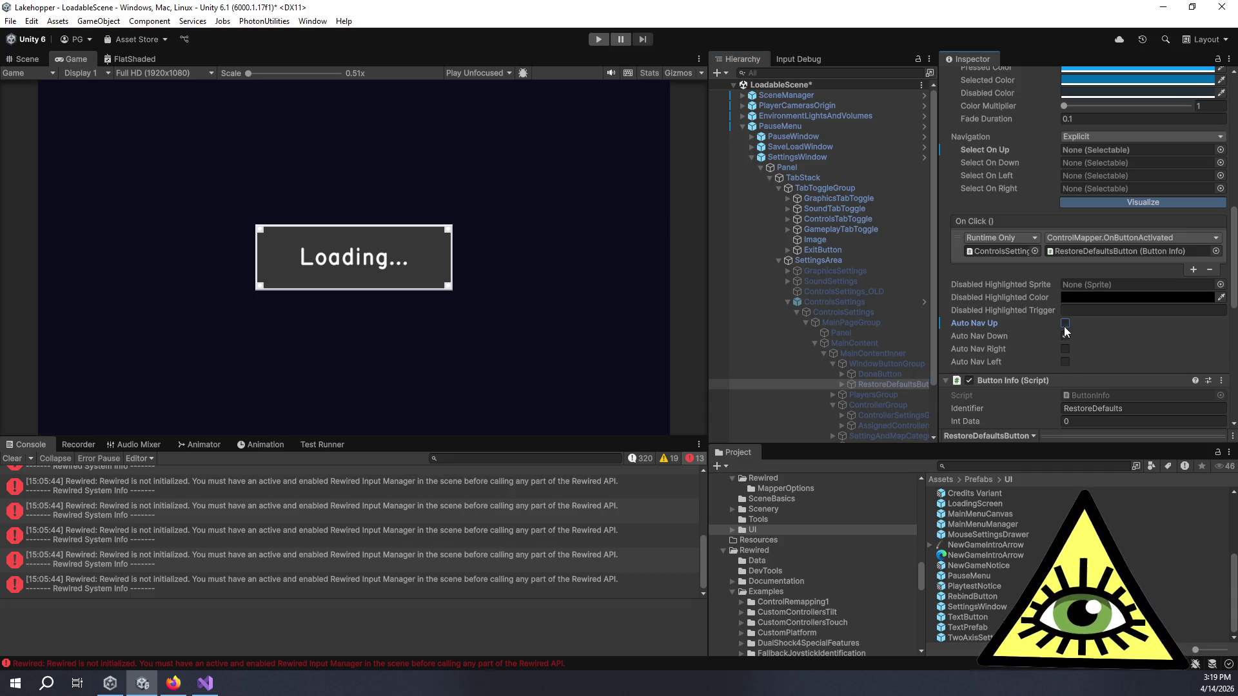
{"action": "left_click", "coordinate": [835, 303]}
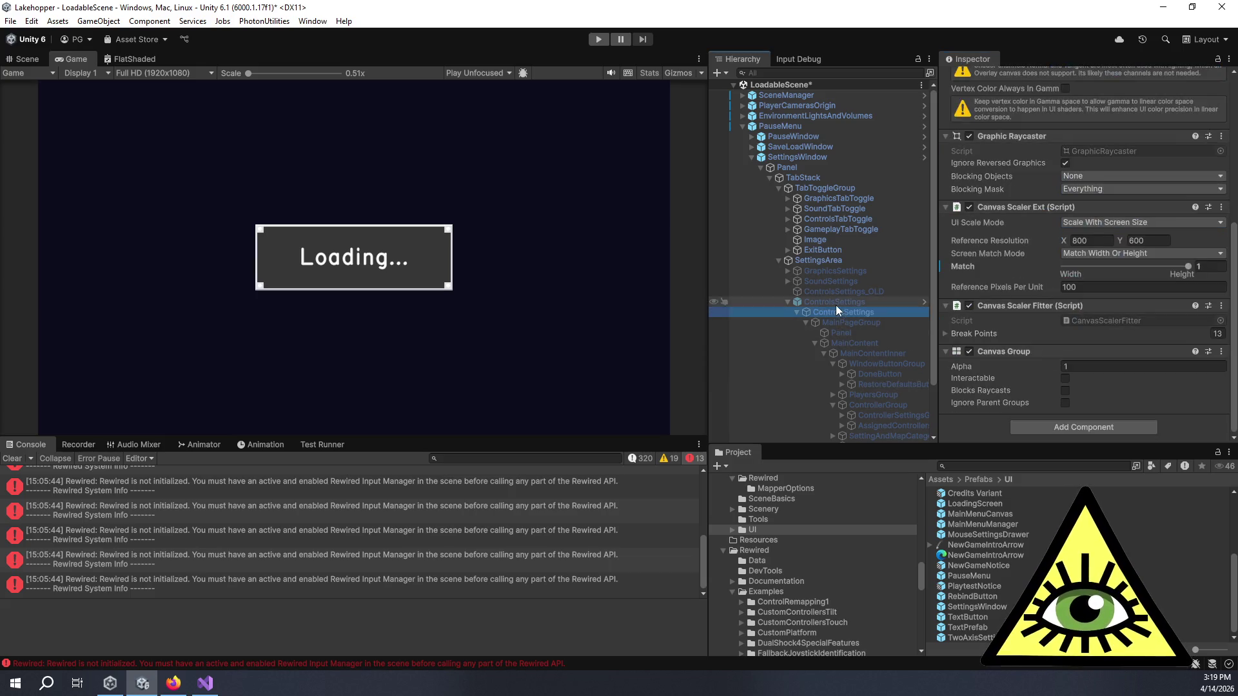
- Open the SettingsWindow prefab in Prefab Mode
{"action": "left_click", "coordinate": [799, 157]}
{"action": "scroll", "coordinate": [1058, 188], "scroll_direction": "up", "scroll_amount": 5}
{"action": "left_click", "coordinate": [1023, 106]}
{"action": "double_click", "coordinate": [1030, 115]}
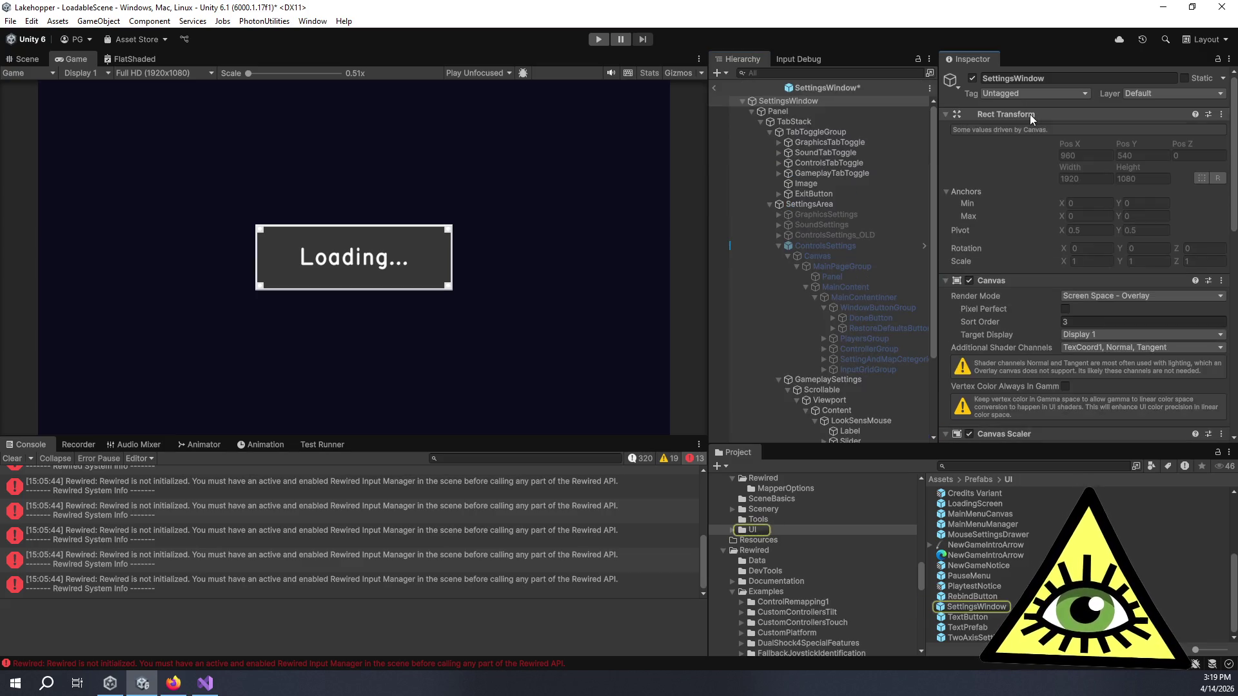
- Clear RestoreDefaultsButton's Select On Up link to ControlsTabToggle, leaving it None
{"action": "left_click", "coordinate": [892, 327]}
{"action": "scroll", "coordinate": [1033, 269], "scroll_direction": "down", "scroll_amount": 10}
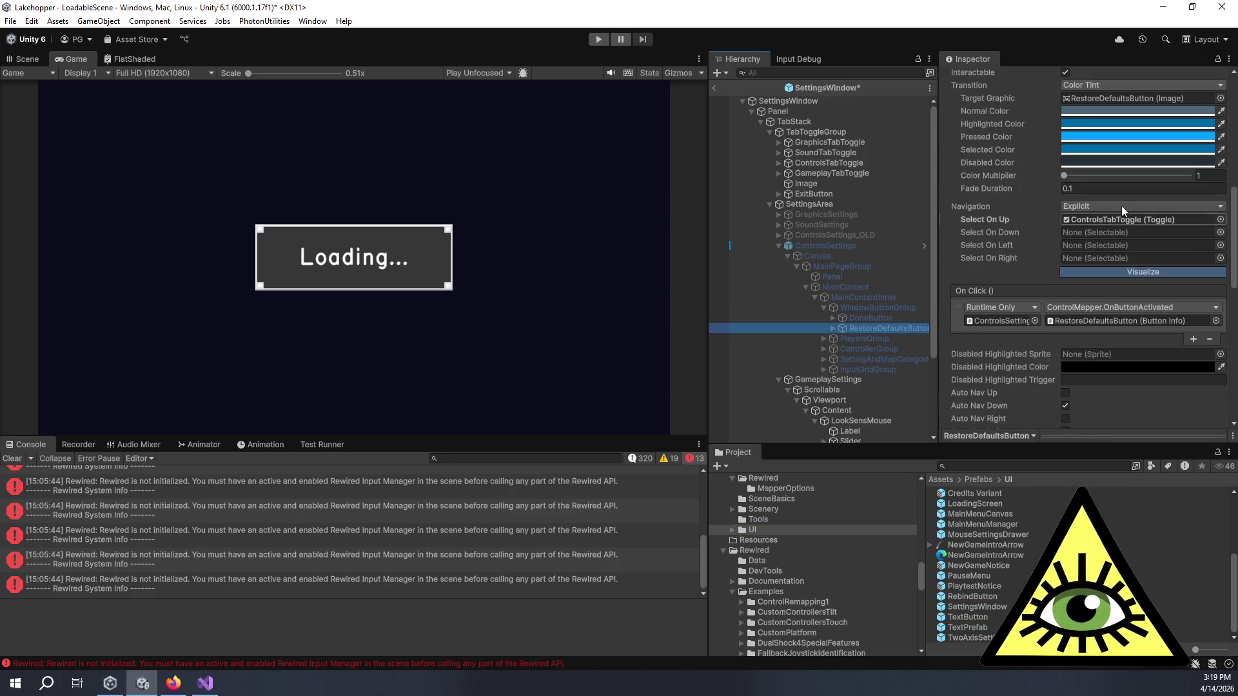
{"action": "left_click", "coordinate": [1108, 222]}
{"action": "key", "text": "Delete"}
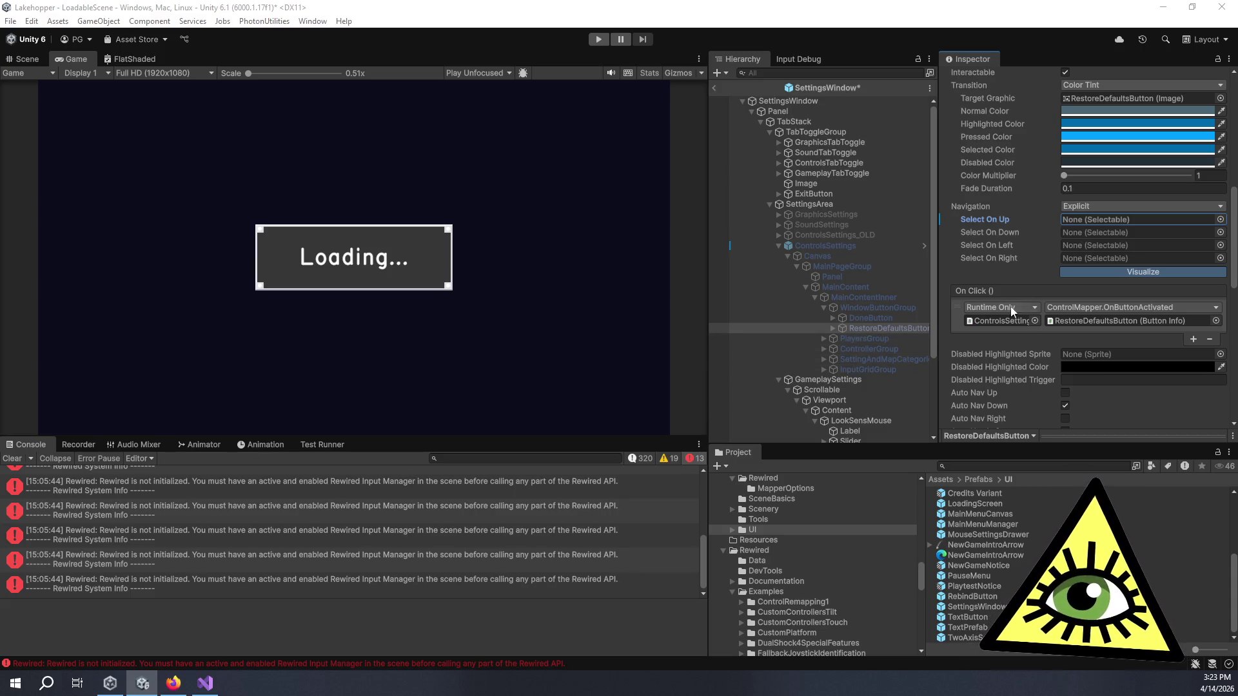
{"action": "scroll", "coordinate": [1018, 248], "scroll_direction": "down", "scroll_amount": 3}
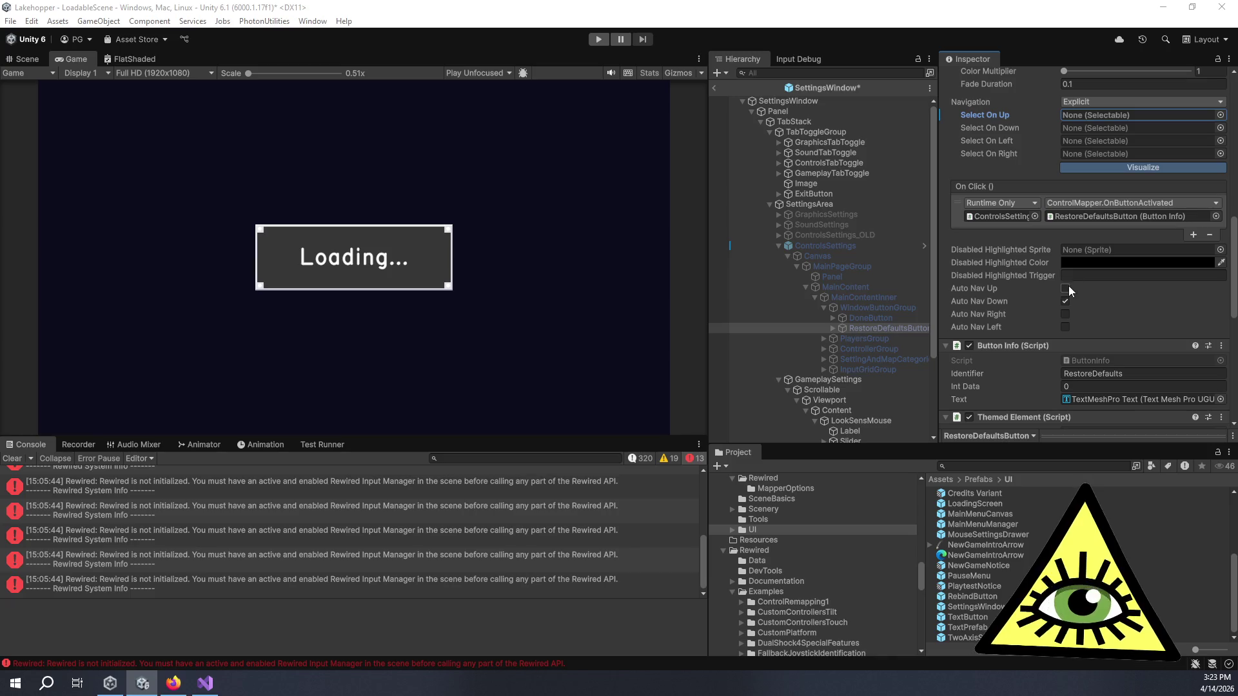
- Save the SettingsWindow prefab edits and open the ControlMapper prefab from ControlsSettings
{"action": "left_click", "coordinate": [822, 245]}
{"action": "scroll", "coordinate": [1030, 188], "scroll_direction": "up", "scroll_amount": 5}
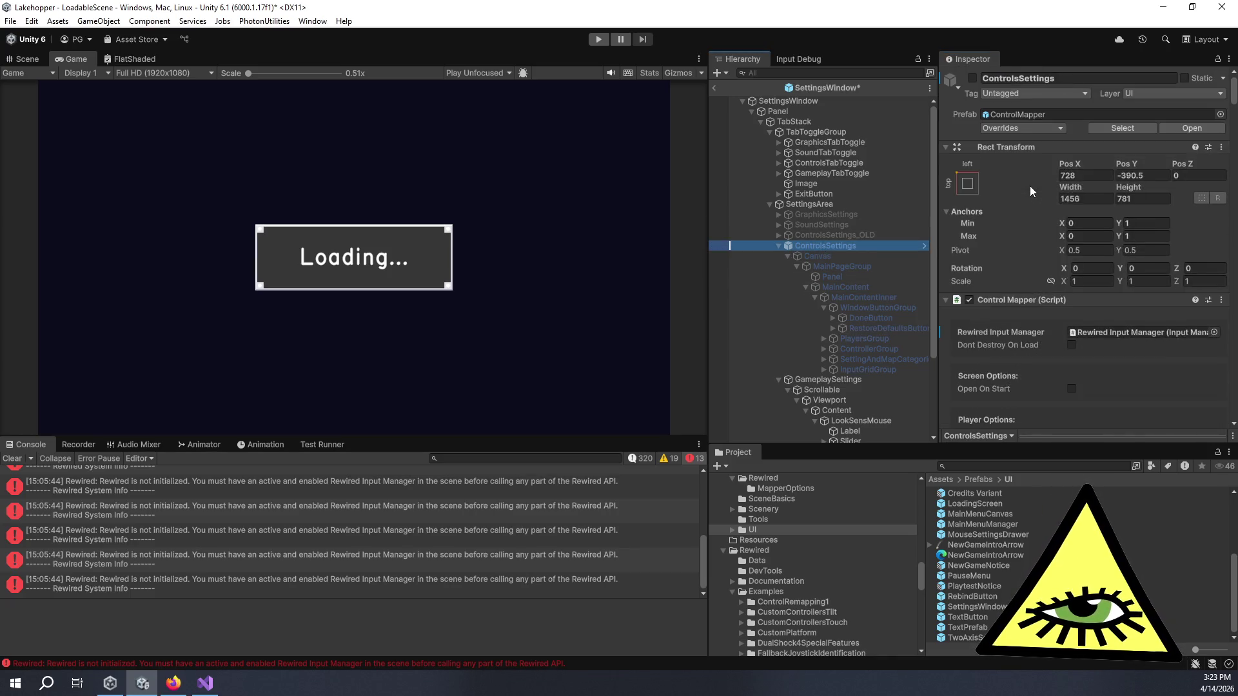
{"action": "double_click", "coordinate": [1019, 114]}
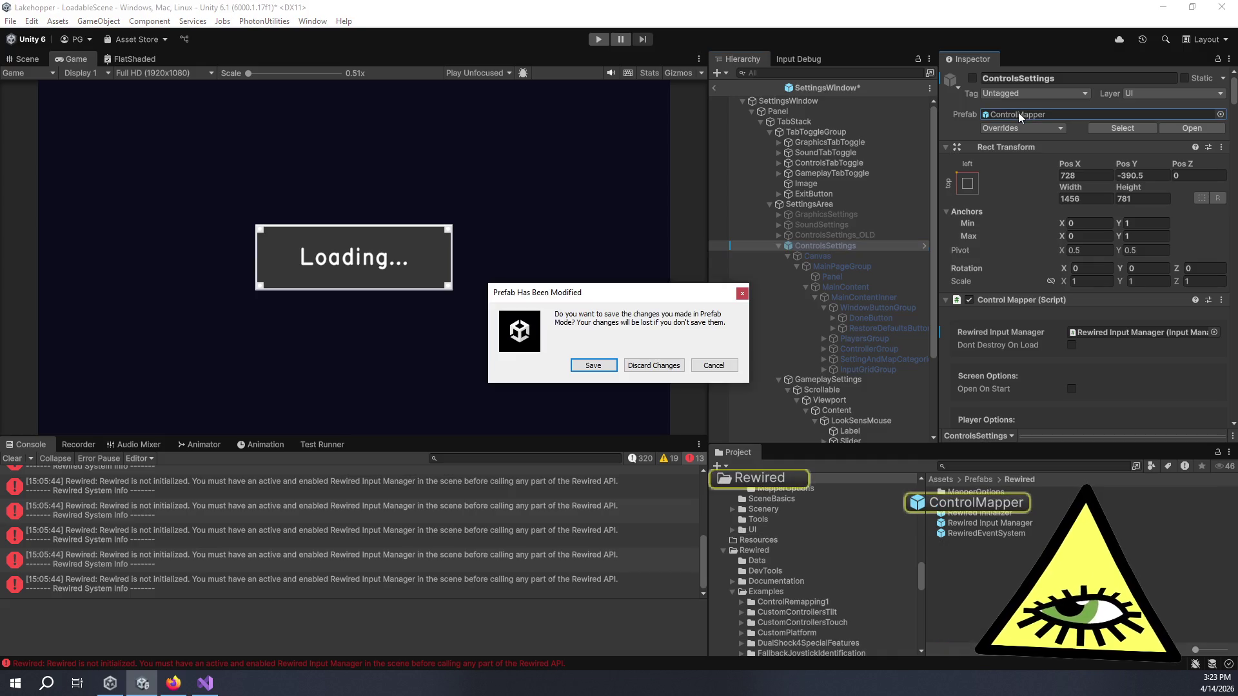
{"action": "left_click", "coordinate": [612, 366]}
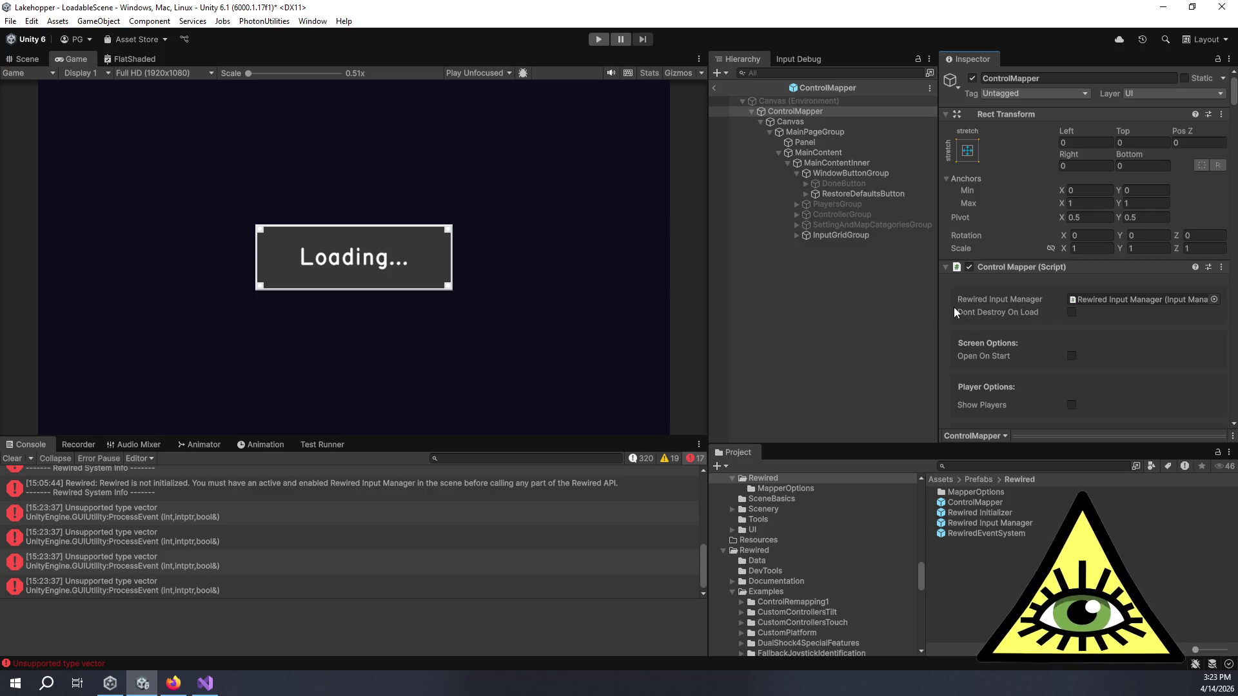
- Re-enable Auto Nav Up on ControlMapper's RestoreDefaultsButton
{"action": "scroll", "coordinate": [949, 308], "scroll_direction": "down", "scroll_amount": 5}
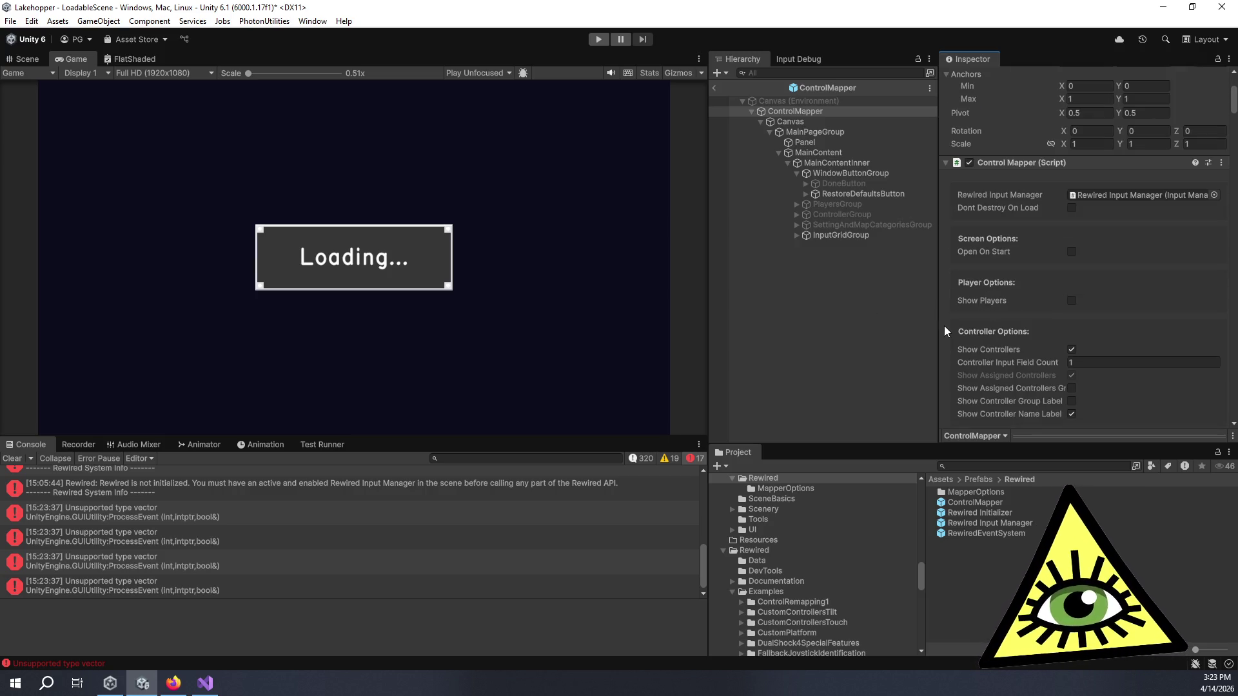
{"action": "scroll", "coordinate": [951, 327], "scroll_direction": "down", "scroll_amount": 15}
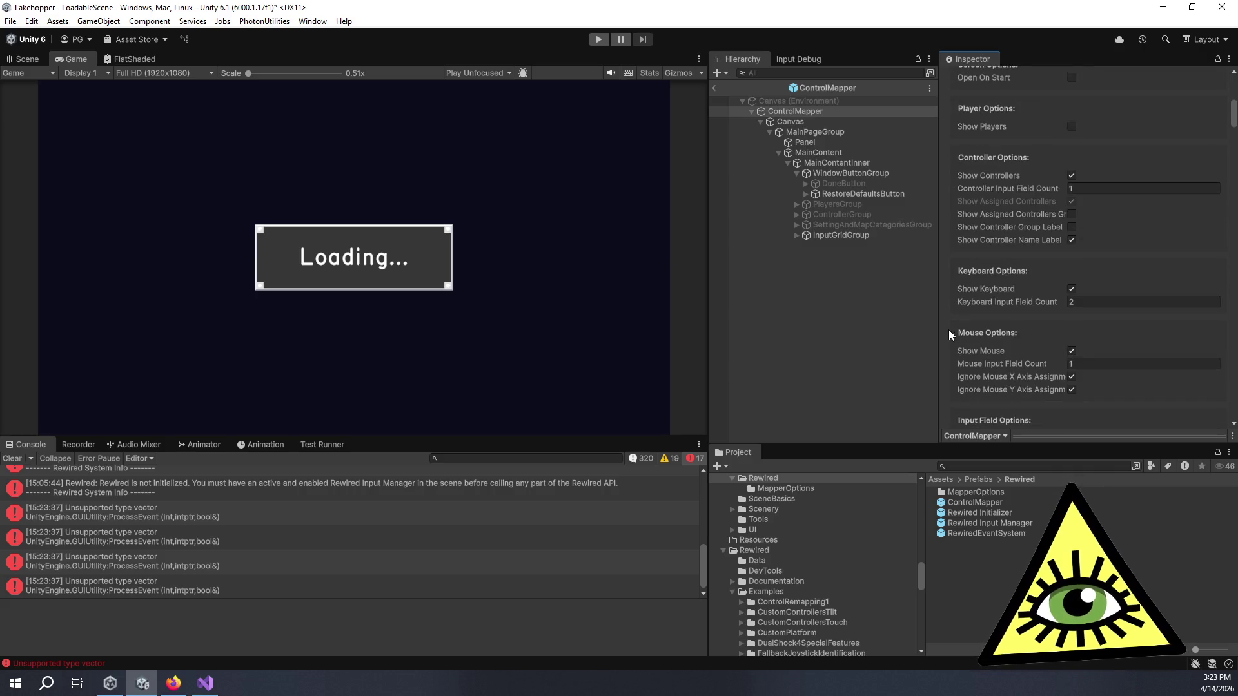
{"action": "left_click", "coordinate": [862, 198]}
{"action": "scroll", "coordinate": [1003, 277], "scroll_direction": "down", "scroll_amount": 4}
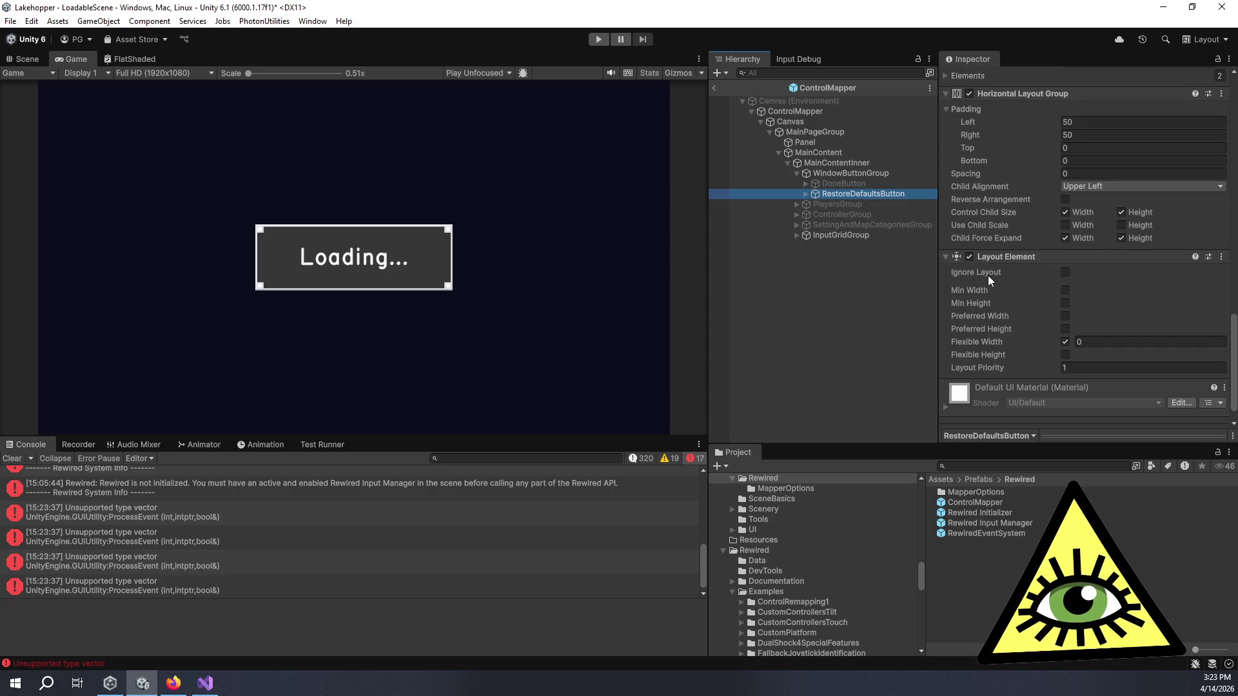
{"action": "scroll", "coordinate": [972, 333], "scroll_direction": "up", "scroll_amount": 10}
{"action": "scroll", "coordinate": [972, 334], "scroll_direction": "up", "scroll_amount": 3}
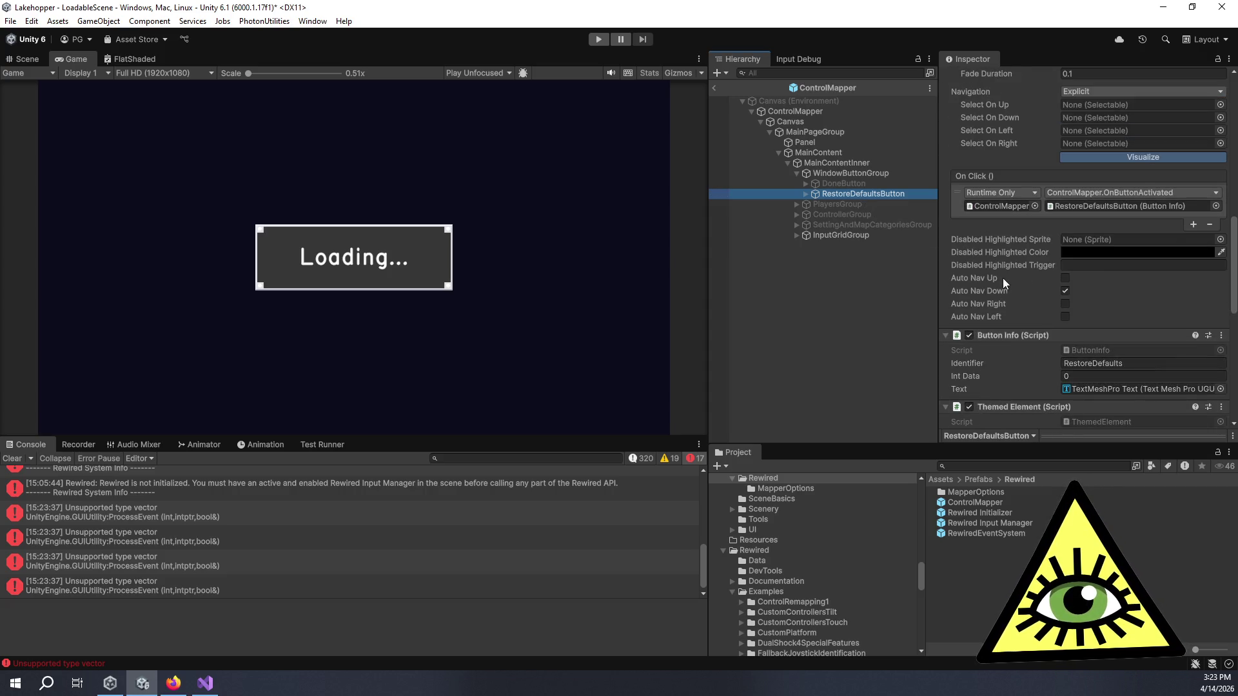
{"action": "left_click", "coordinate": [1063, 279]}
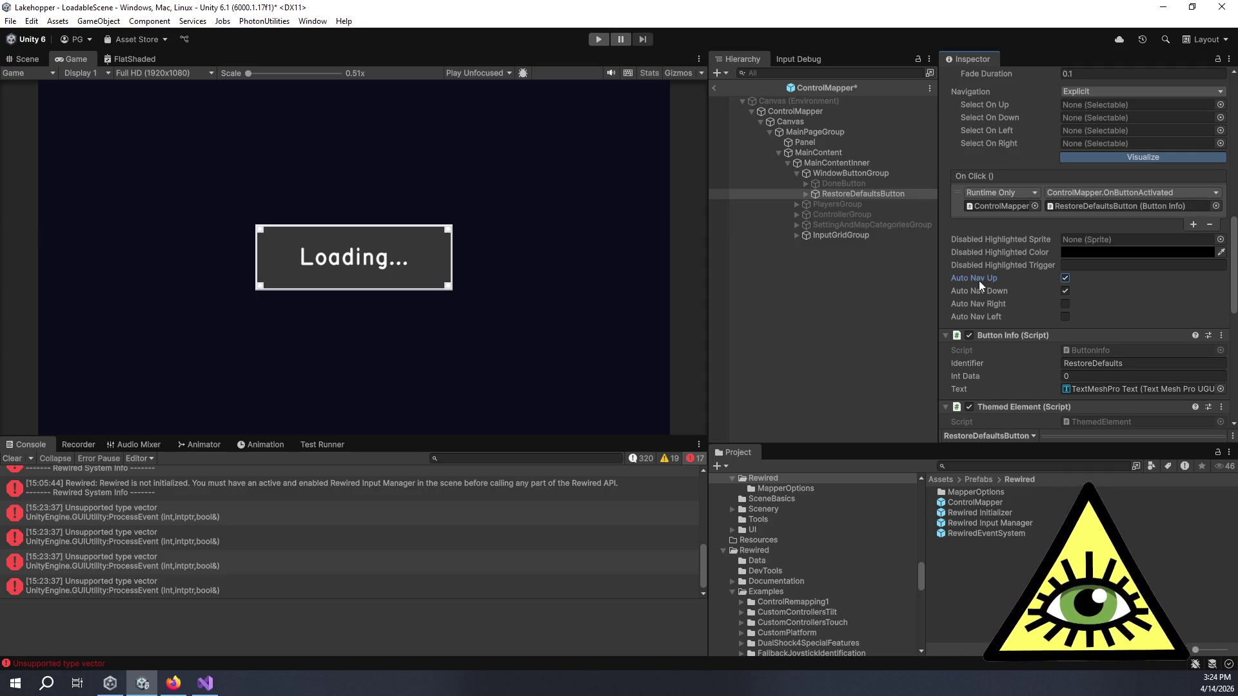
- Reselect RestoreDefaultsButton to confirm Auto Nav Up and Down are on, then save the ControlMapper prefab
{"action": "left_click", "coordinate": [866, 304]}
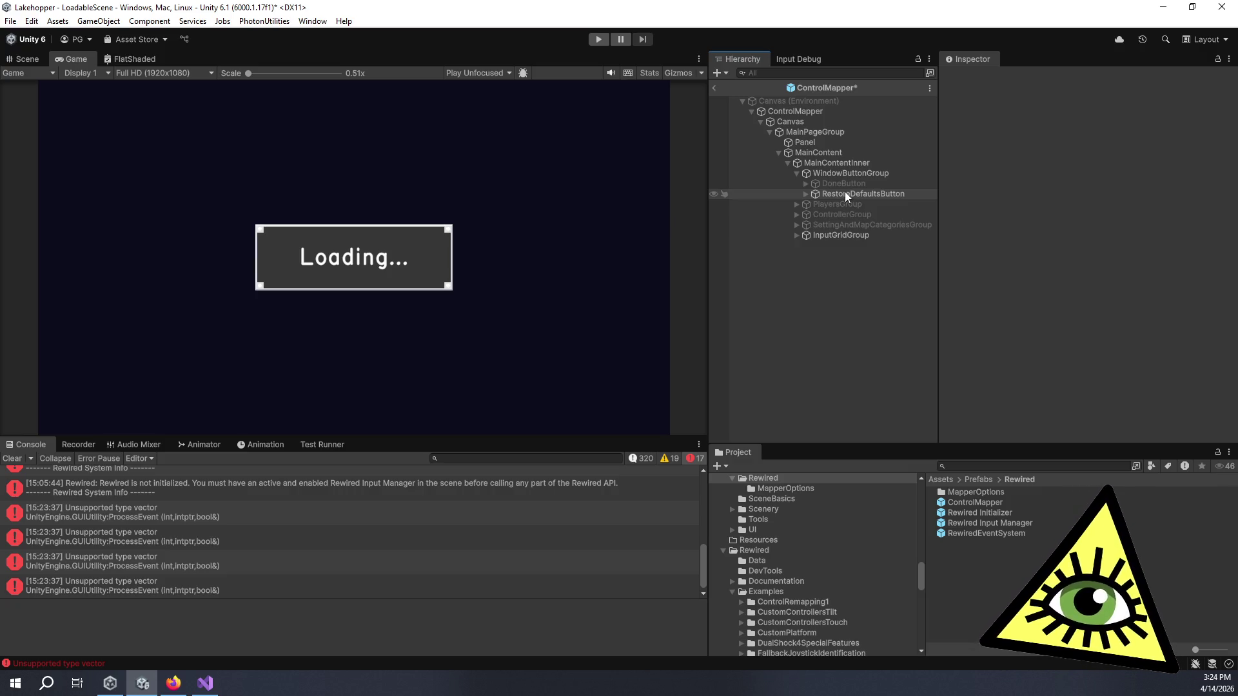
{"action": "left_click", "coordinate": [864, 196]}
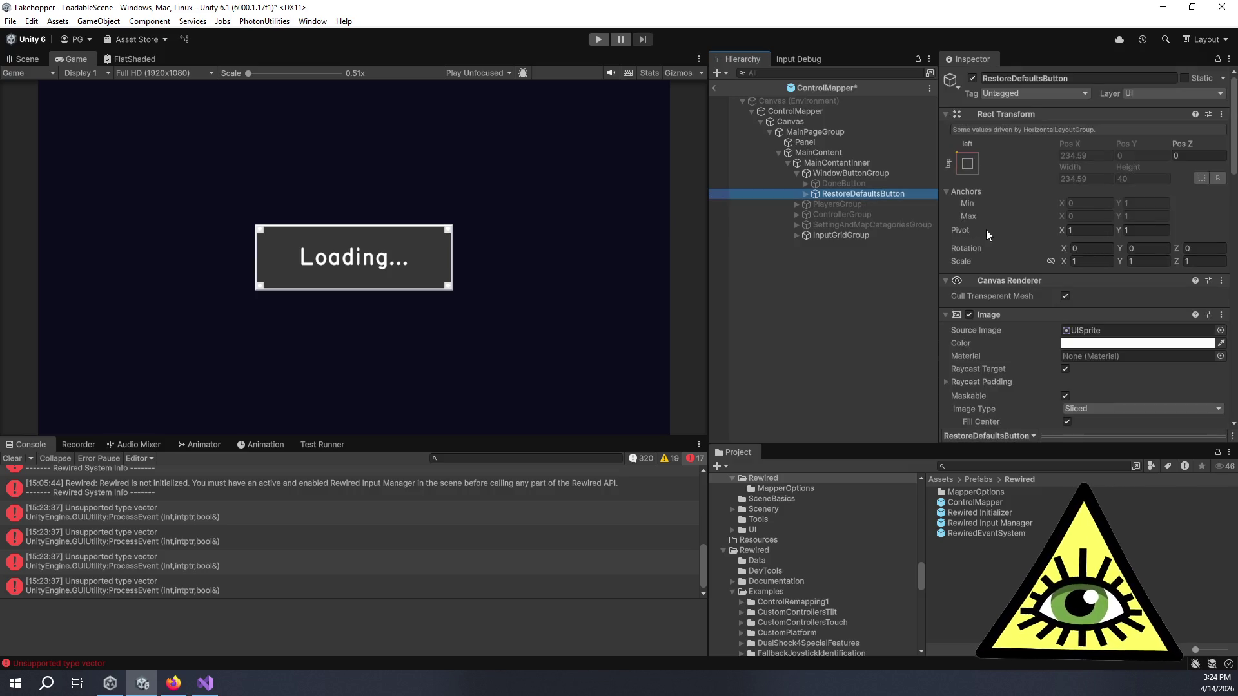
{"action": "scroll", "coordinate": [1006, 258], "scroll_direction": "down", "scroll_amount": 10}
{"action": "scroll", "coordinate": [1024, 284], "scroll_direction": "down", "scroll_amount": 4}
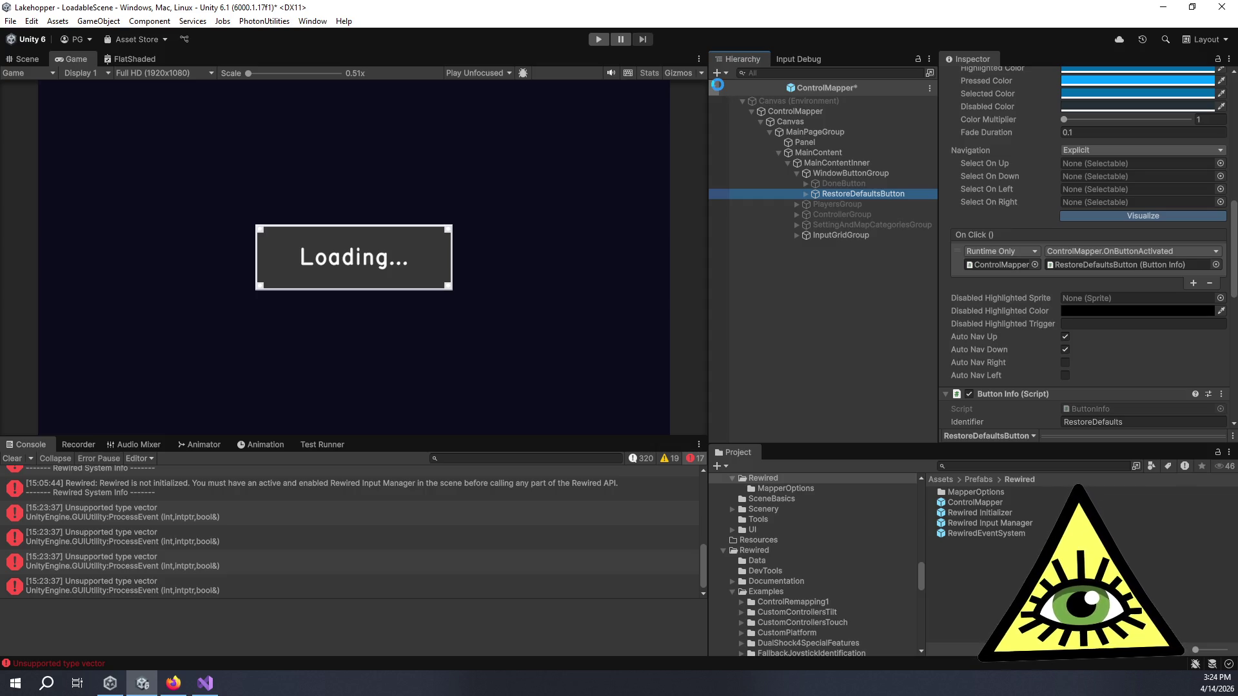
{"action": "left_click", "coordinate": [717, 84]}
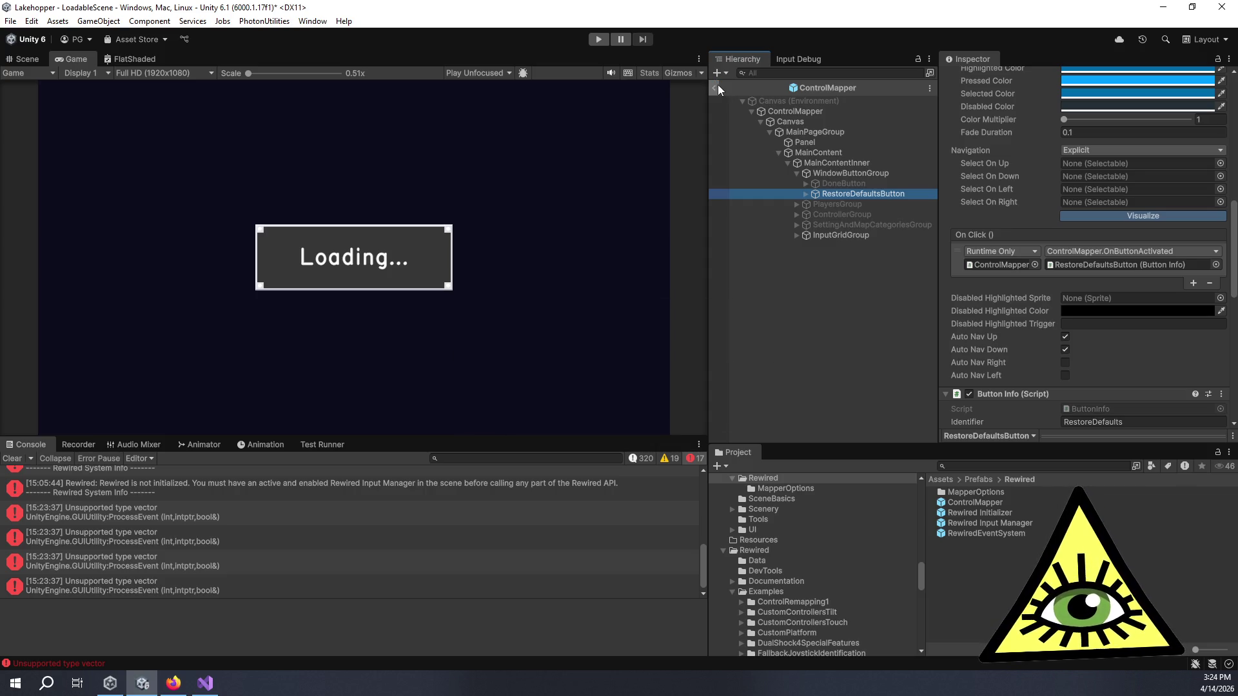
- Expand InputGridGroup and InputGridContainer, inspecting ScrollbarVert, its Sliding Area and Handle
{"action": "left_click", "coordinate": [864, 236]}
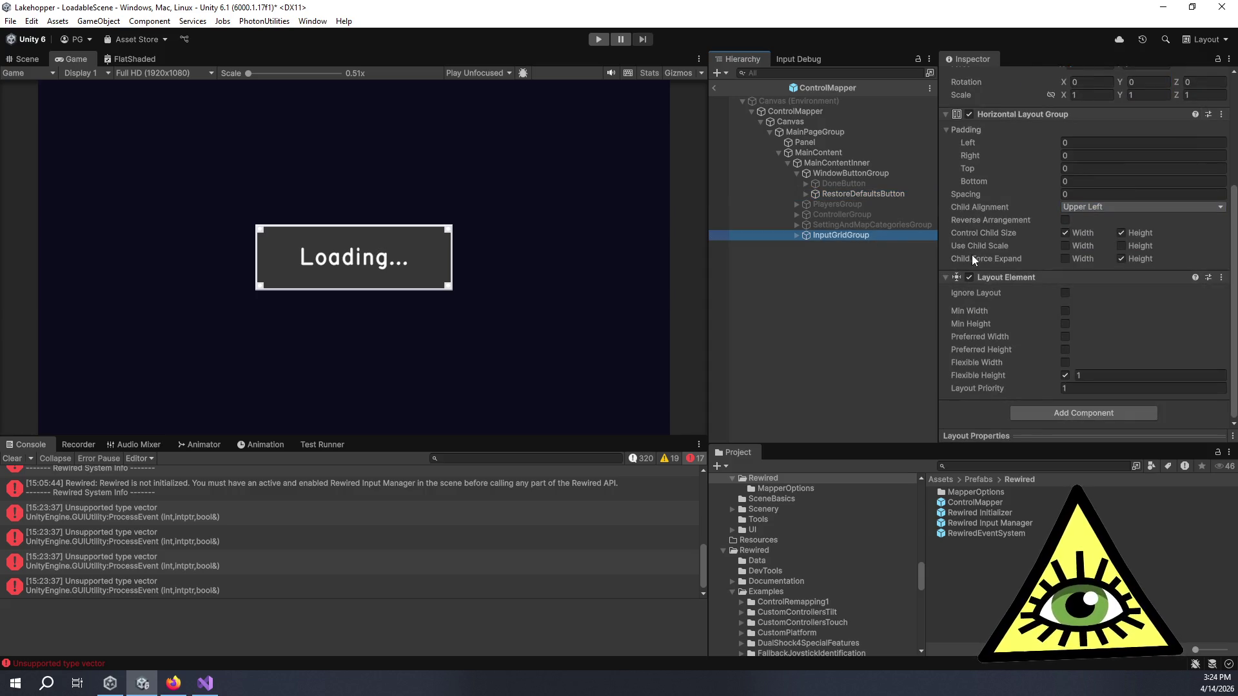
{"action": "scroll", "coordinate": [1042, 289], "scroll_direction": "up", "scroll_amount": 3}
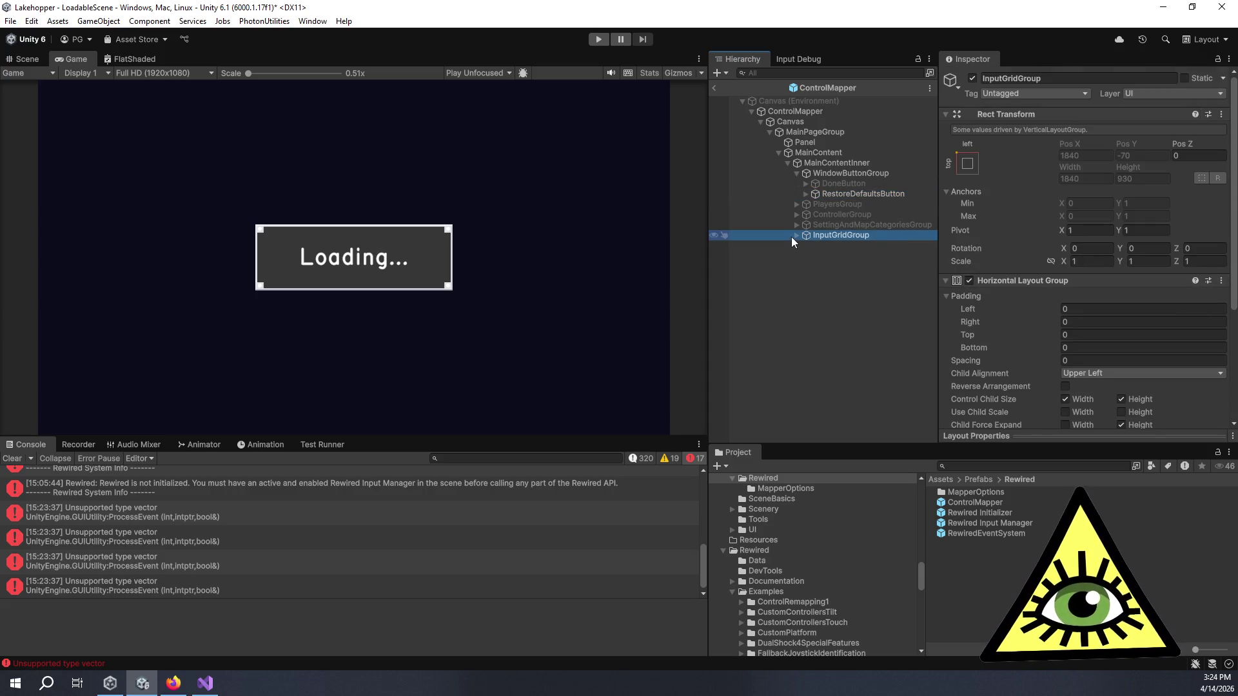
{"action": "left_click", "coordinate": [796, 236]}
{"action": "left_click", "coordinate": [821, 245]}
{"action": "left_click", "coordinate": [806, 245]}
{"action": "scroll", "coordinate": [967, 258], "scroll_direction": "down", "scroll_amount": 1}
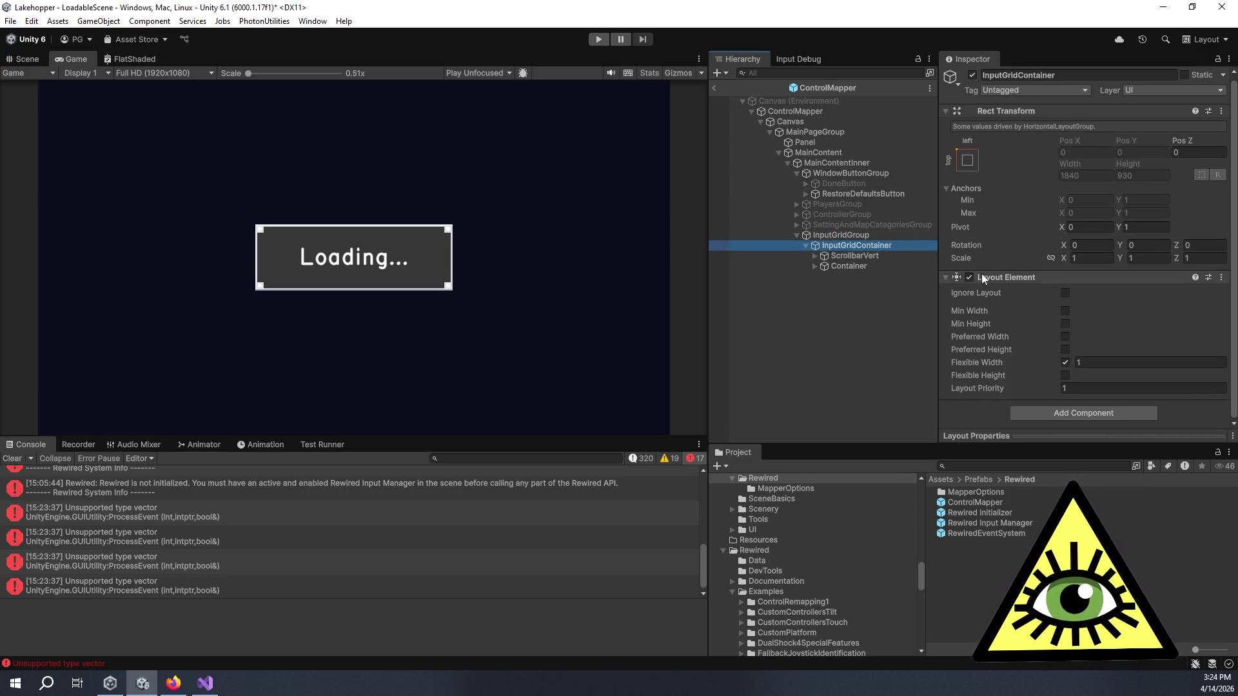
{"action": "left_click", "coordinate": [838, 256]}
{"action": "scroll", "coordinate": [1076, 286], "scroll_direction": "down", "scroll_amount": 5}
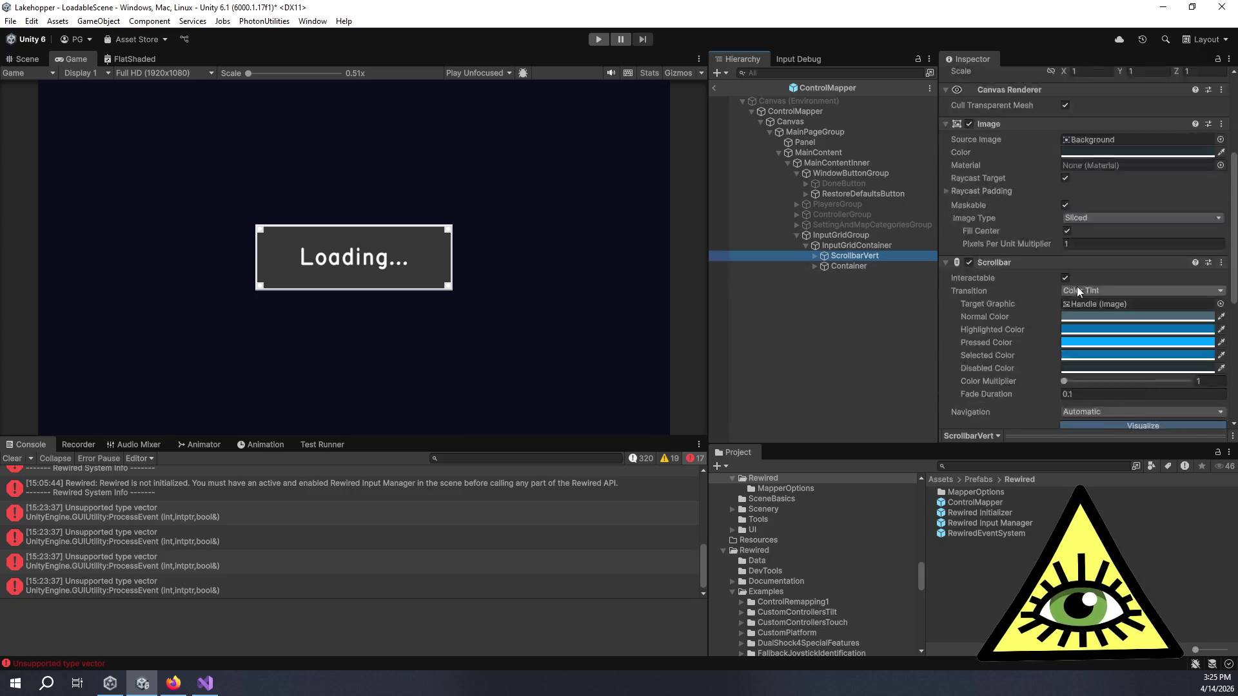
{"action": "left_click", "coordinate": [815, 256]}
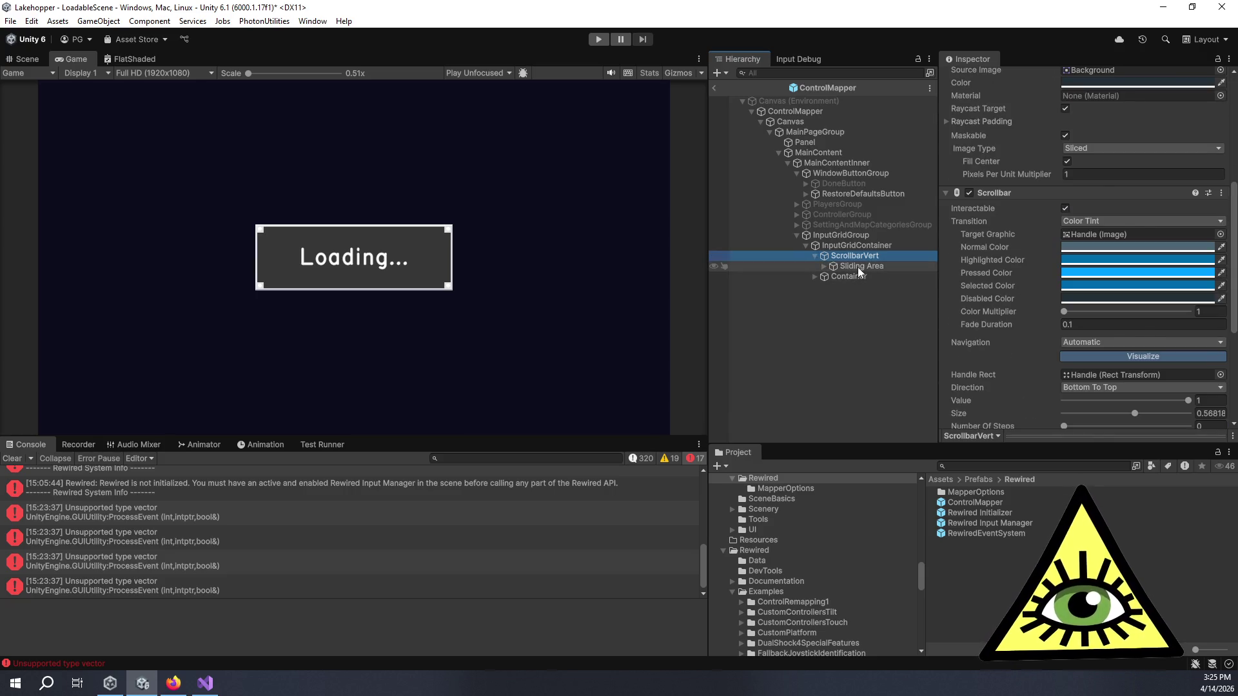
{"action": "left_click", "coordinate": [857, 266]}
{"action": "left_click", "coordinate": [823, 266]}
{"action": "left_click", "coordinate": [862, 275]}
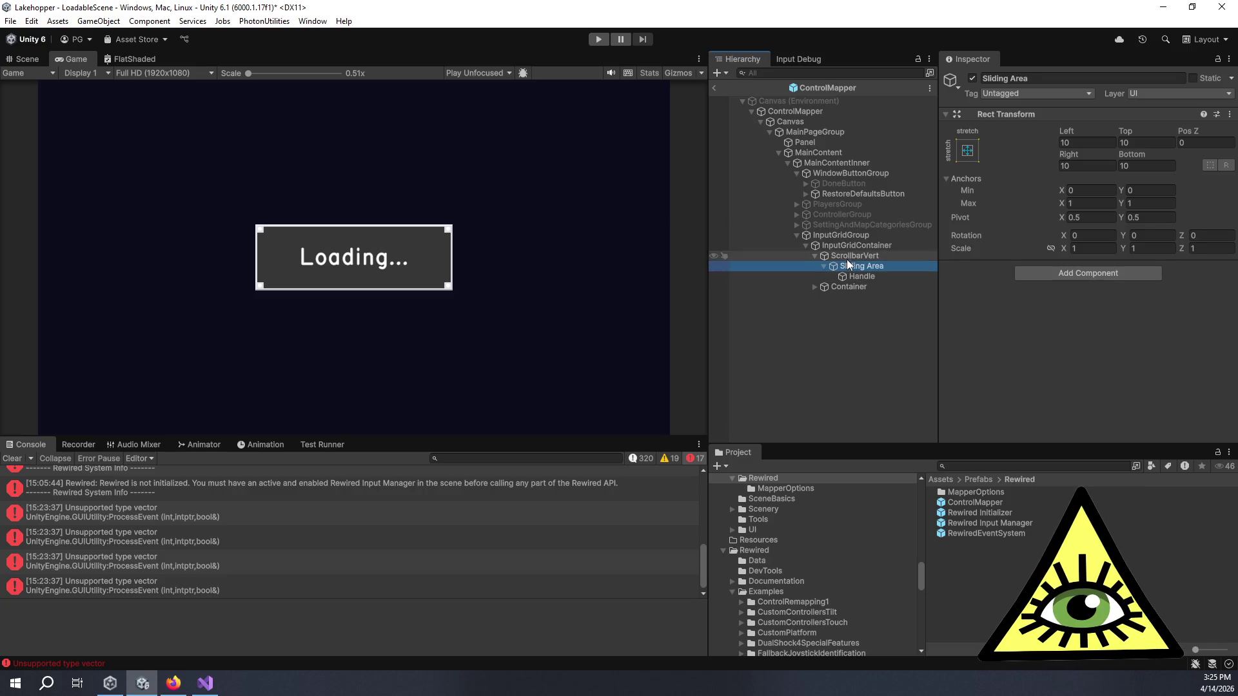
- Inspect Container, HeadersGroup, ScrollRect and InputGridInnerGroup, then exit back to LoadableScene
{"action": "left_click", "coordinate": [825, 286]}
{"action": "left_click", "coordinate": [814, 286]}
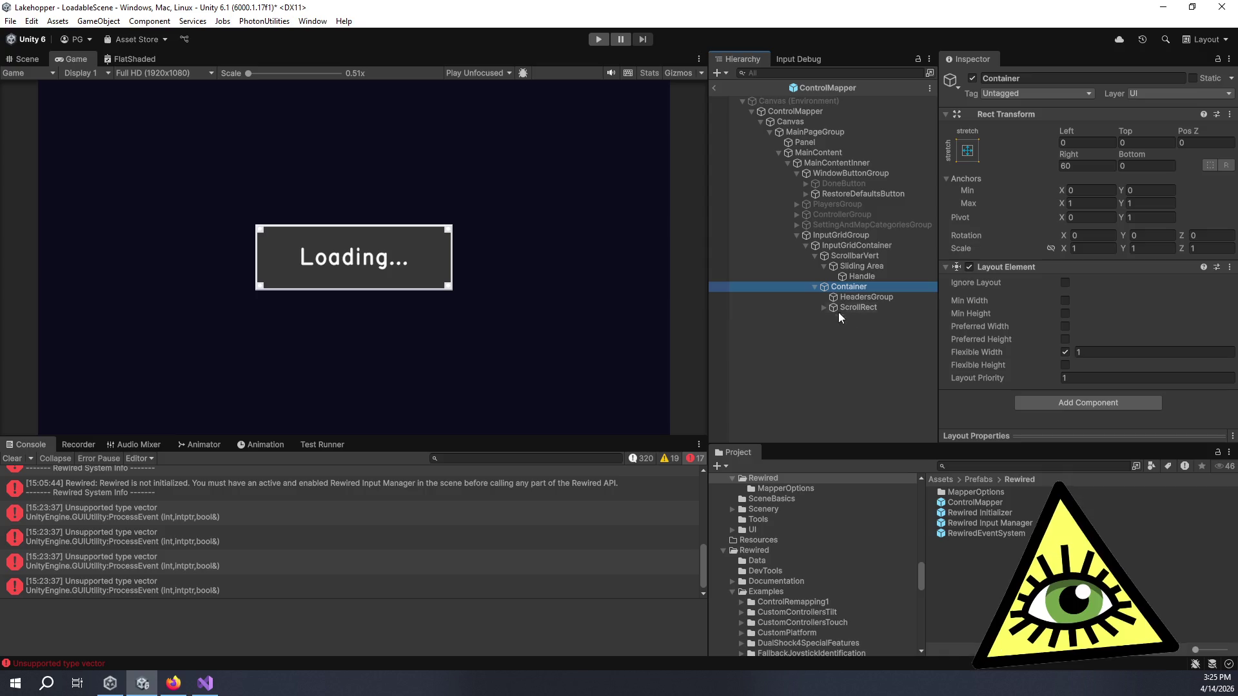
{"action": "left_click", "coordinate": [853, 298]}
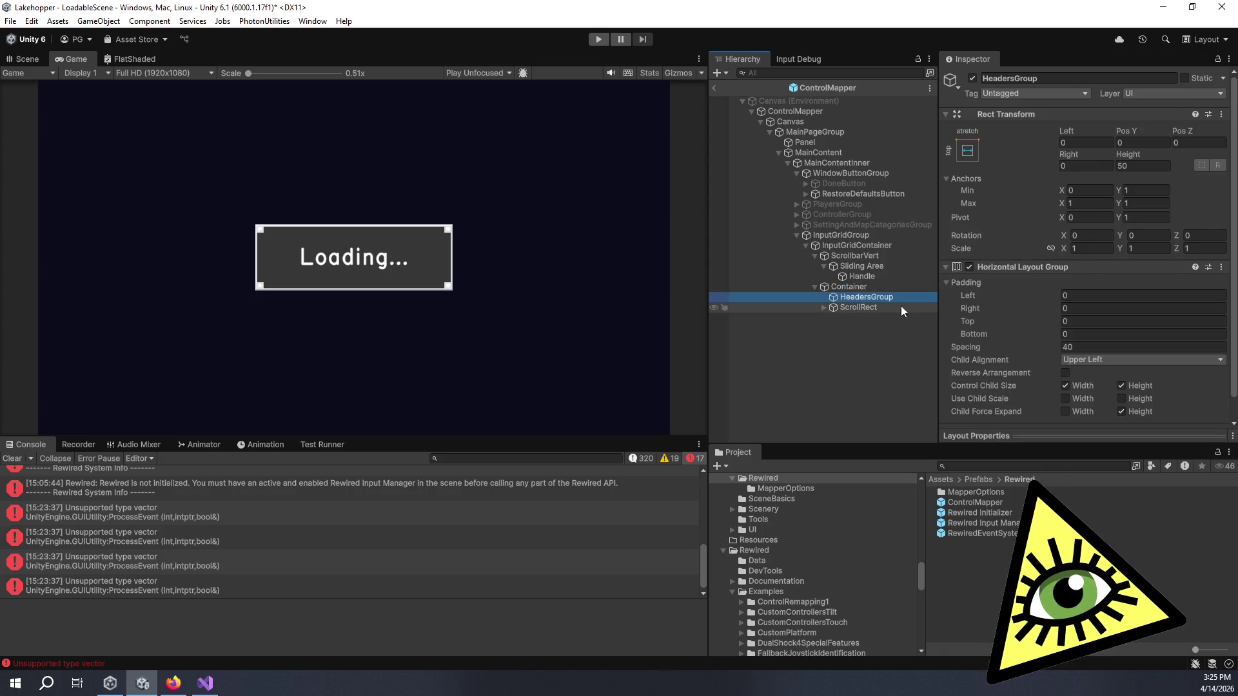
{"action": "scroll", "coordinate": [977, 310], "scroll_direction": "down", "scroll_amount": 1}
{"action": "left_click", "coordinate": [824, 308]}
{"action": "left_click", "coordinate": [852, 307]}
{"action": "scroll", "coordinate": [998, 290], "scroll_direction": "down", "scroll_amount": 5}
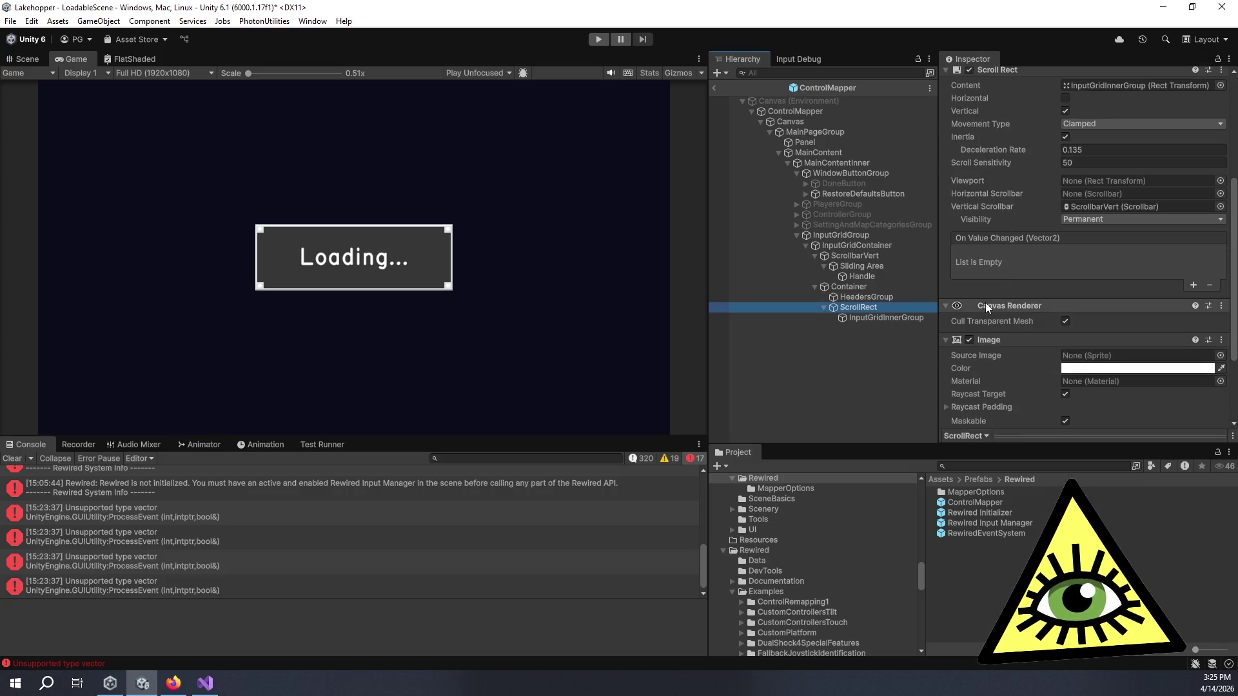
{"action": "scroll", "coordinate": [1034, 277], "scroll_direction": "down", "scroll_amount": 5}
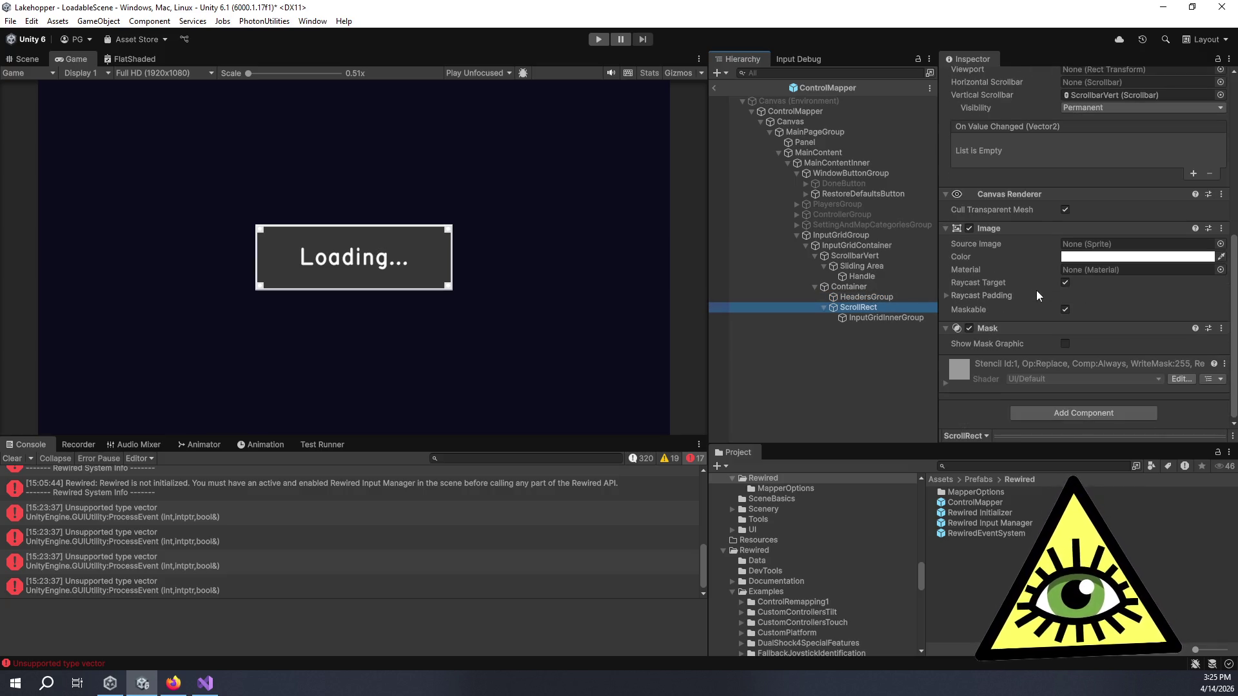
{"action": "left_click", "coordinate": [874, 319]}
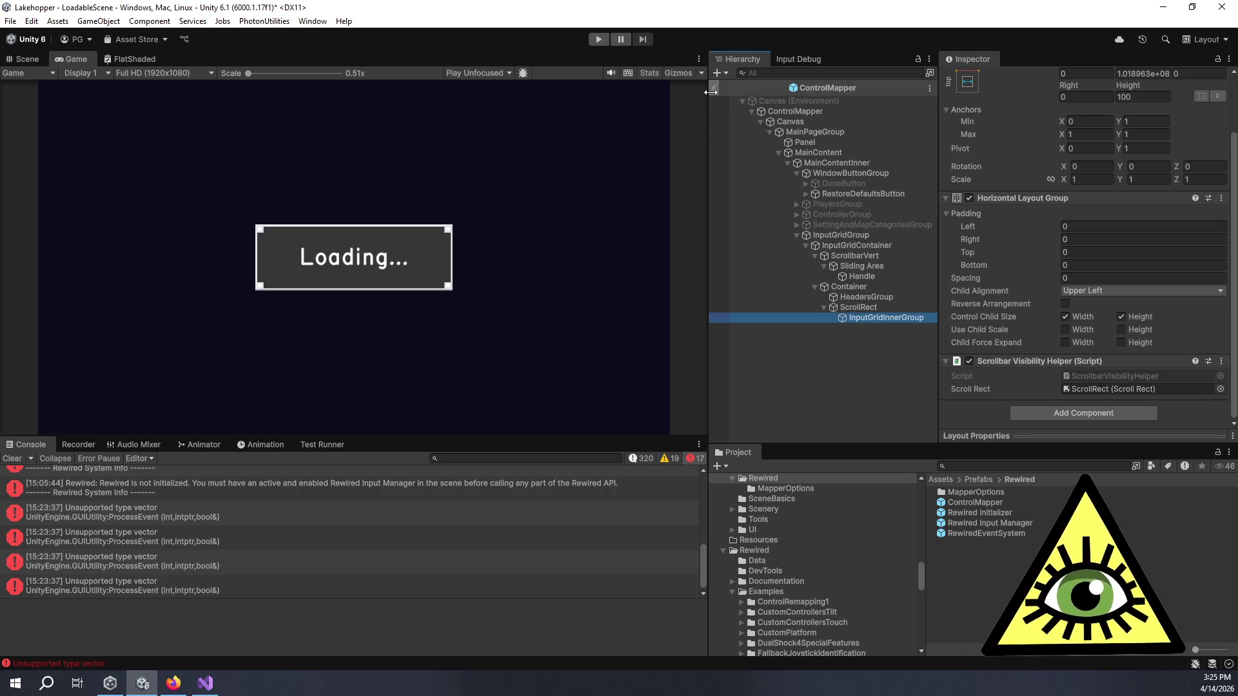
{"action": "scroll", "coordinate": [1036, 196], "scroll_direction": "up", "scroll_amount": 2}
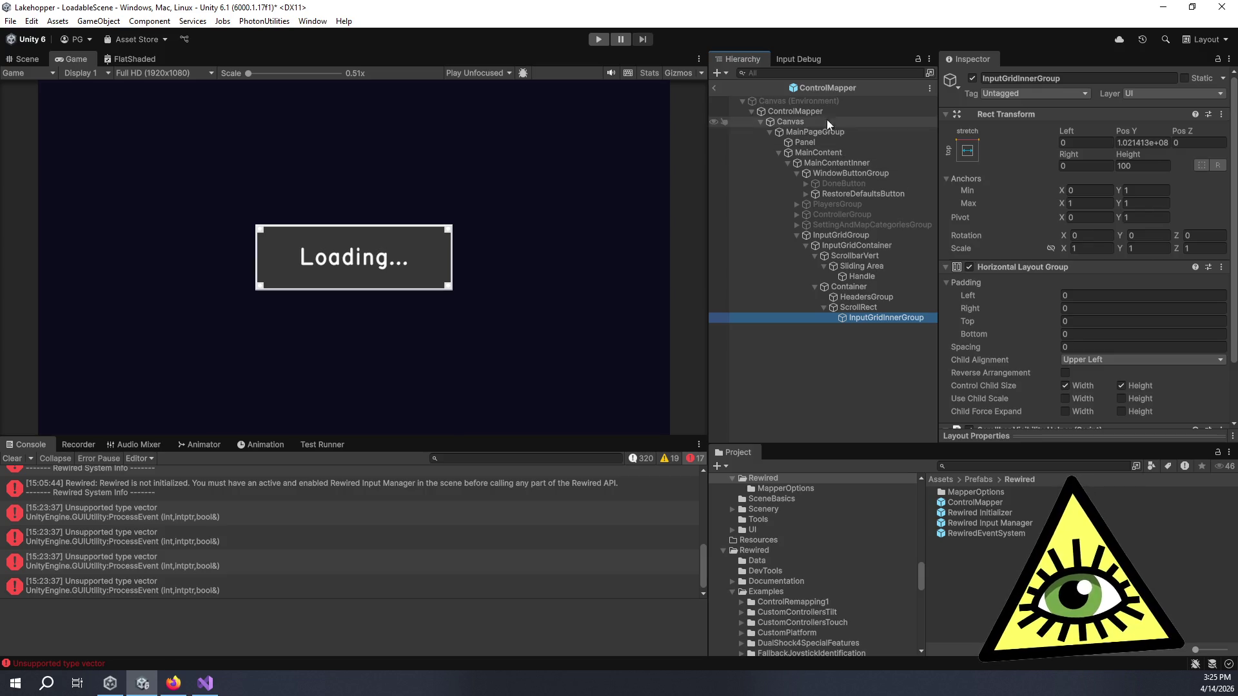
{"action": "left_click", "coordinate": [715, 90]}
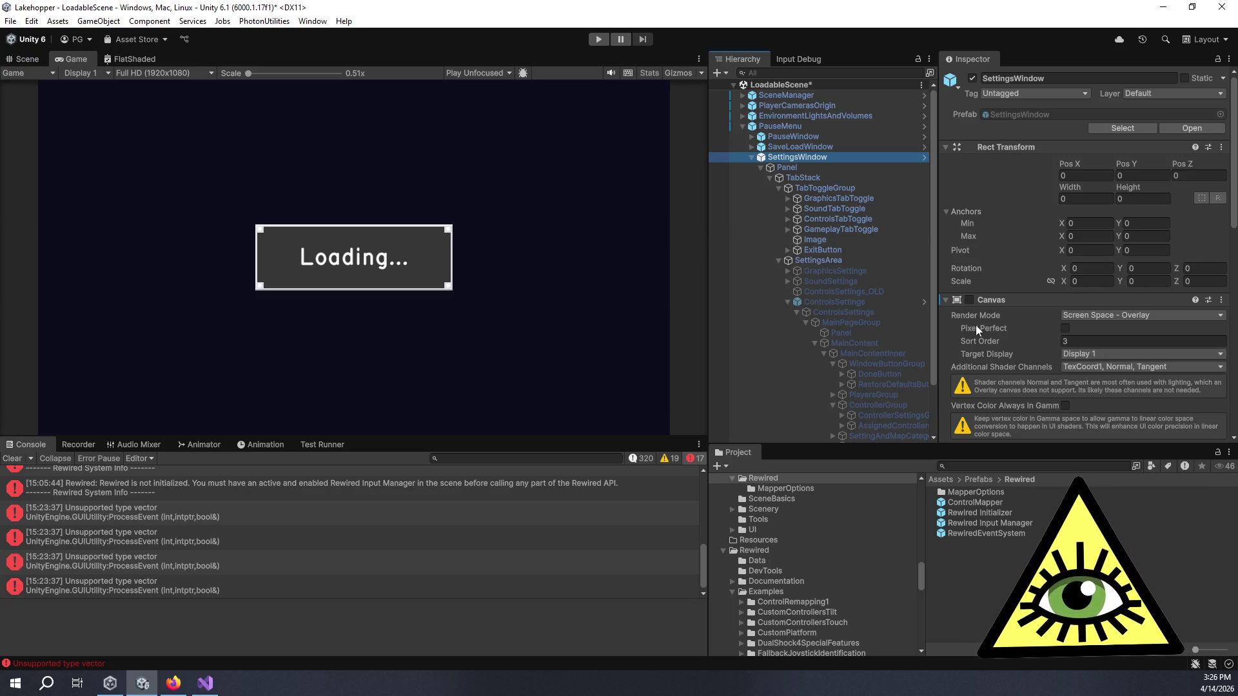
- Collapse the ControlsSettings subtree and select SettingsArea
{"action": "left_click", "coordinate": [787, 302]}
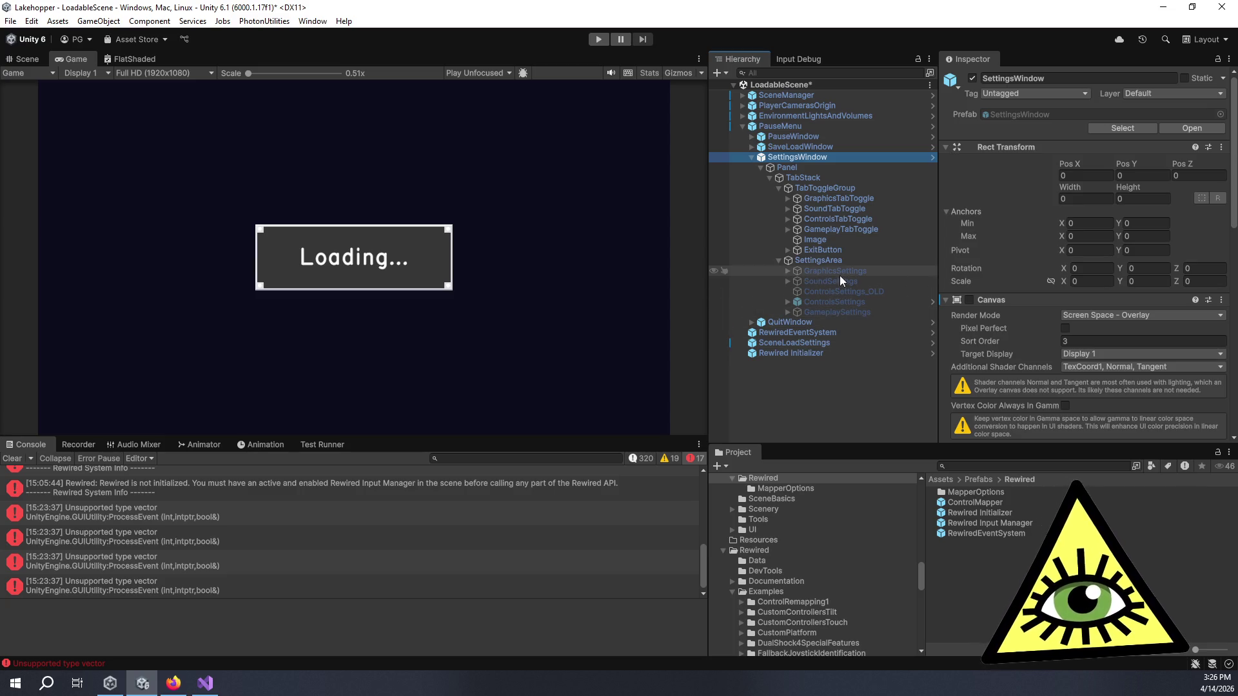
{"action": "left_click", "coordinate": [856, 259]}
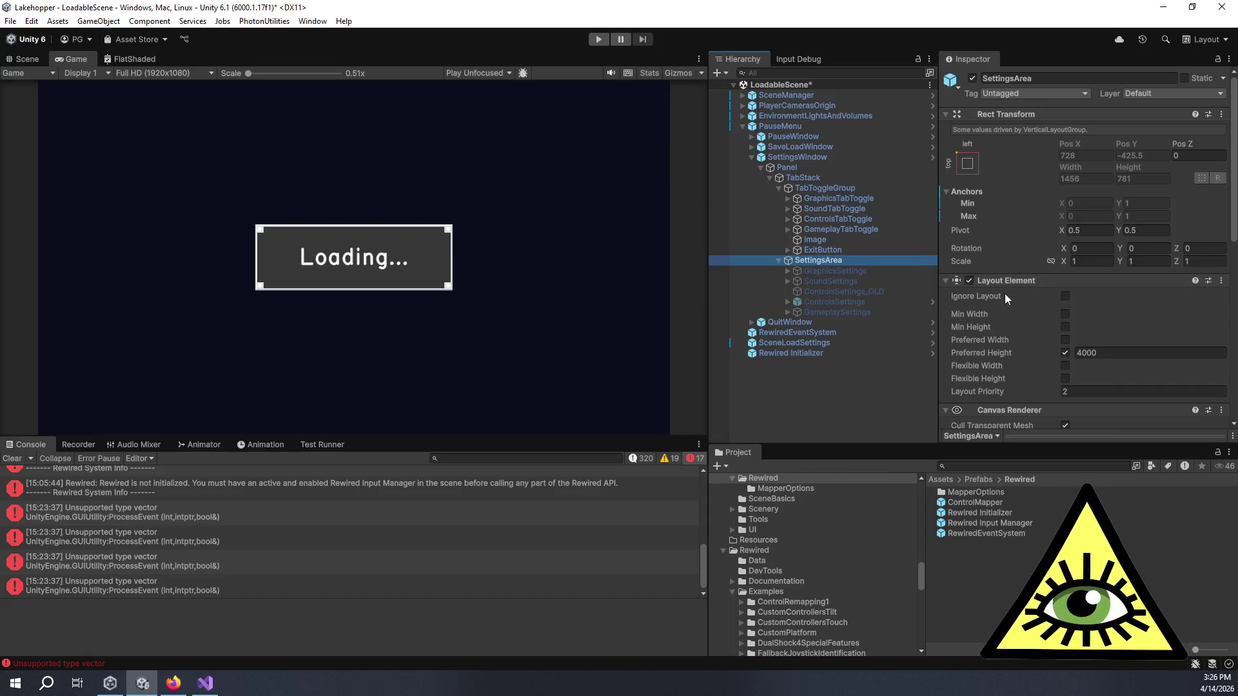
- Review SettingsArea's Layout Element, deselect, expand ControlsSettings and open the ControlMapper prefab
{"action": "scroll", "coordinate": [1012, 298], "scroll_direction": "down", "scroll_amount": 5}
{"action": "scroll", "coordinate": [1022, 302], "scroll_direction": "down", "scroll_amount": 2}
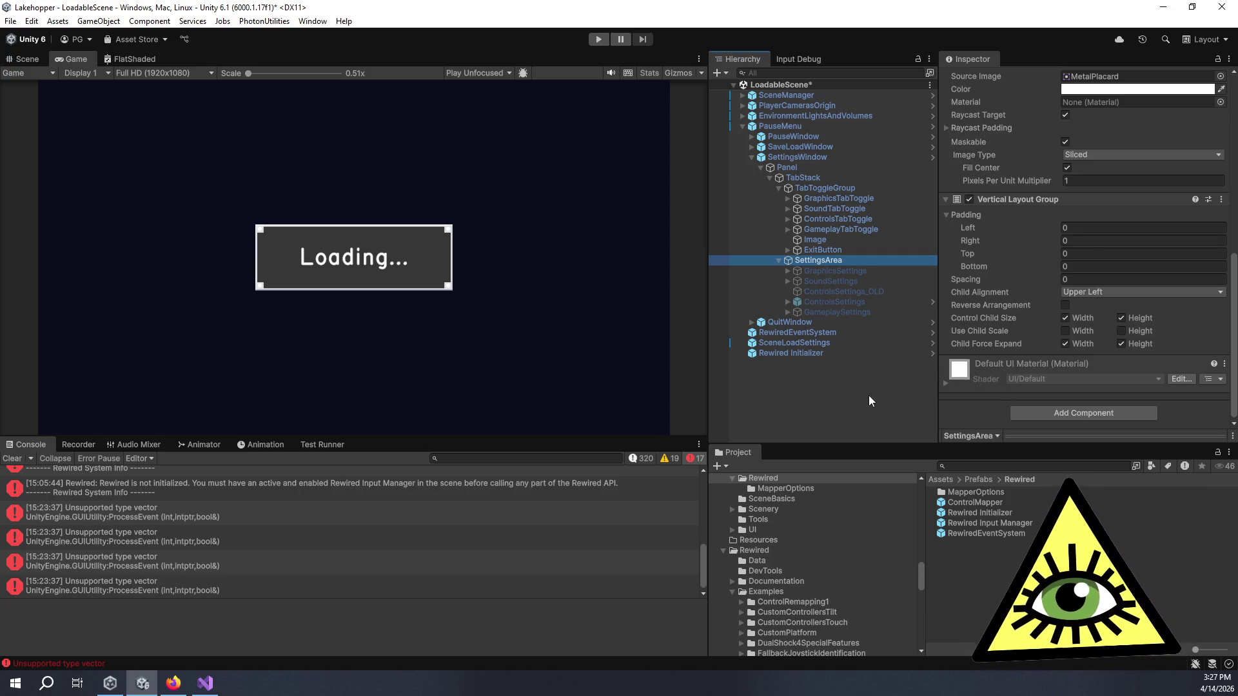
{"action": "left_click", "coordinate": [845, 404]}
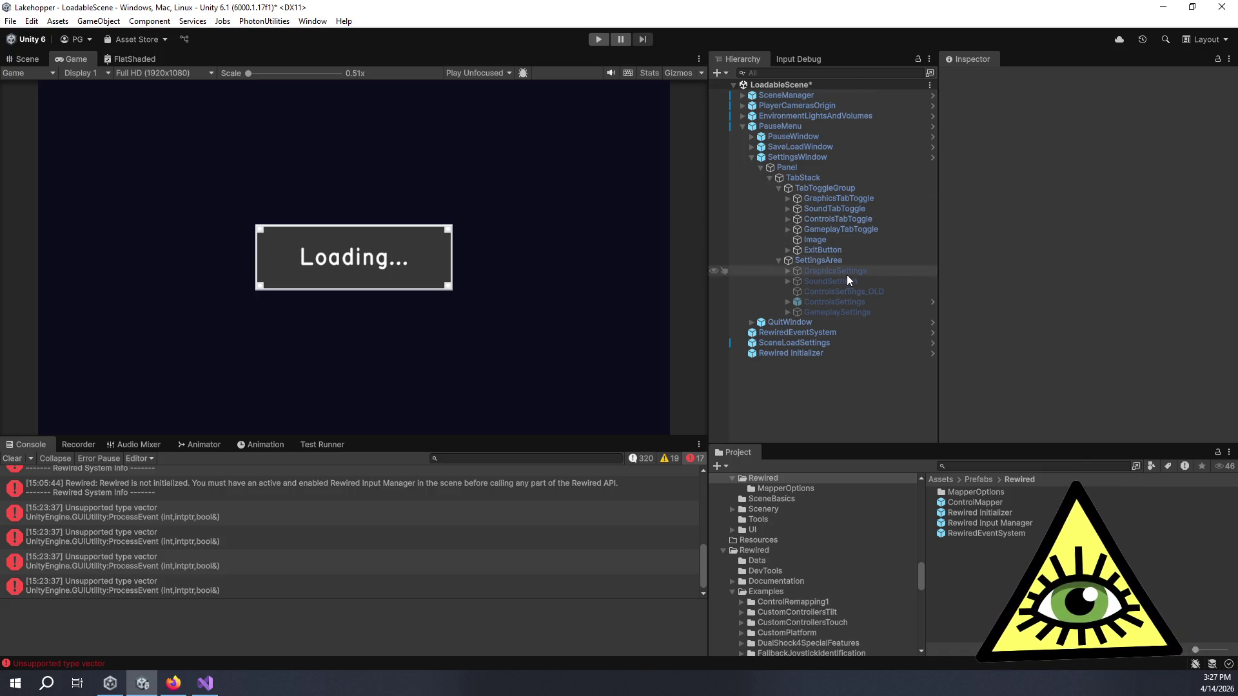
{"action": "left_click", "coordinate": [787, 301]}
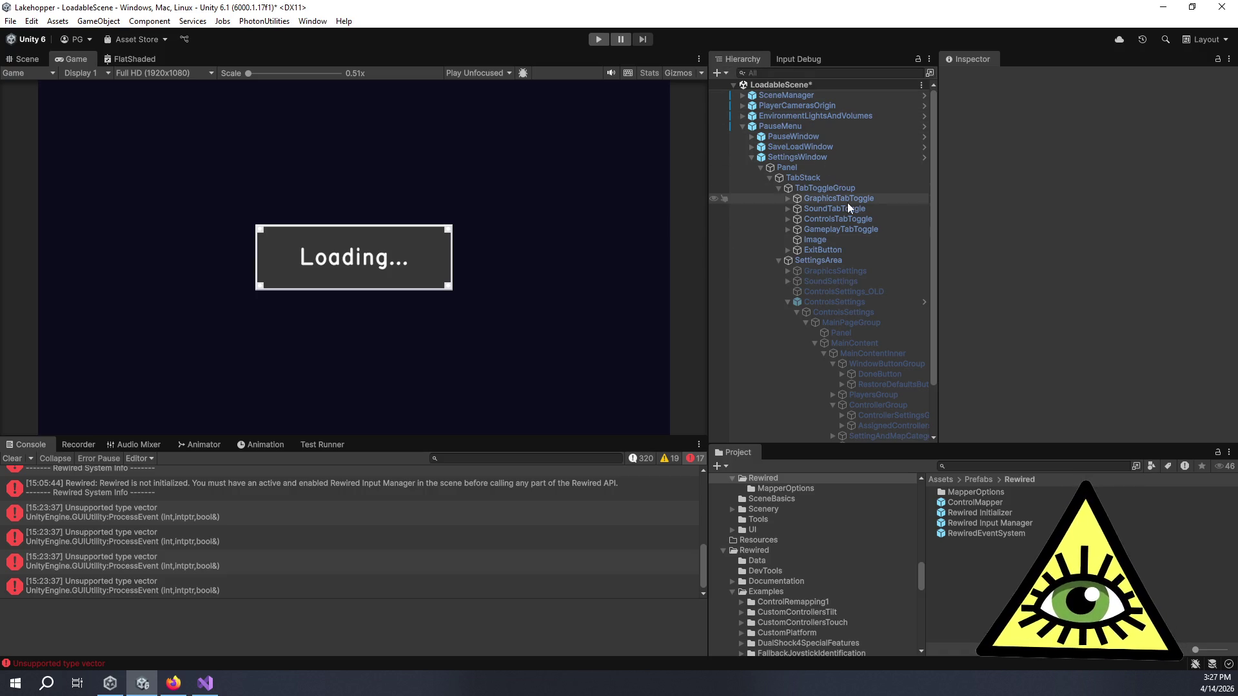
{"action": "left_click", "coordinate": [981, 502]}
{"action": "double_click", "coordinate": [981, 502]}
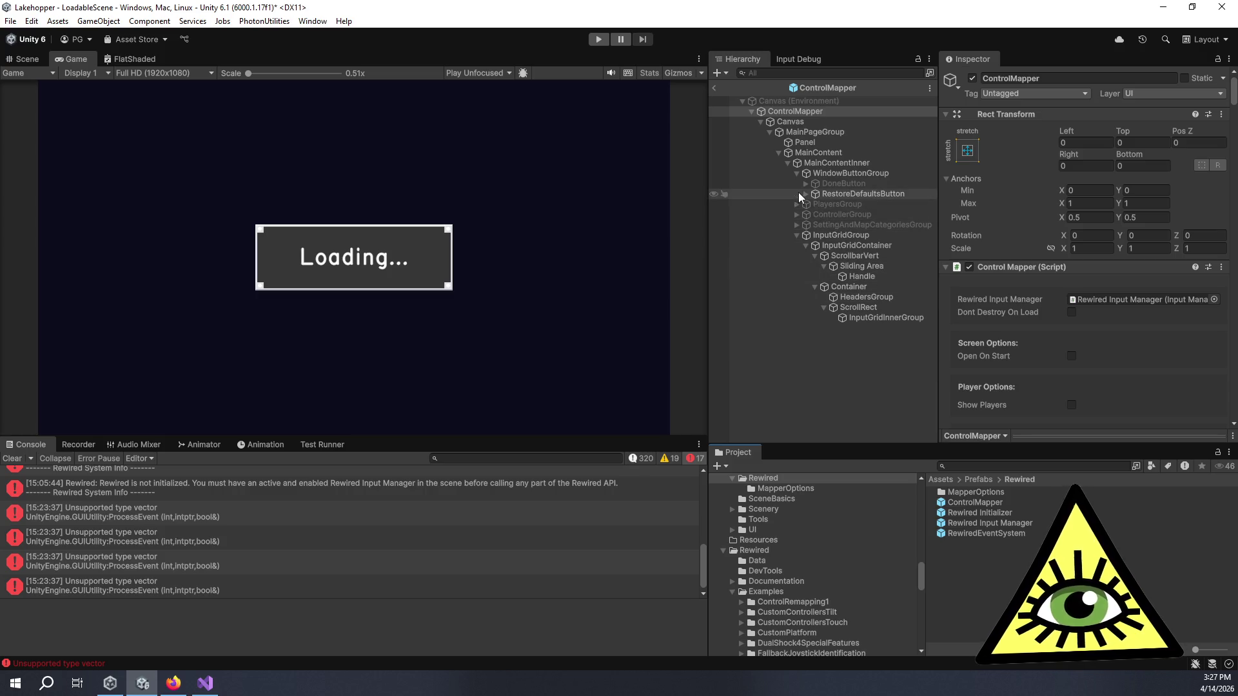
- Collapse InputGridGroup and WindowButtonGroup, moving WindowButtonGroup below InputGridGroup
{"action": "left_click", "coordinate": [796, 236]}
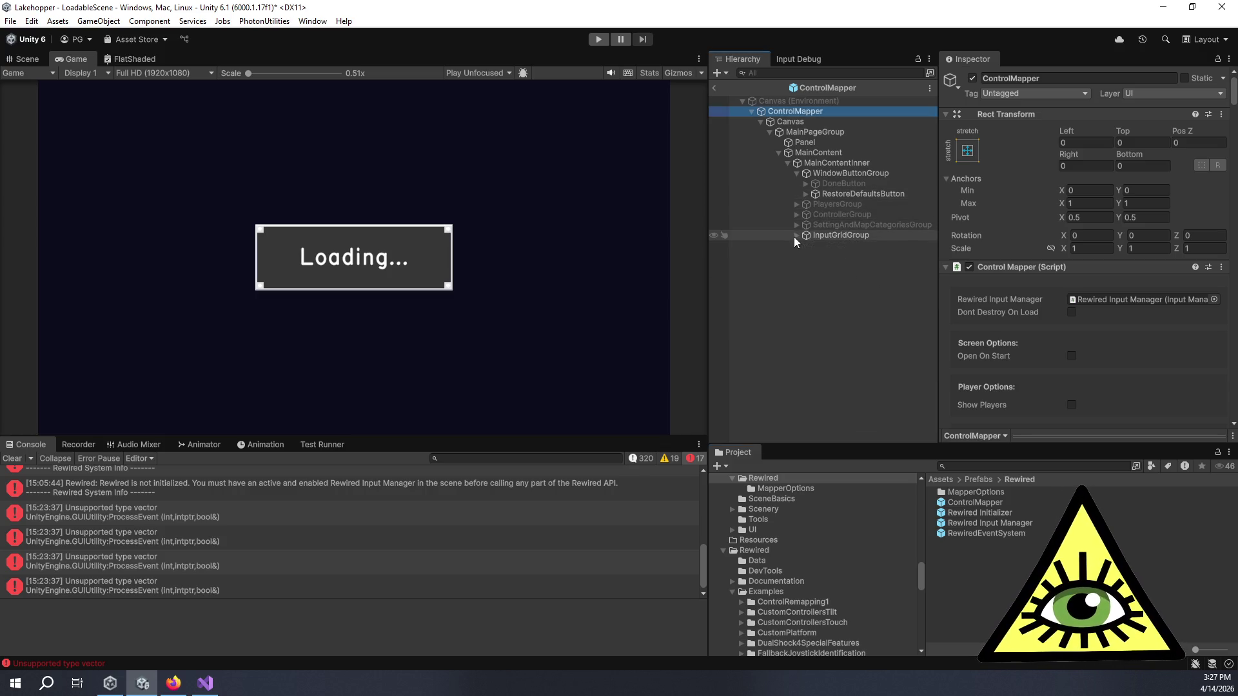
{"action": "left_click", "coordinate": [797, 172]}
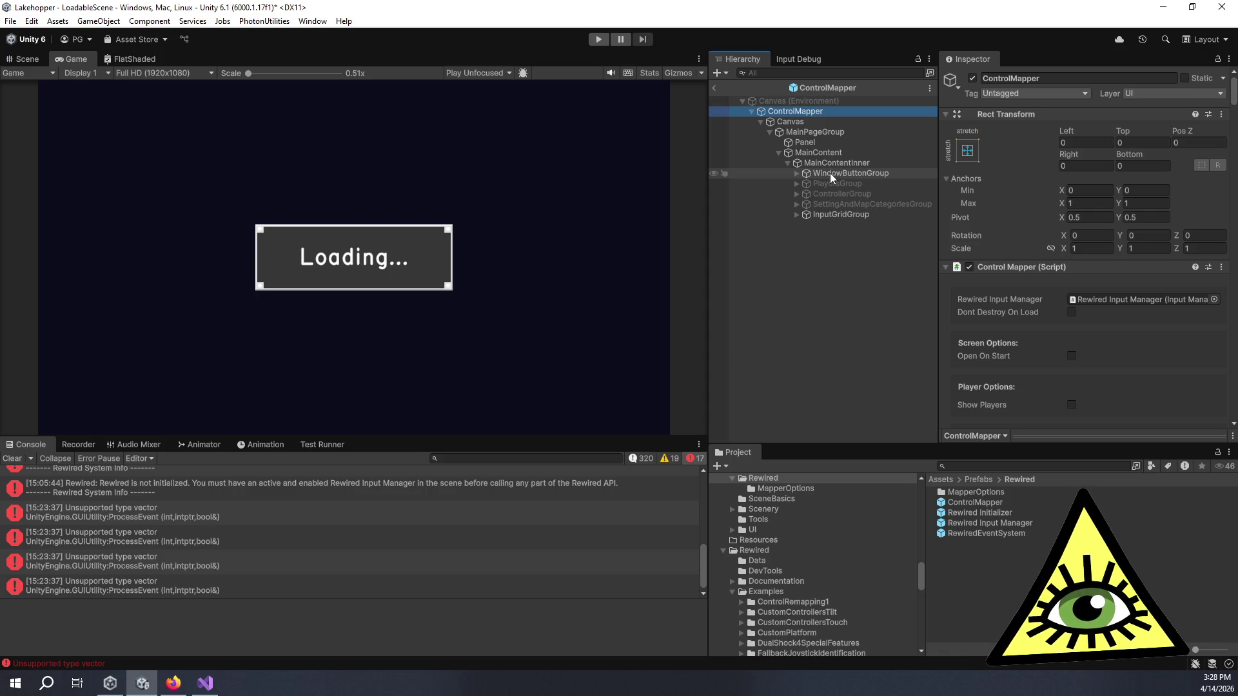
{"action": "mouse_move", "coordinate": [832, 173]}
{"action": "left_mouse_down"}
{"action": "mouse_move", "coordinate": [911, 231]}
{"action": "mouse_move", "coordinate": [874, 217]}
{"action": "left_mouse_up"}
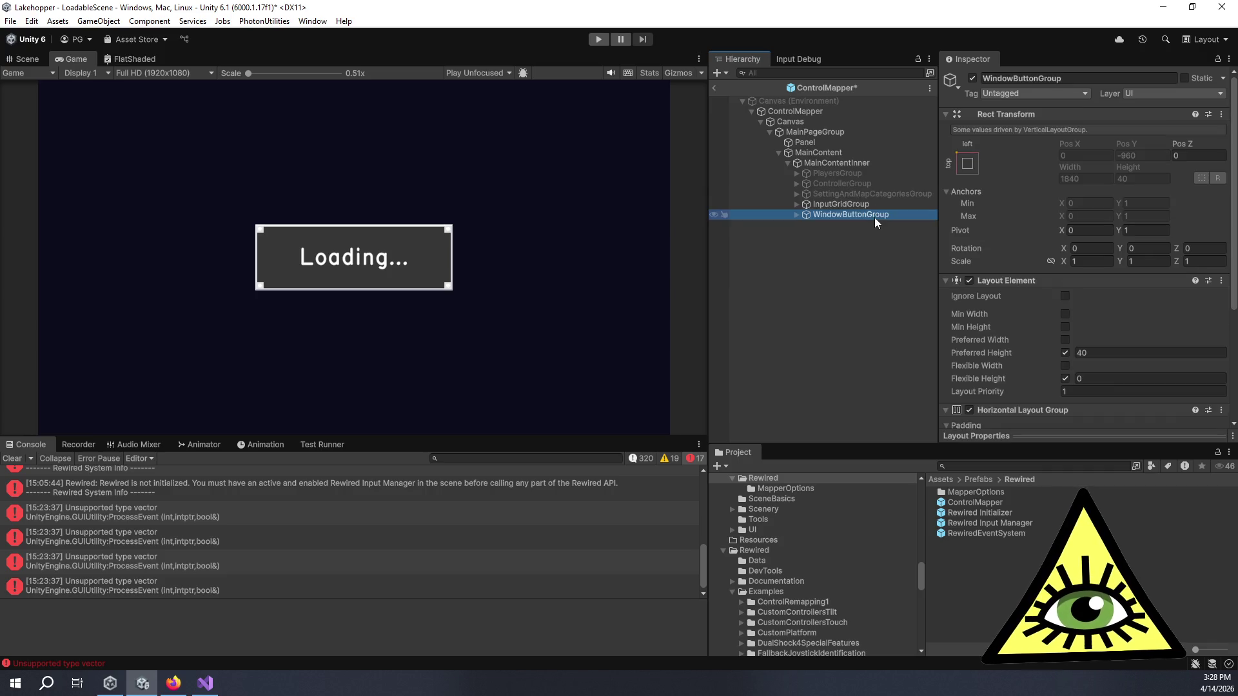
{"action": "scroll", "coordinate": [962, 278], "scroll_direction": "down", "scroll_amount": 5}
- Expand WindowButtonGroup and review RestoreDefaultsButton's navigation settings
{"action": "left_click", "coordinate": [797, 215]}
{"action": "left_click", "coordinate": [835, 235]}
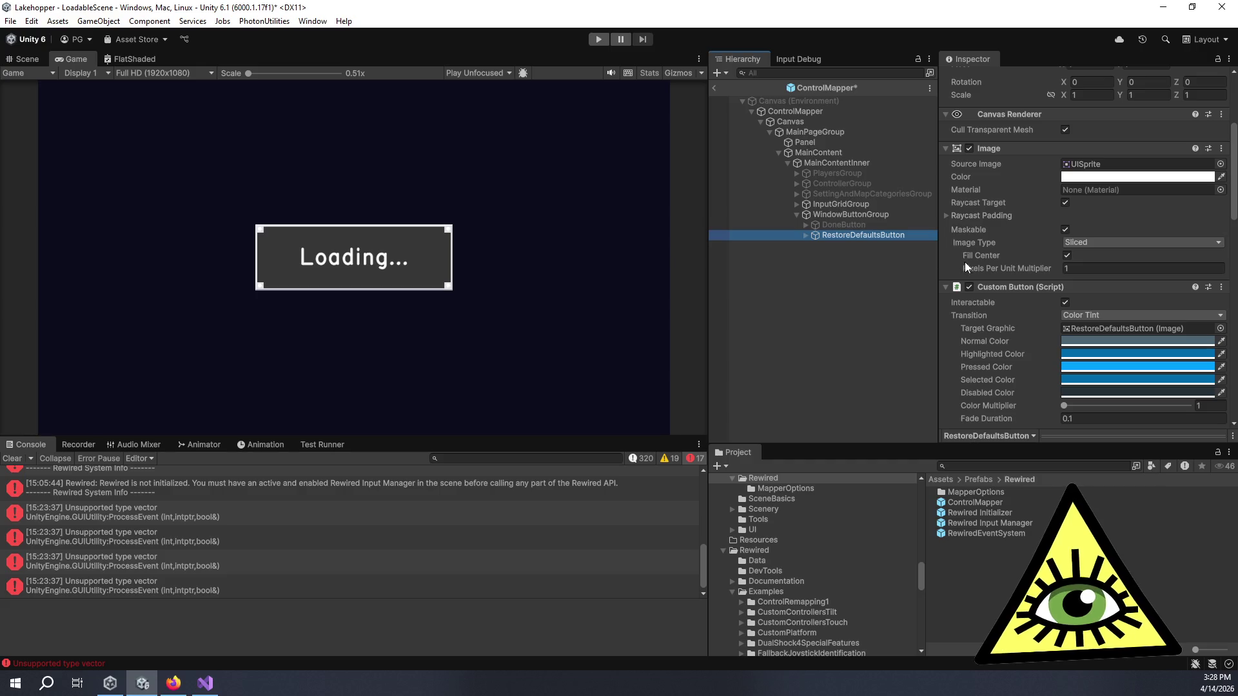
{"action": "scroll", "coordinate": [967, 264], "scroll_direction": "down", "scroll_amount": 3}
{"action": "scroll", "coordinate": [1016, 289], "scroll_direction": "down", "scroll_amount": 4}
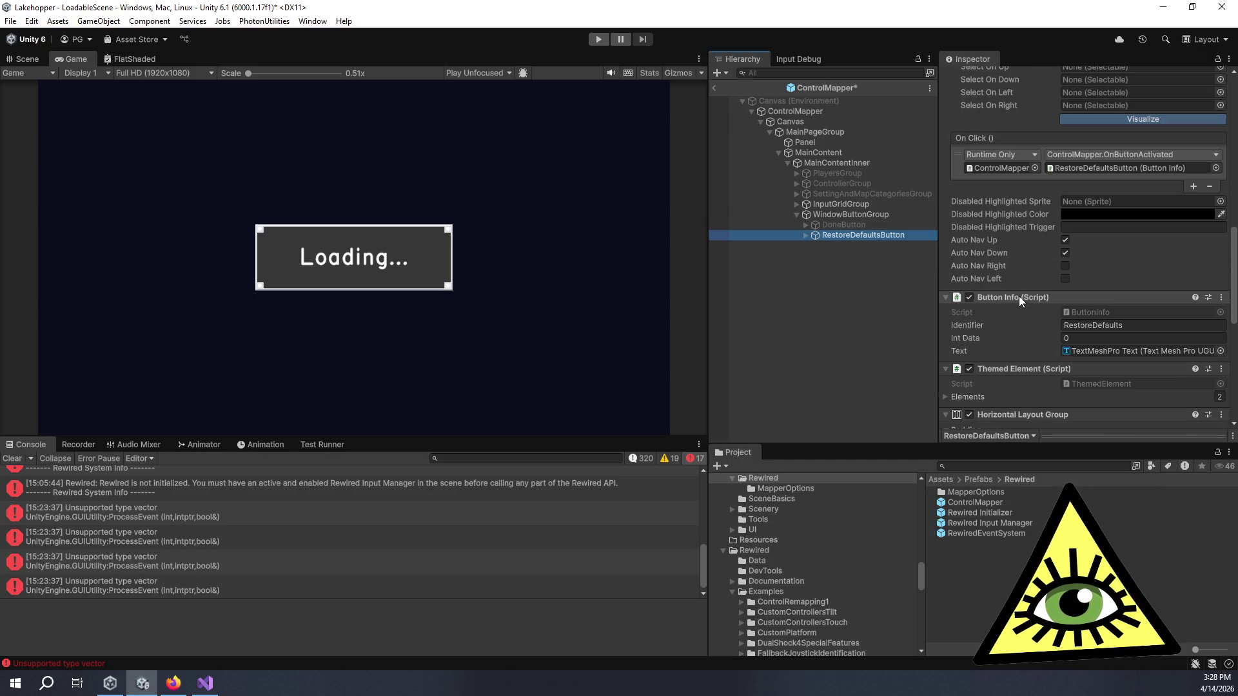
{"action": "left_click", "coordinate": [1066, 252]}
{"action": "scroll", "coordinate": [1074, 261], "scroll_direction": "up", "scroll_amount": 4}
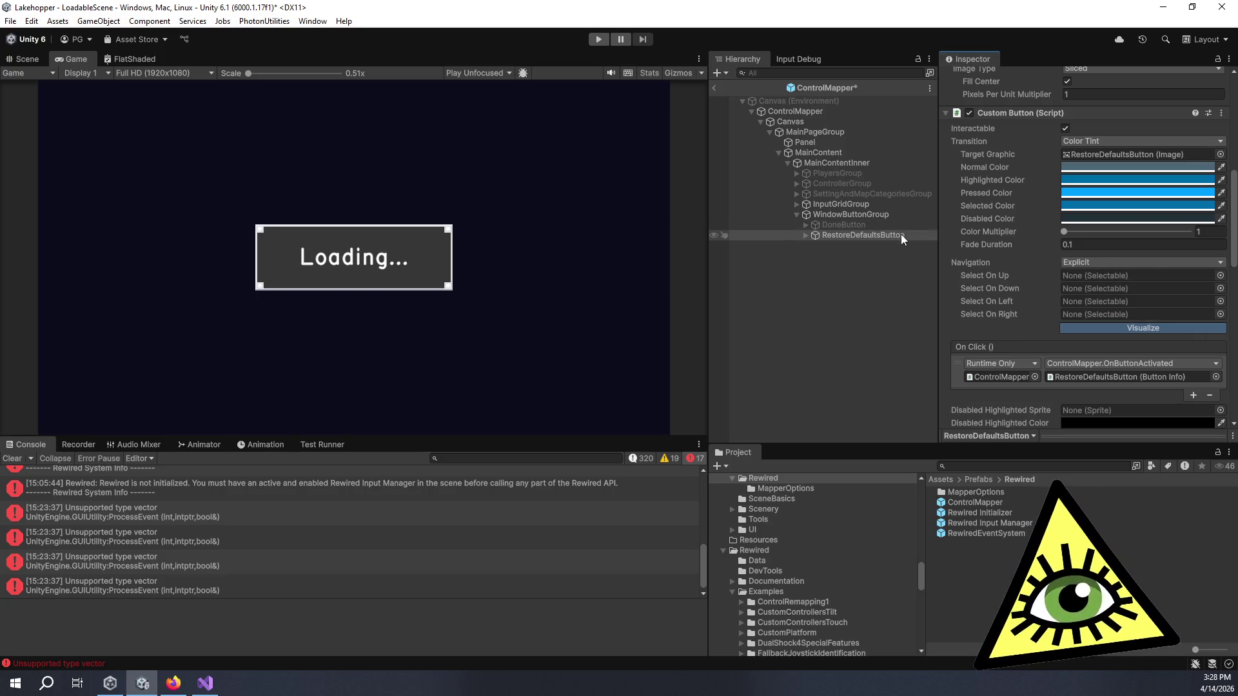
{"action": "scroll", "coordinate": [1023, 283], "scroll_direction": "down", "scroll_amount": 6}
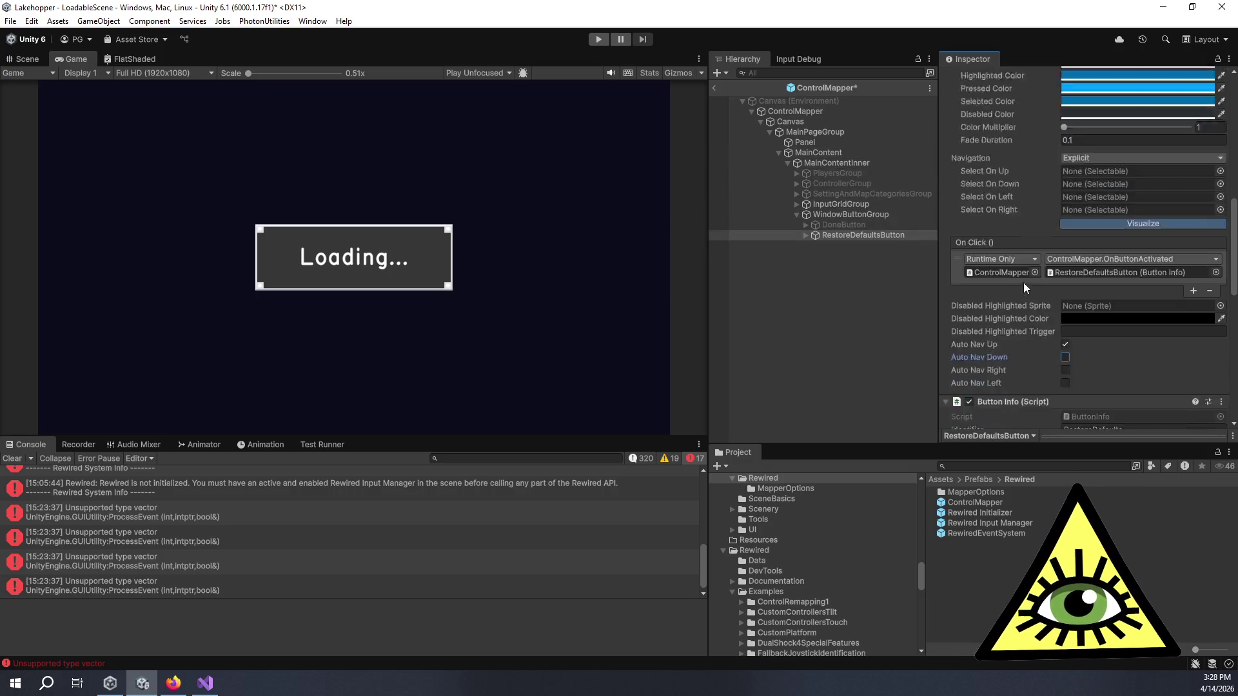
- Collapse MainContent and save the ControlMapper prefab, leaving prefab mode
{"action": "left_click", "coordinate": [781, 152]}
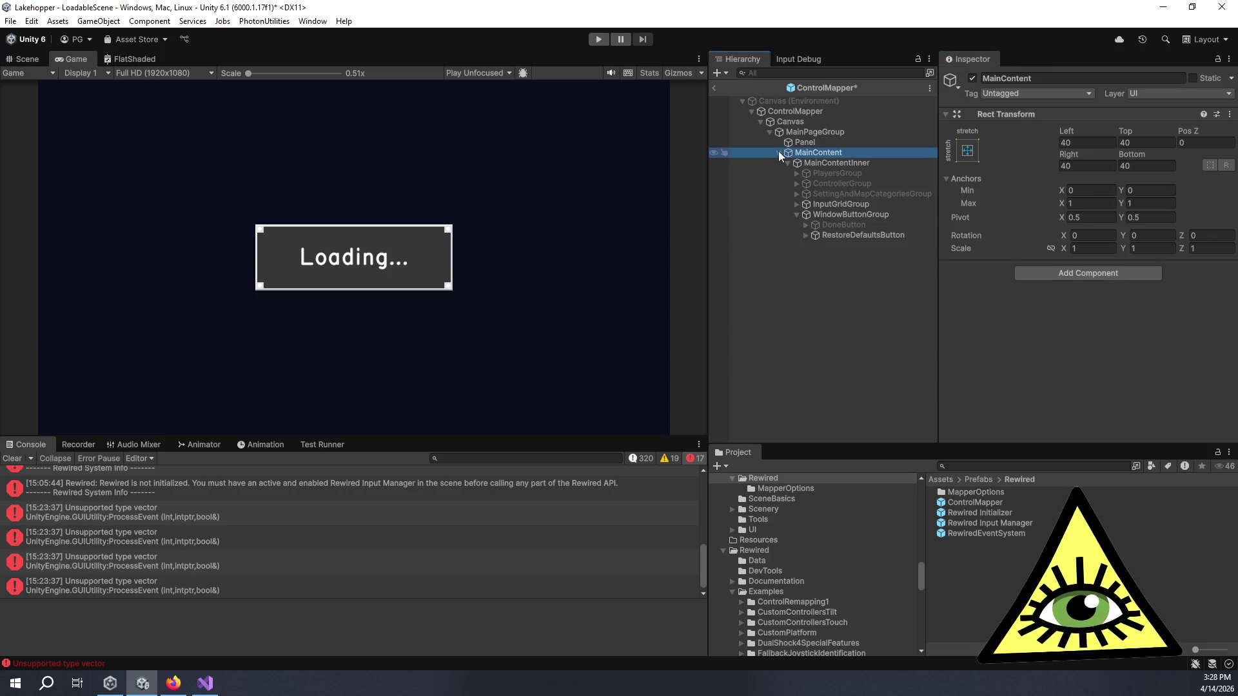
{"action": "left_click", "coordinate": [779, 152]}
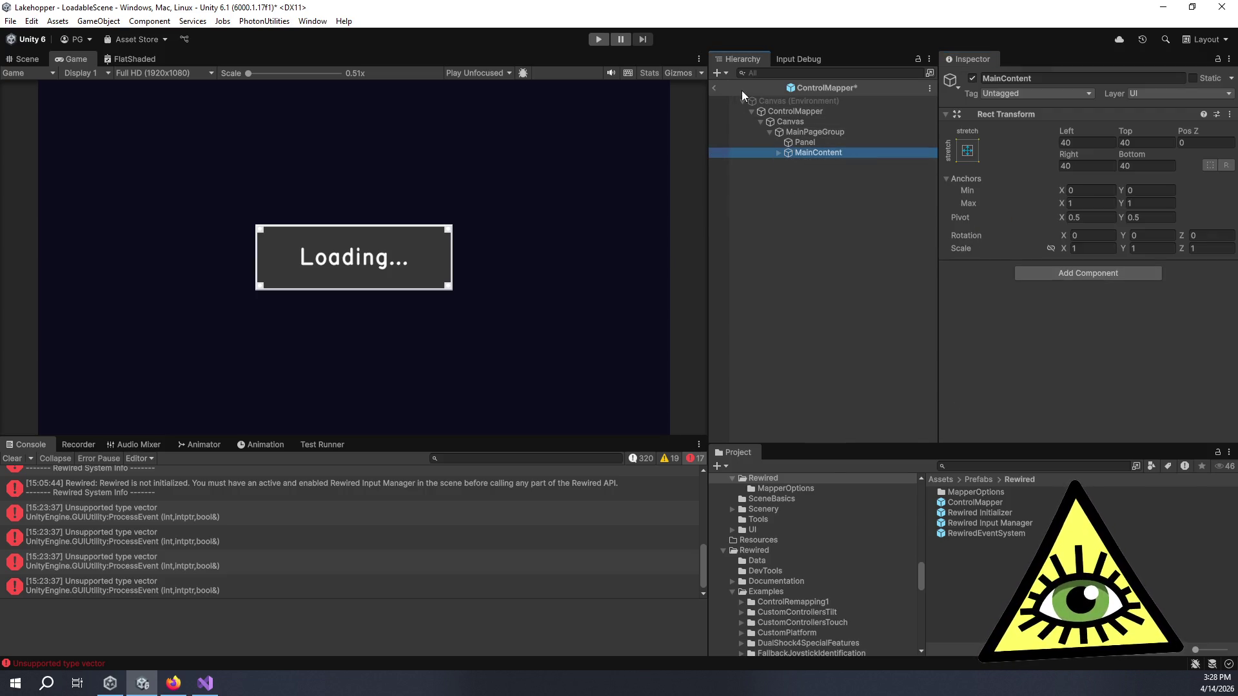
{"action": "left_click", "coordinate": [713, 87]}
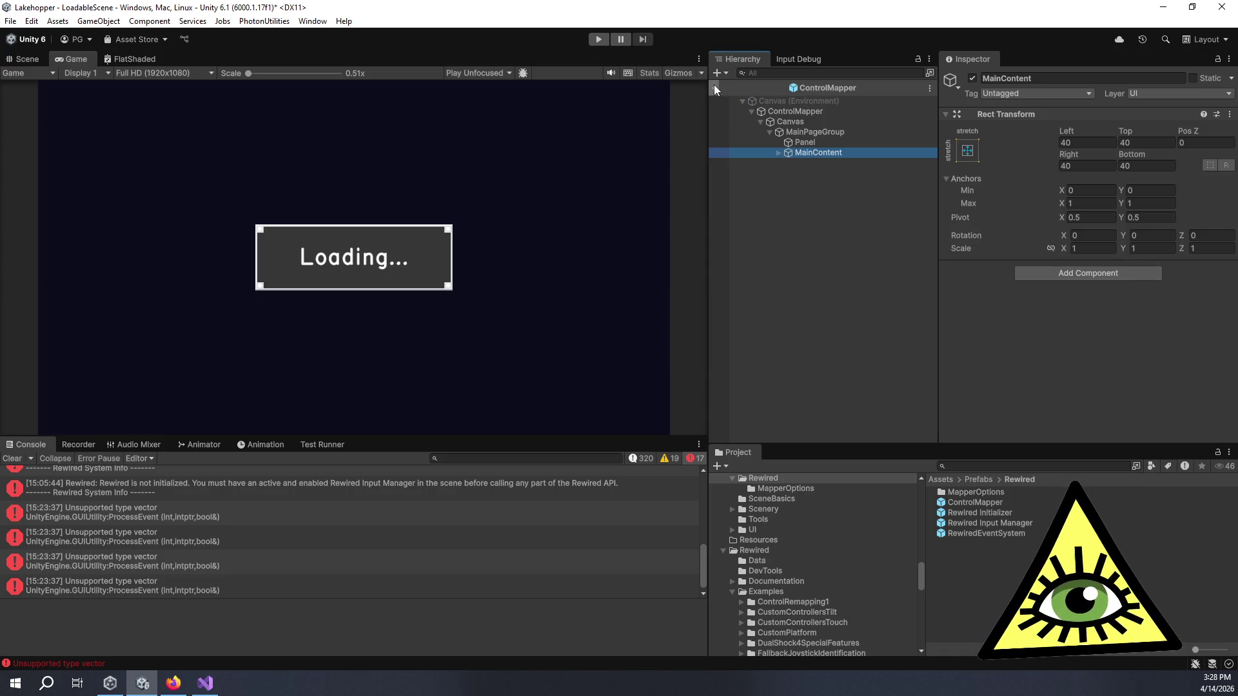
- Open the SettingsWindow prefab and check the Controls tab toggle's navigation
{"action": "left_click", "coordinate": [823, 158]}
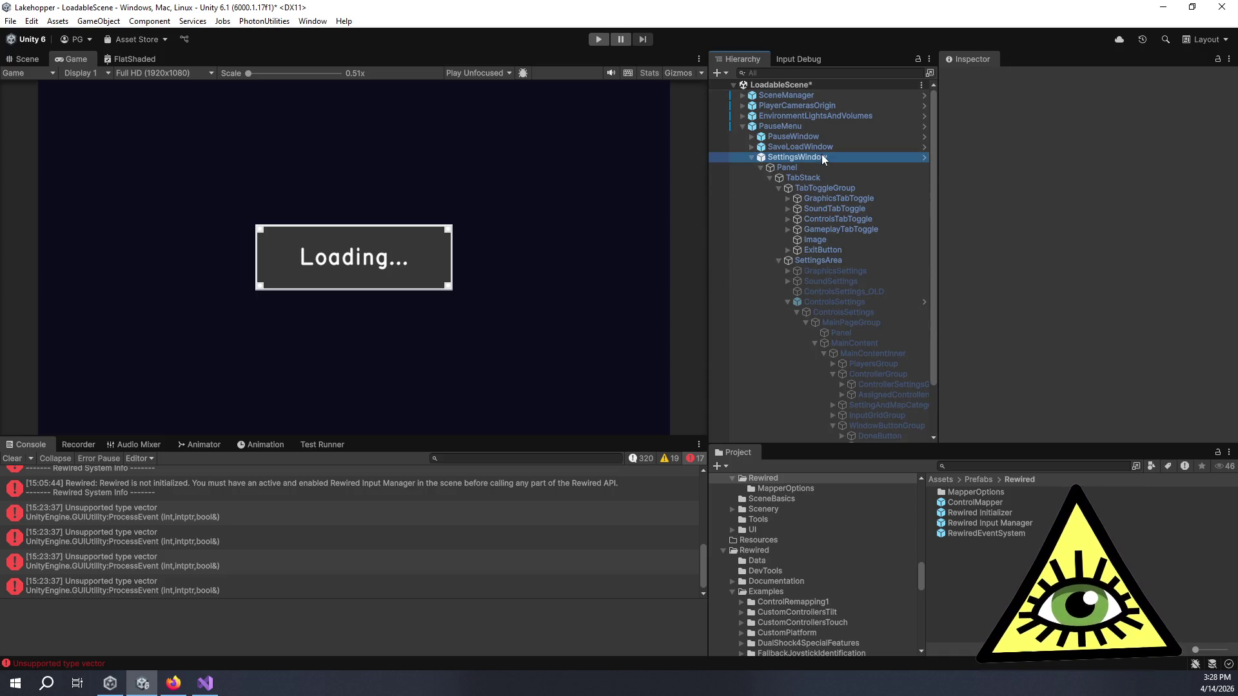
{"action": "left_click", "coordinate": [1019, 110]}
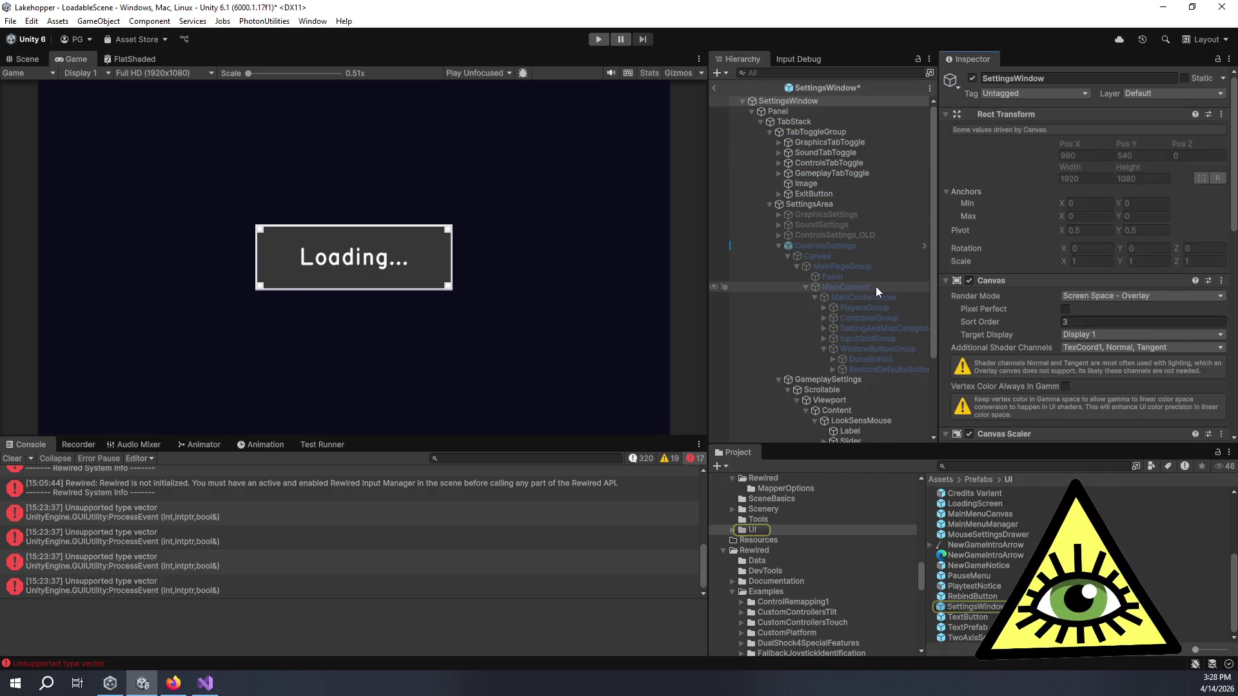
{"action": "scroll", "coordinate": [876, 286], "scroll_direction": "down", "scroll_amount": 3}
{"action": "scroll", "coordinate": [841, 143], "scroll_direction": "up", "scroll_amount": 2}
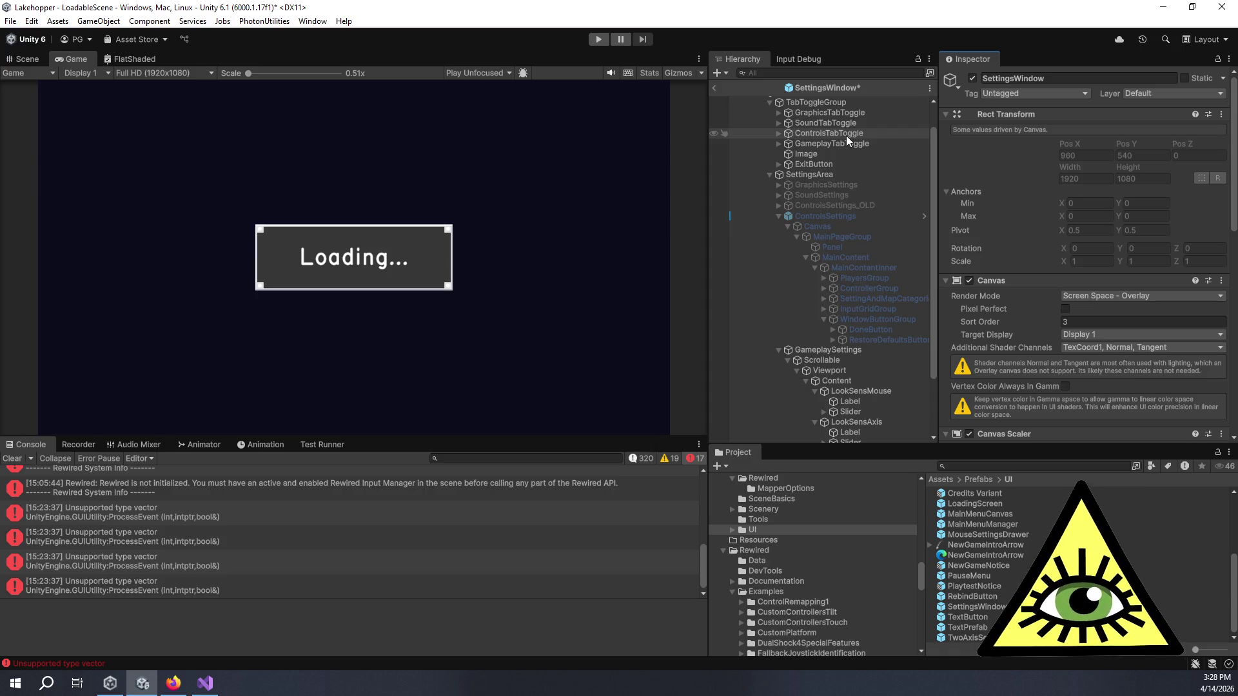
{"action": "left_click", "coordinate": [845, 135]}
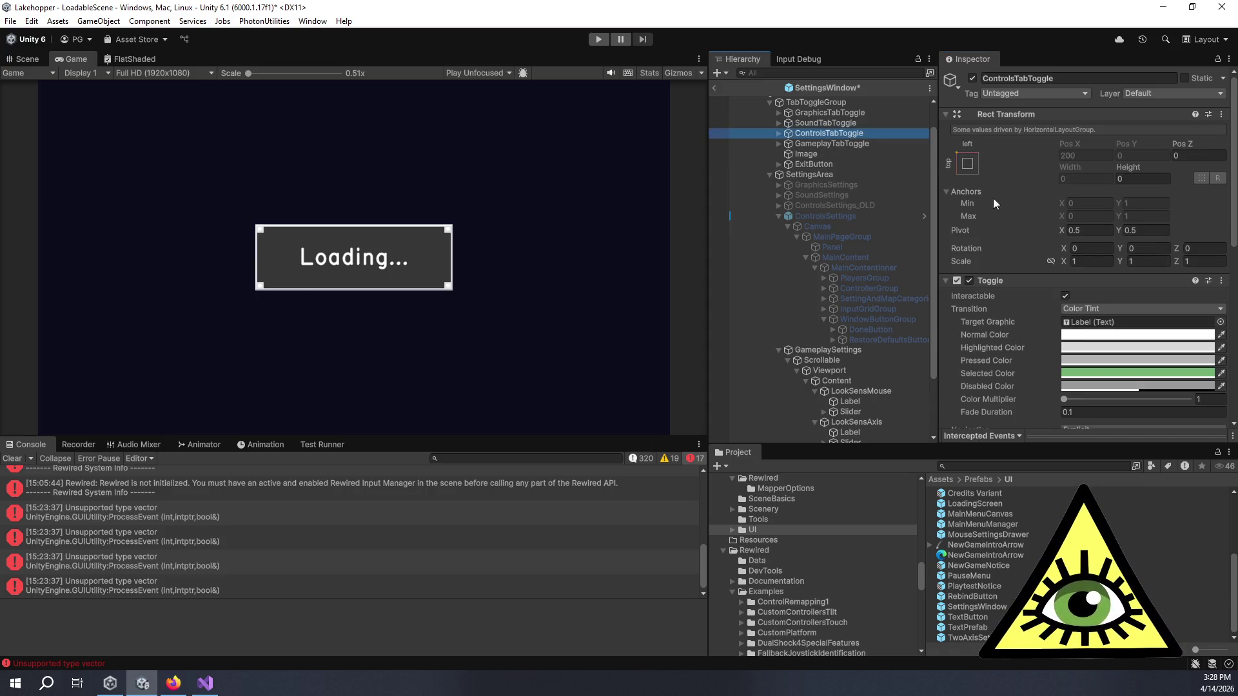
{"action": "scroll", "coordinate": [1011, 221], "scroll_direction": "down", "scroll_amount": 5}
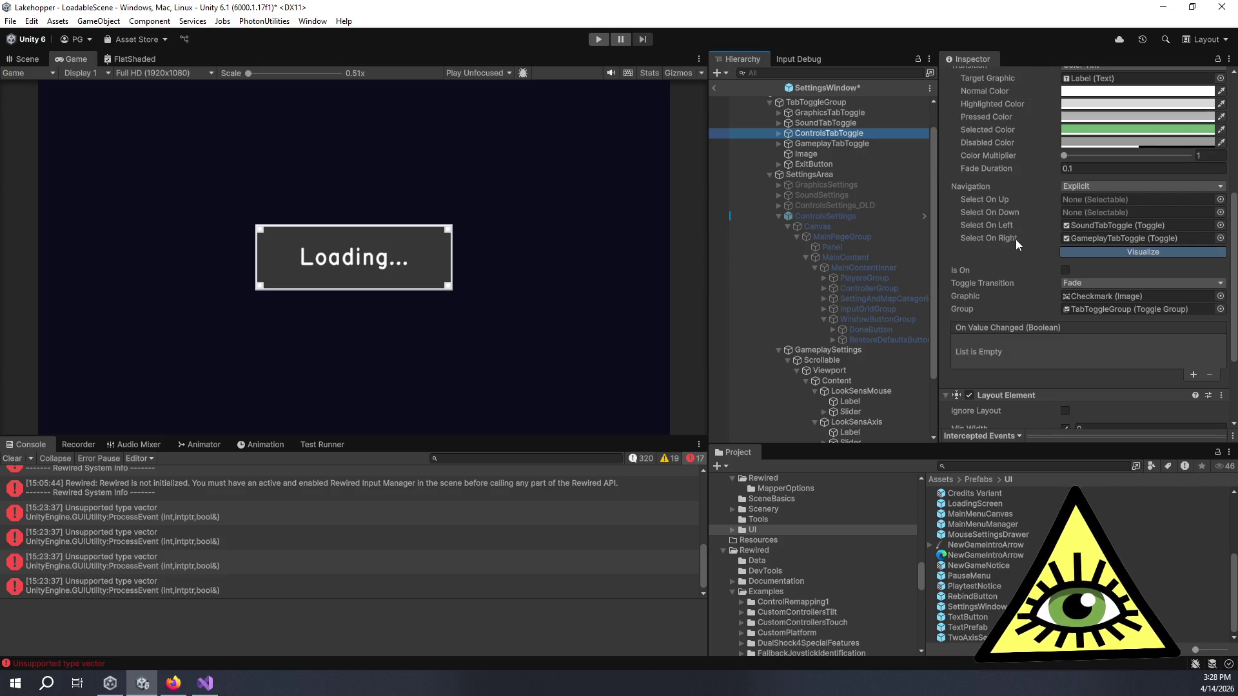
- On RestoreDefaultsButton, revert the Select On Up override and set Select On Down to ControlsTabToggle
{"action": "left_click", "coordinate": [880, 339]}
{"action": "scroll", "coordinate": [992, 289], "scroll_direction": "down", "scroll_amount": 2}
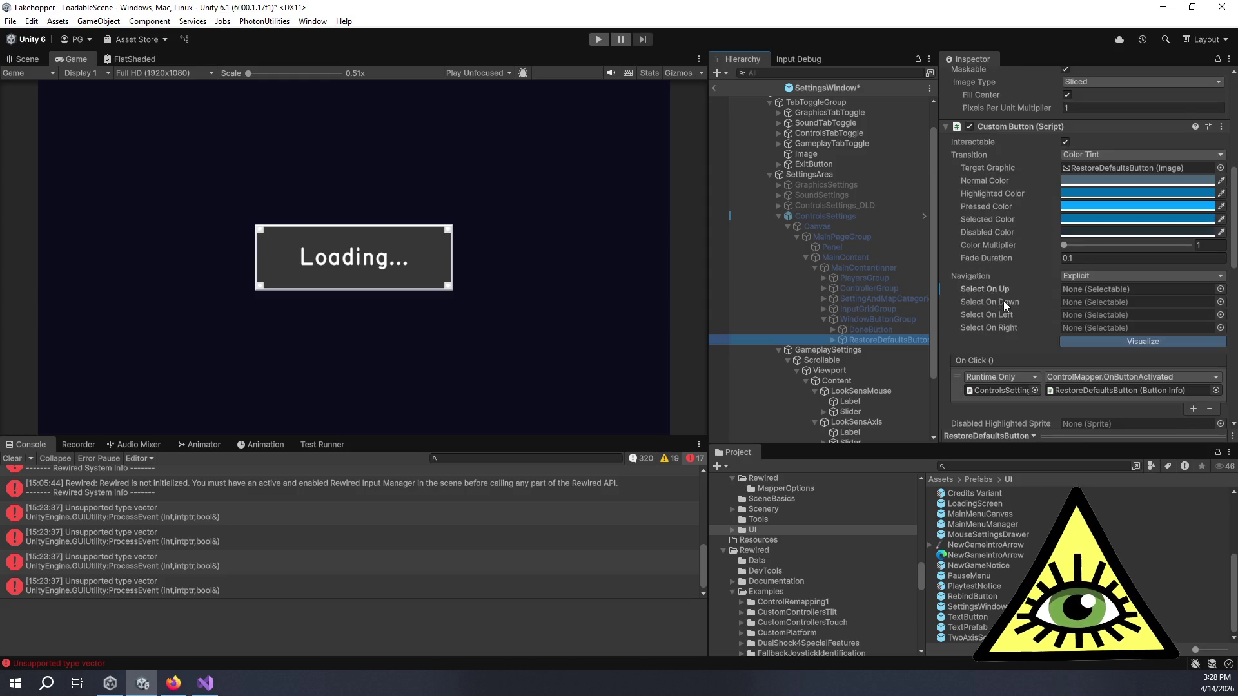
{"action": "right_click", "coordinate": [1007, 299]}
{"action": "left_click", "coordinate": [1018, 343]}
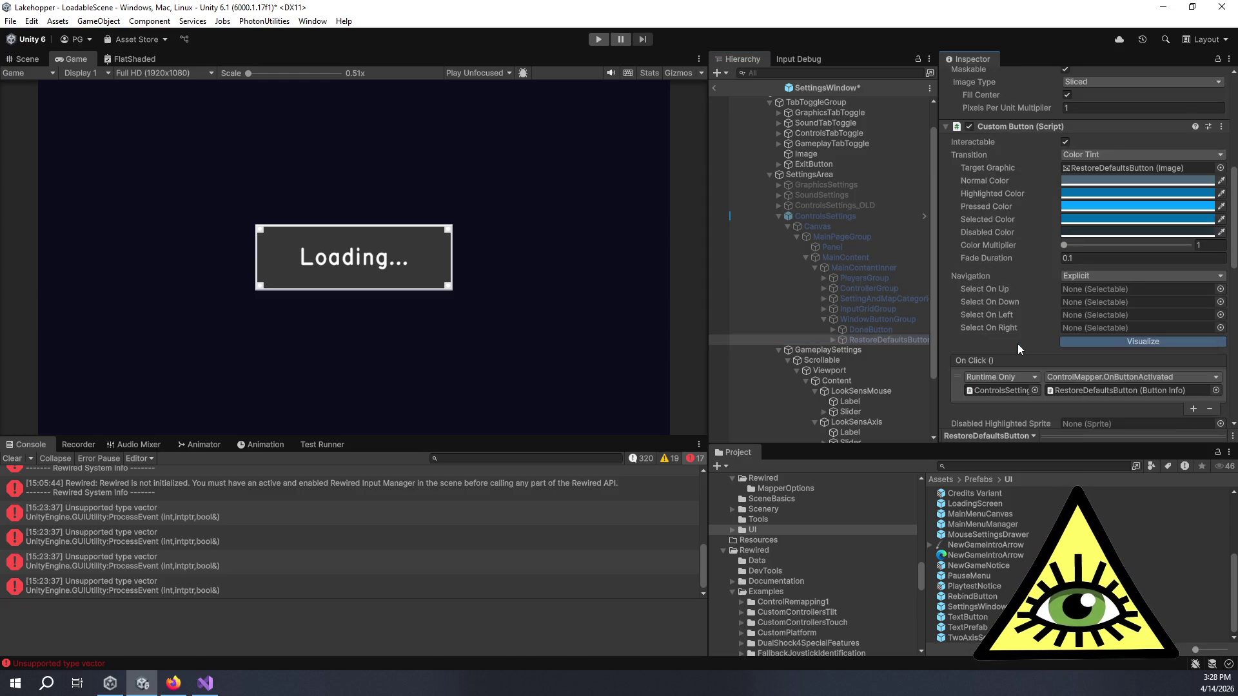
{"action": "scroll", "coordinate": [1012, 334], "scroll_direction": "down", "scroll_amount": 4}
{"action": "scroll", "coordinate": [1007, 327], "scroll_direction": "up", "scroll_amount": 3}
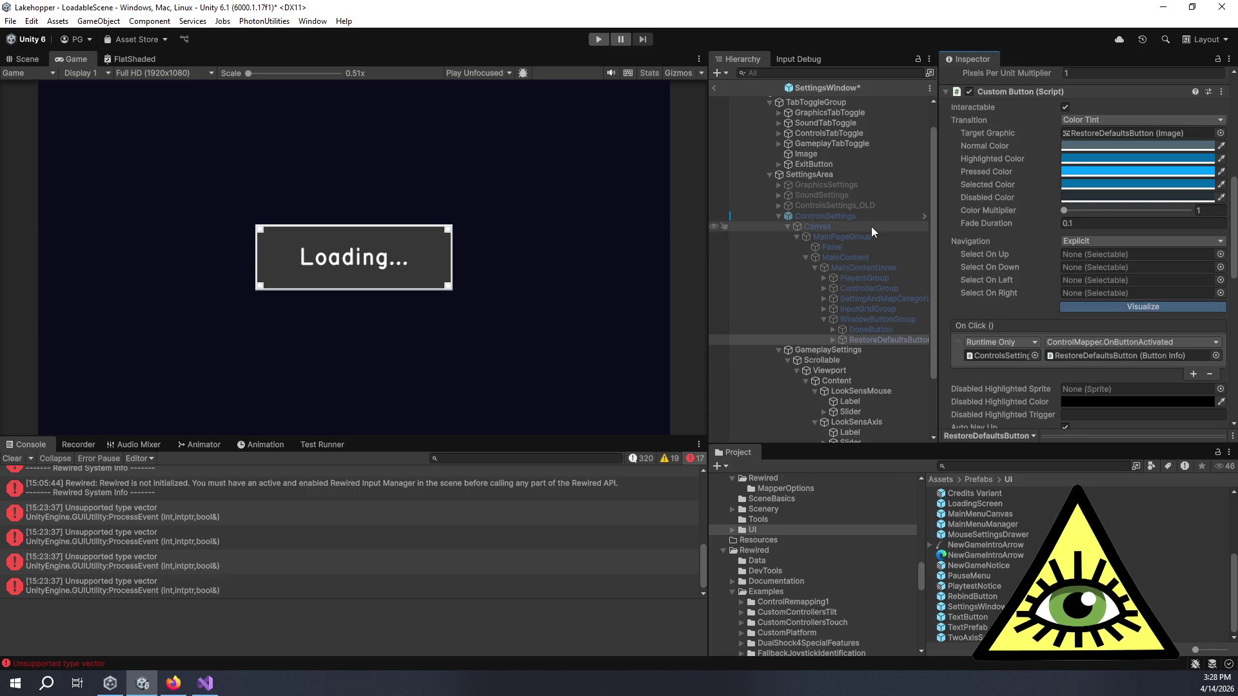
{"action": "mouse_move", "coordinate": [826, 130]}
{"action": "left_mouse_down"}
{"action": "mouse_move", "coordinate": [967, 213]}
{"action": "mouse_move", "coordinate": [1100, 267]}
{"action": "left_mouse_up"}
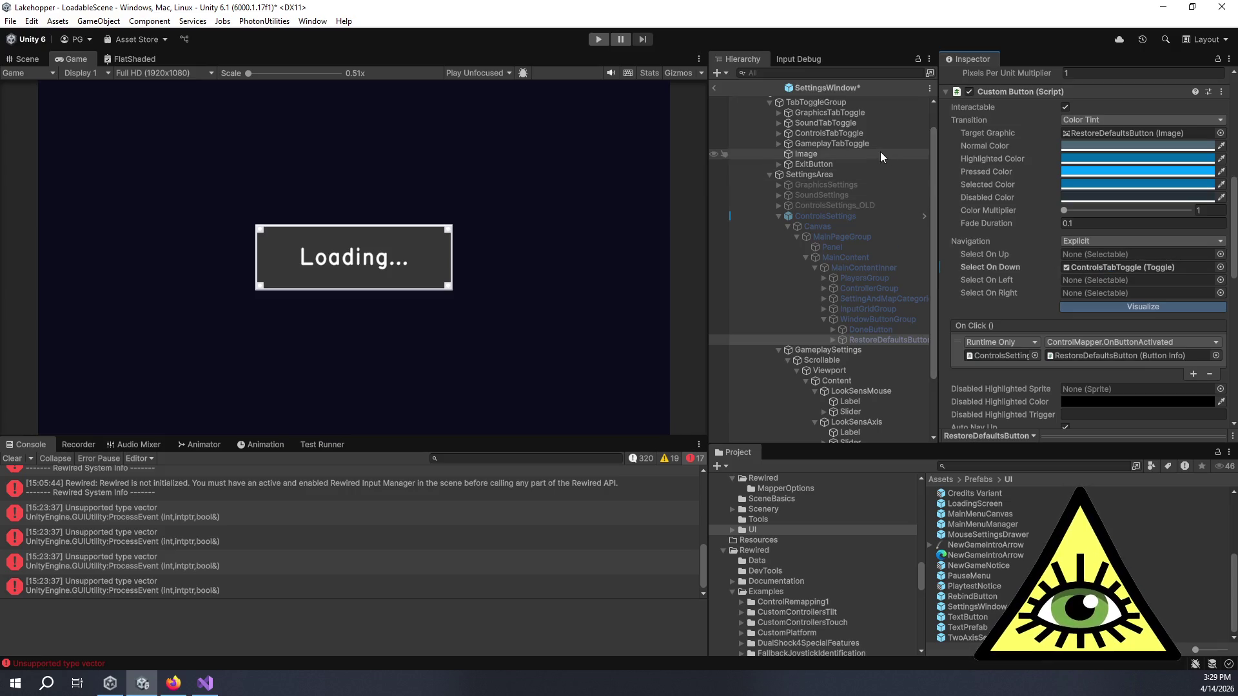
{"action": "scroll", "coordinate": [860, 177], "scroll_direction": "up", "scroll_amount": 2}
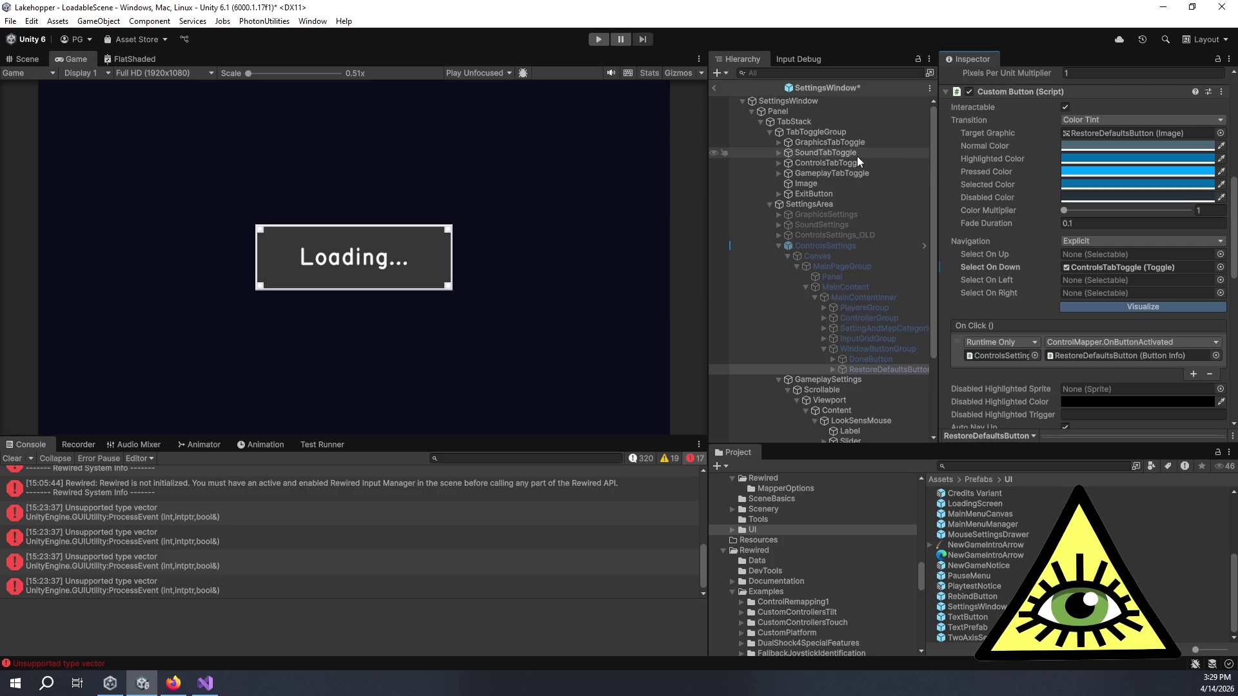
- Select SettingsWindow and scroll to its Settings Menu Manager selectable references
{"action": "left_click", "coordinate": [815, 102]}
{"action": "scroll", "coordinate": [993, 180], "scroll_direction": "down", "scroll_amount": 1}
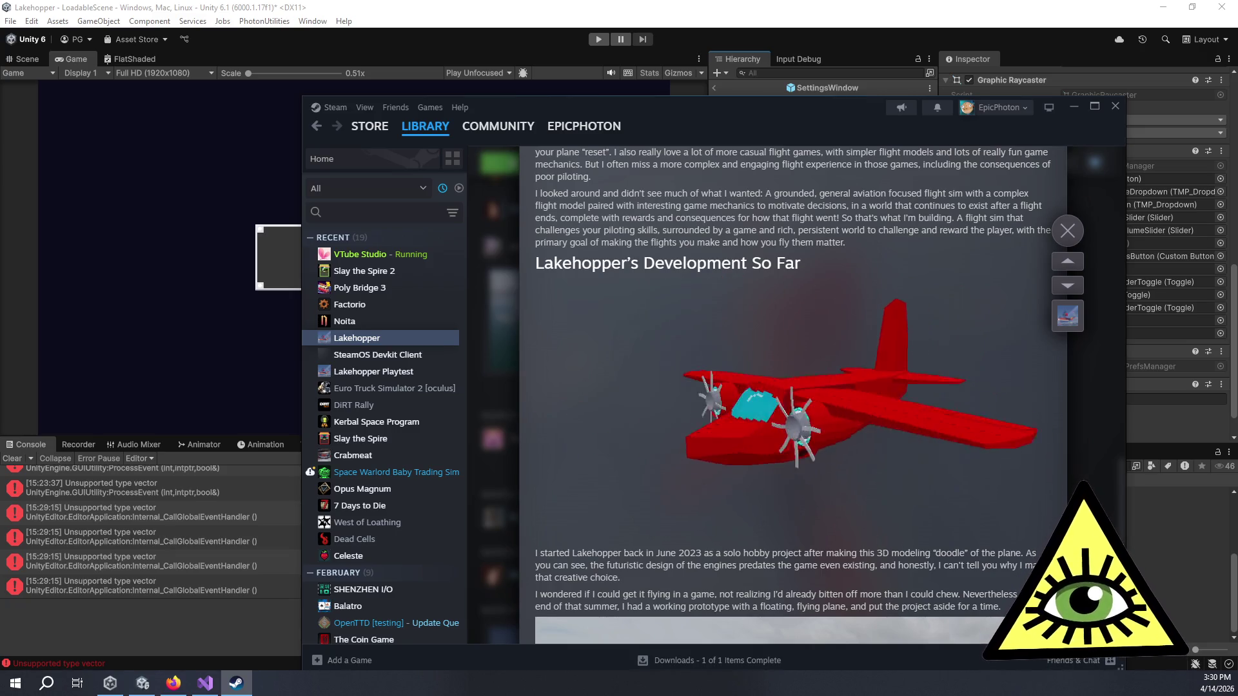
- Scroll through Lakehopper's development post, then drag the Steam window onto the other monitor
{"action": "scroll", "coordinate": [779, 389], "scroll_direction": "down", "scroll_amount": 1}
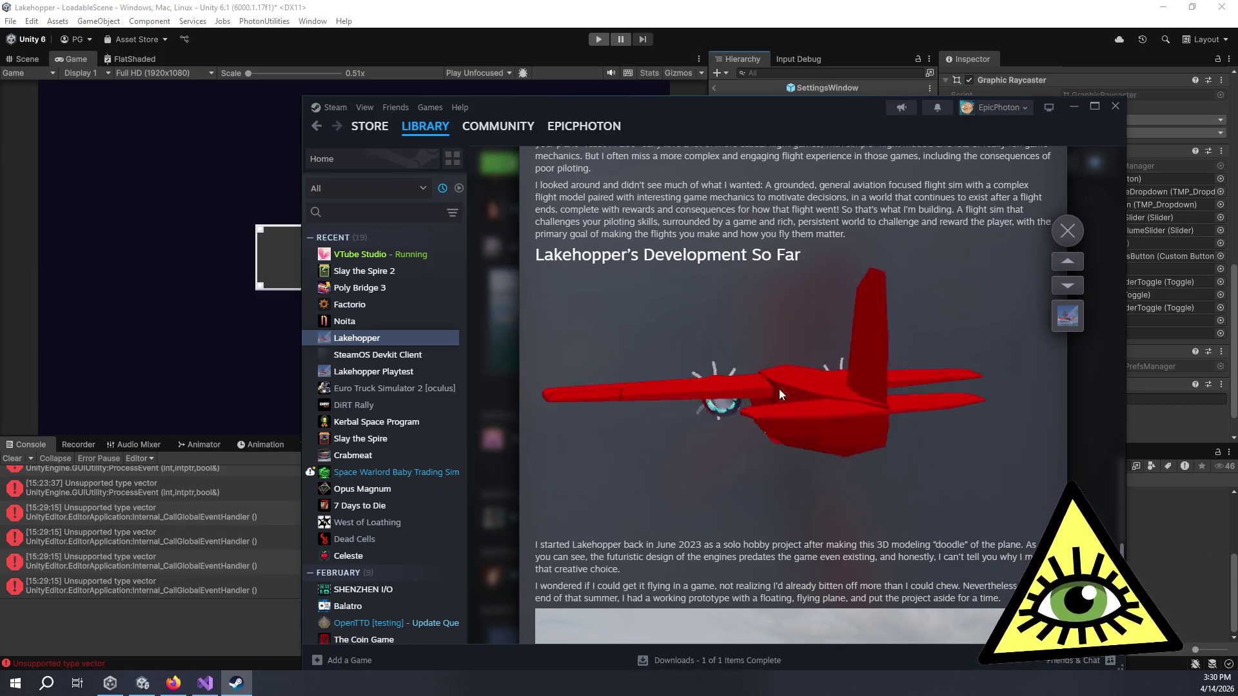
{"action": "scroll", "coordinate": [778, 389], "scroll_direction": "down", "scroll_amount": 4}
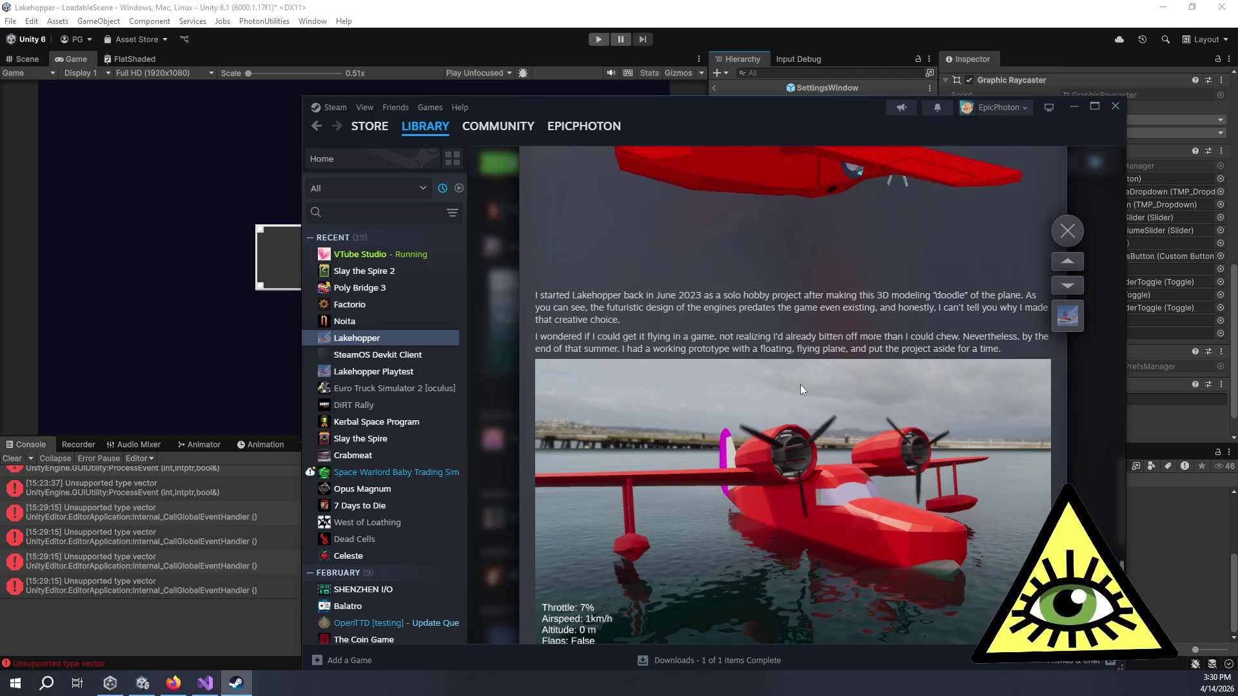
{"action": "scroll", "coordinate": [801, 389], "scroll_direction": "down", "scroll_amount": 1}
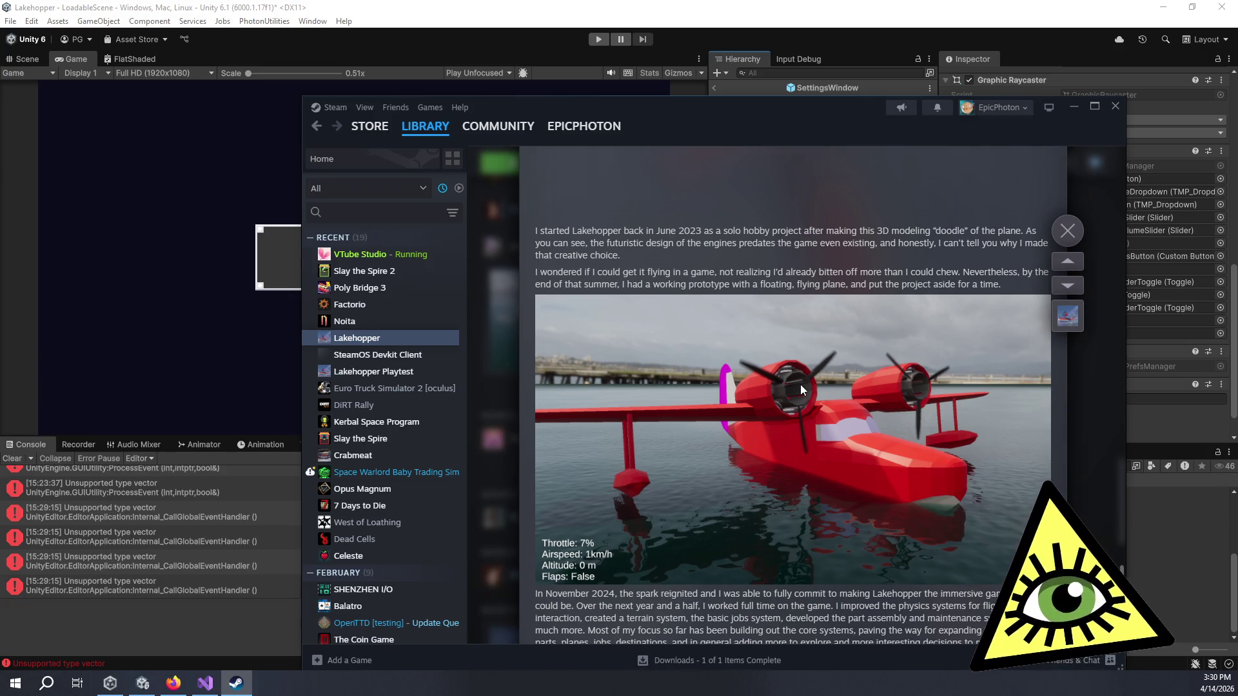
{"action": "mouse_move", "coordinate": [732, 108]}
{"action": "left_mouse_down"}
{"action": "mouse_move", "coordinate": [968, 169]}
{"action": "mouse_move", "coordinate": [1237, 194]}
{"action": "left_mouse_up"}
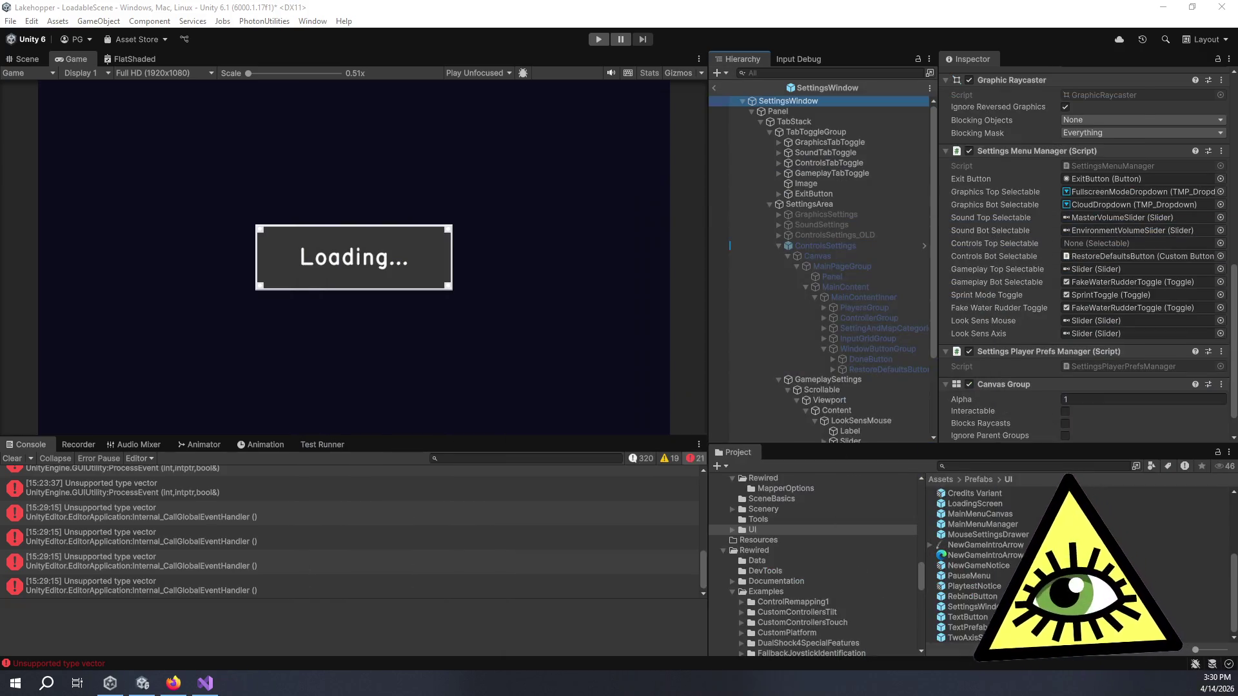
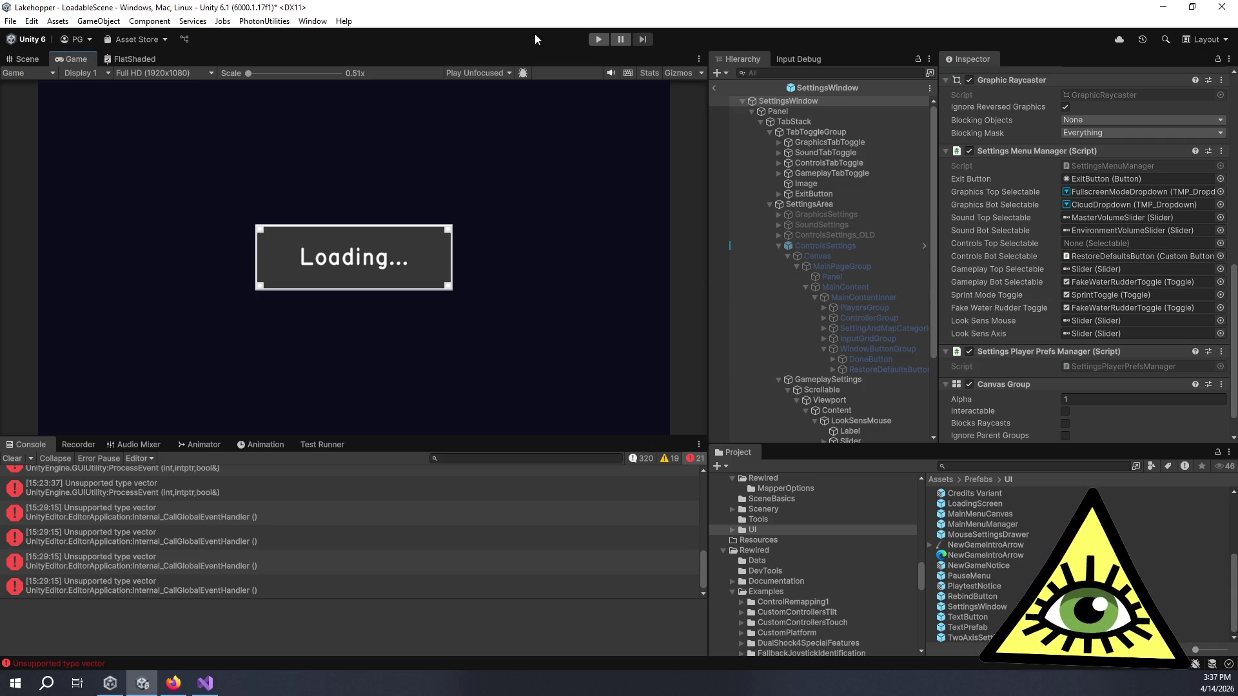
- Enter play mode so the seaplane cockpit scene loads, and make the Game view taller
{"action": "left_click", "coordinate": [593, 40]}
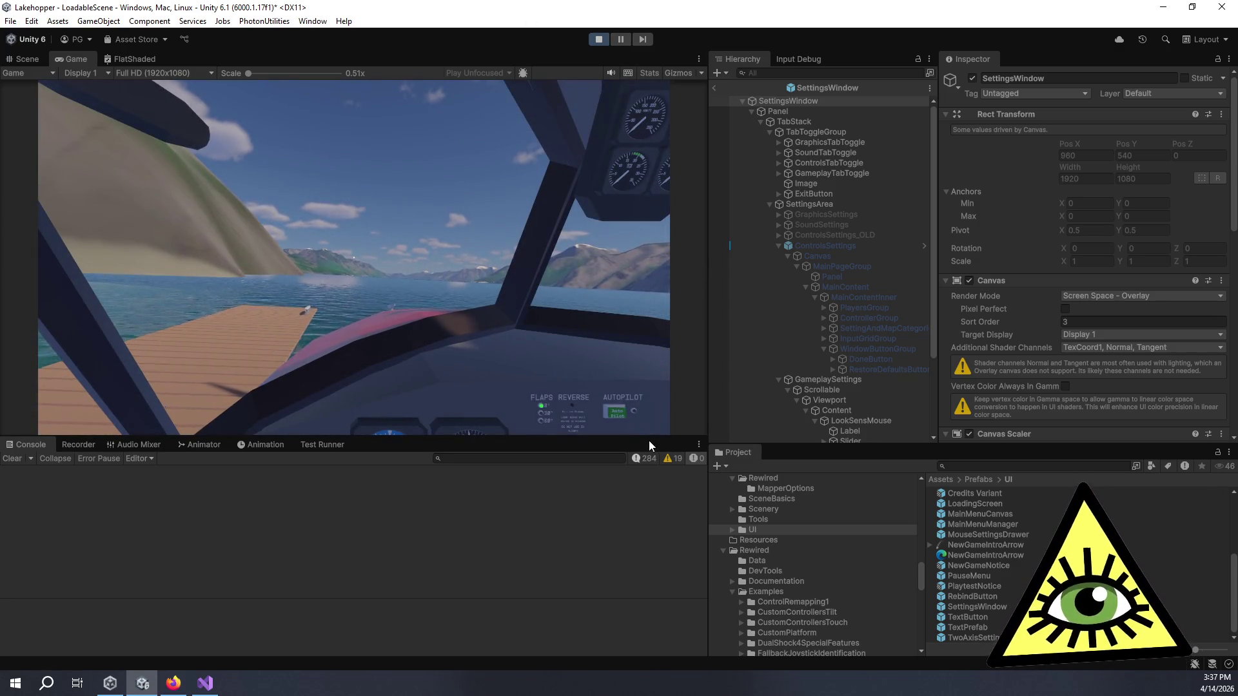
{"action": "left_click_drag", "start_coordinate": [644, 436], "coordinate": [647, 550]}
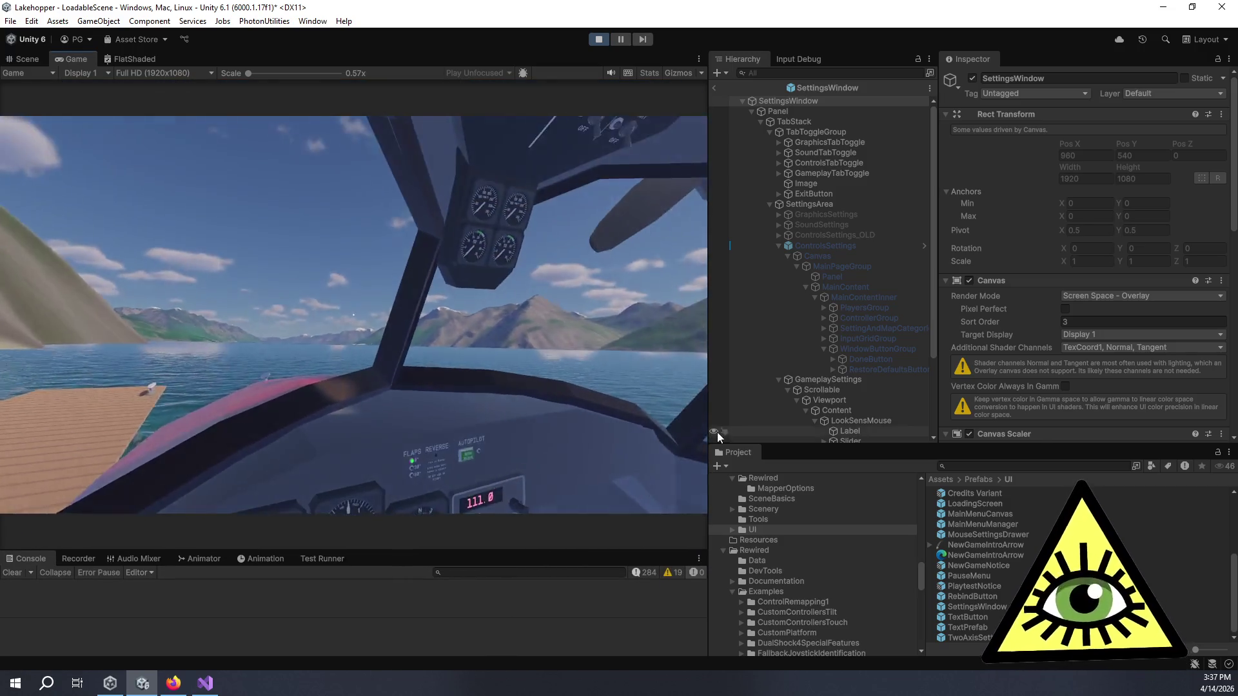
- Widen the Game view so the cockpit and lake fill more of the editor
{"action": "left_click_drag", "start_coordinate": [709, 431], "coordinate": [779, 431]}
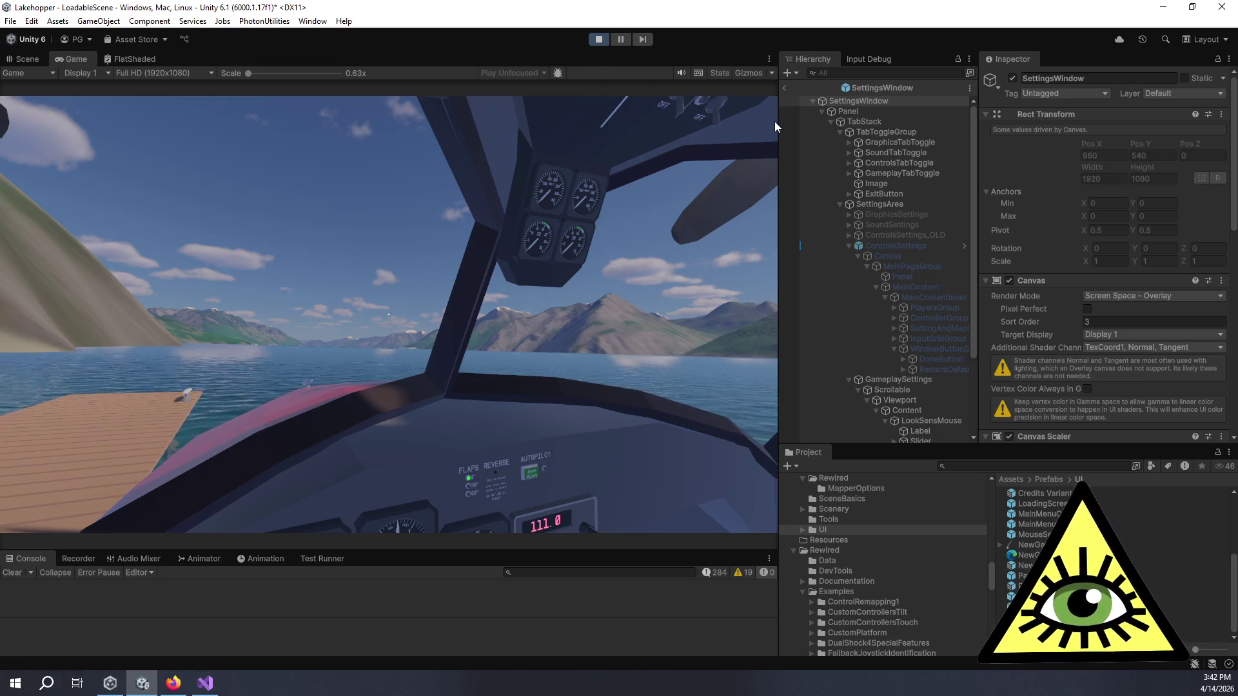
{"action": "left_click_drag", "start_coordinate": [774, 121], "coordinate": [825, 121]}
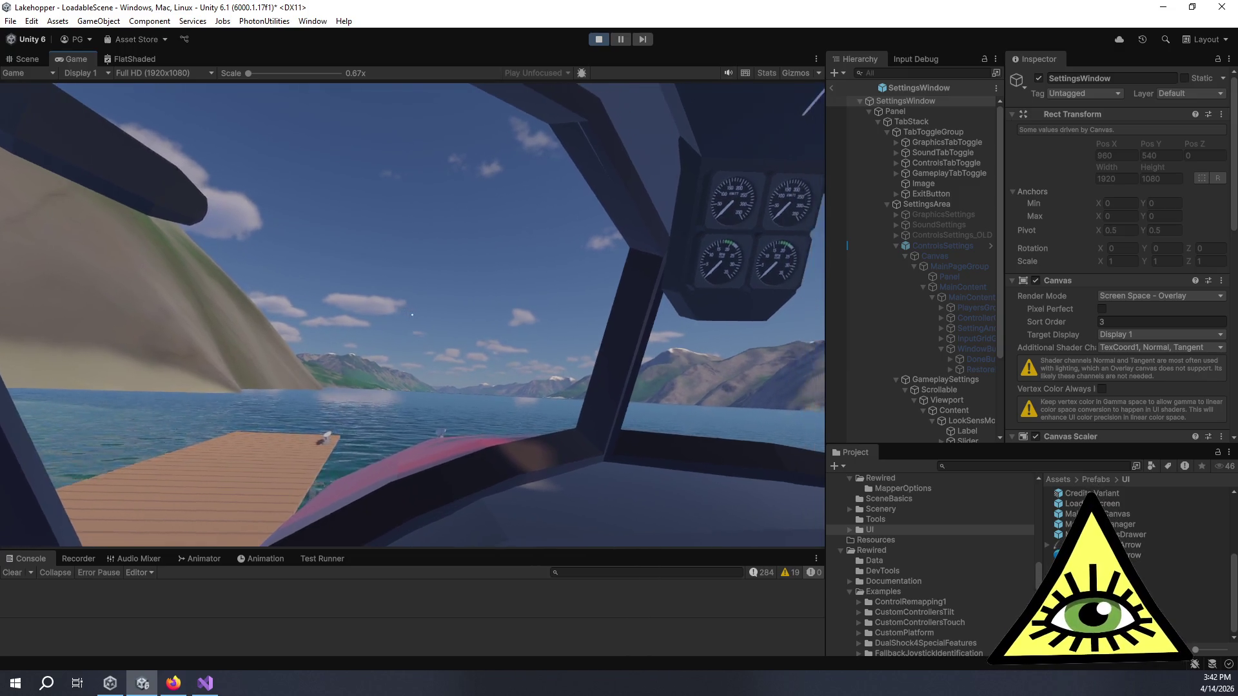
- Pause the running game with Escape to show its PAUSED menu
{"action": "key", "text": "Escape"}
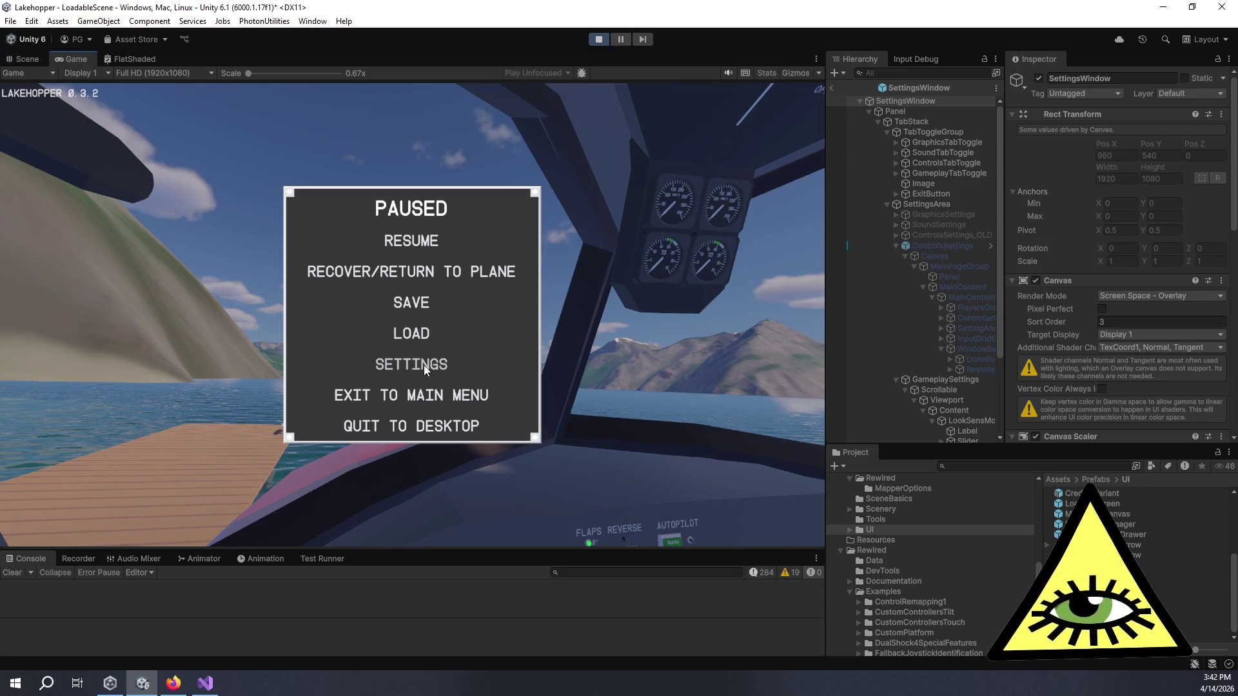
- Open the game's Settings and switch to the CONTROLS tab with its binding table
{"action": "left_click", "coordinate": [423, 365]}
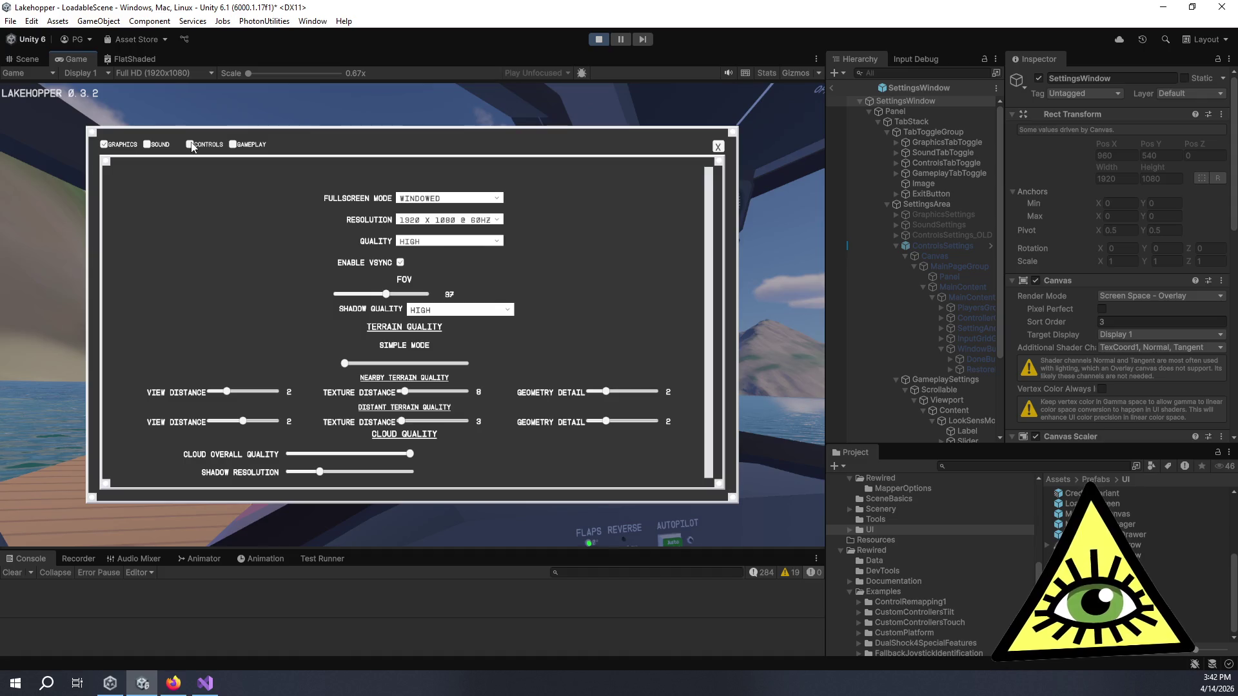
{"action": "key", "text": "Right"}
{"action": "key", "text": "Right"}
{"action": "key", "text": "Return"}
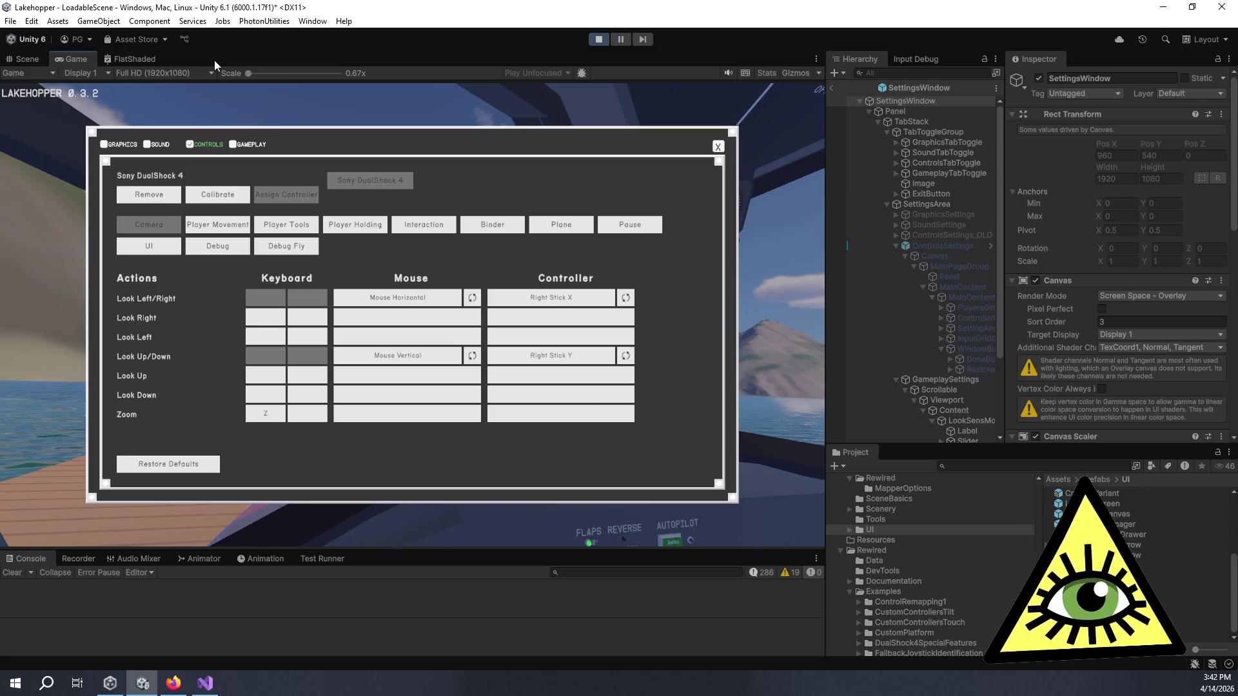
- Step the in-game selection down, then inspect RestoreDefaultsButton from the Hierarchy
{"action": "key", "text": "Down"}
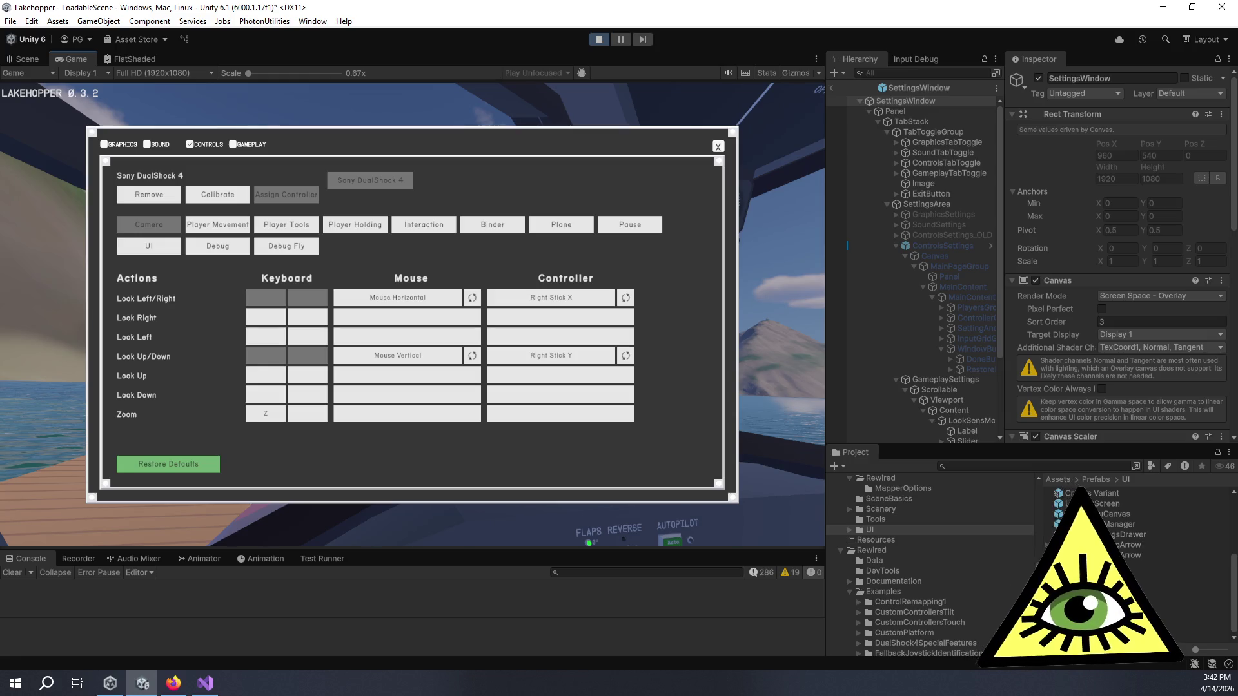
{"action": "left_click", "coordinate": [977, 357]}
{"action": "left_click", "coordinate": [977, 371]}
- Refocus the game and test arrow-key navigation around Restore Defaults and Remove
{"action": "scroll", "coordinate": [1062, 347], "scroll_direction": "down", "scroll_amount": 2}
{"action": "scroll", "coordinate": [1063, 346], "scroll_direction": "down", "scroll_amount": 5}
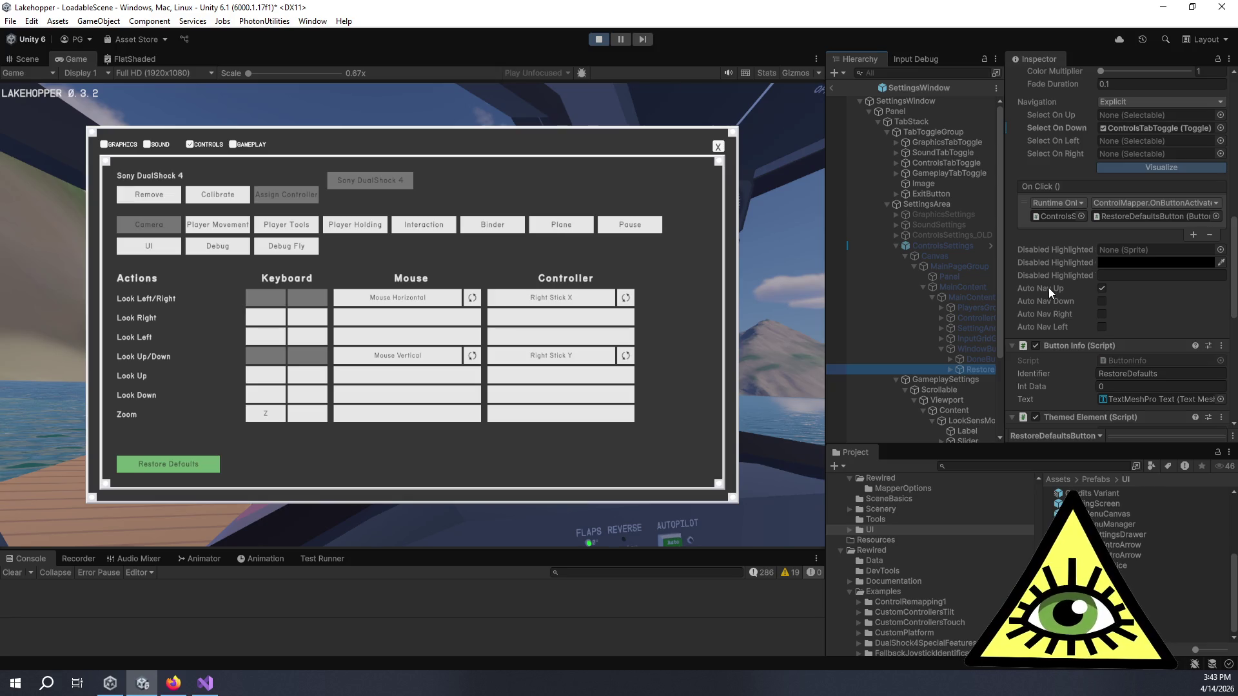
{"action": "left_click", "coordinate": [169, 464]}
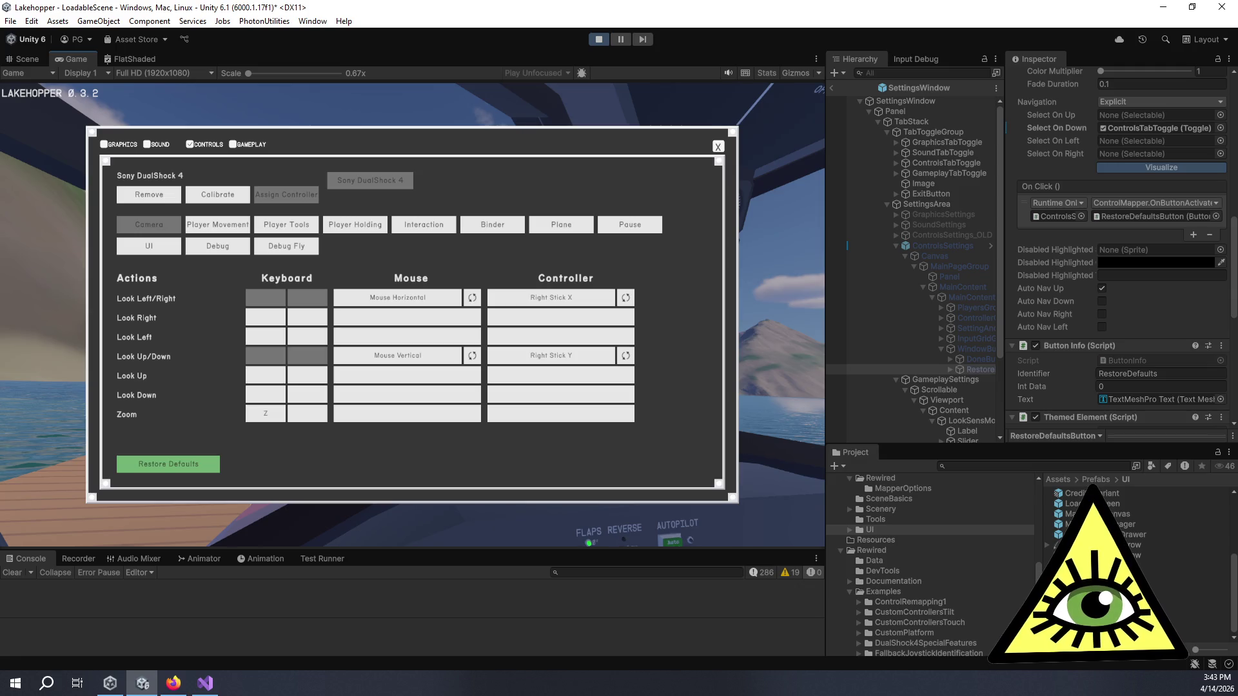
{"action": "key", "text": "Down"}
{"action": "key", "text": "Left"}
{"action": "key", "text": "Left"}
{"action": "key", "text": "Left"}
{"action": "key", "text": "Right"}
{"action": "key", "text": "Down"}
{"action": "key", "text": "Up"}
{"action": "key", "text": "Up"}
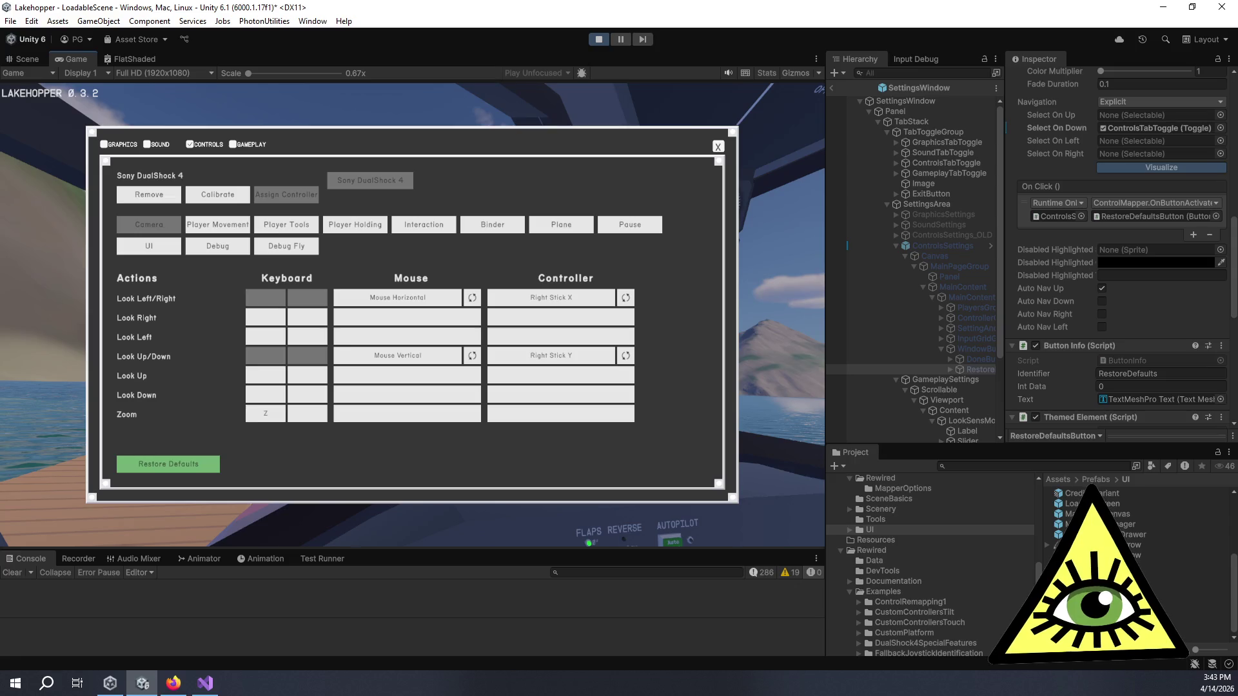
{"action": "key", "text": "Down"}
{"action": "key", "text": "Down"}
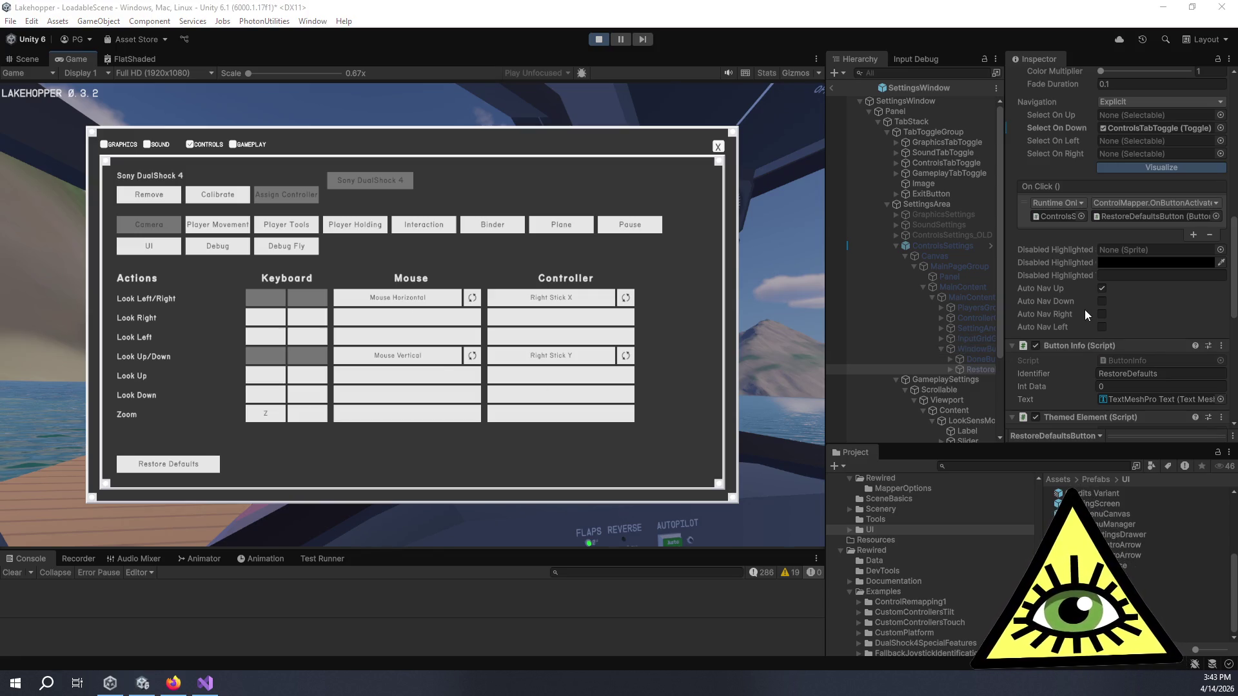
- Tick Auto Nav Down on Restore Defaults and try moving the window buttons group
{"action": "left_click", "coordinate": [1103, 301]}
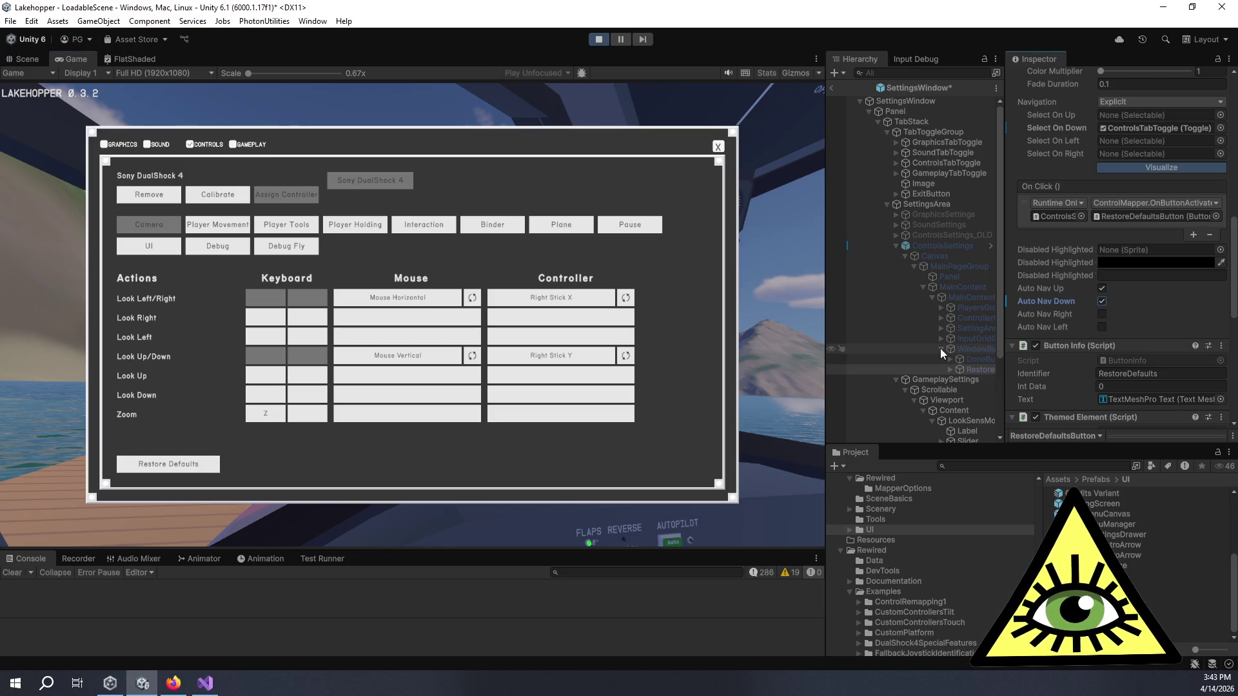
{"action": "right_click", "coordinate": [940, 348]}
{"action": "left_click", "coordinate": [931, 350]}
{"action": "left_click", "coordinate": [941, 348]}
{"action": "mouse_move", "coordinate": [967, 347]}
{"action": "left_mouse_down"}
{"action": "mouse_move", "coordinate": [968, 289]}
{"action": "mouse_move", "coordinate": [979, 302]}
{"action": "left_mouse_up"}
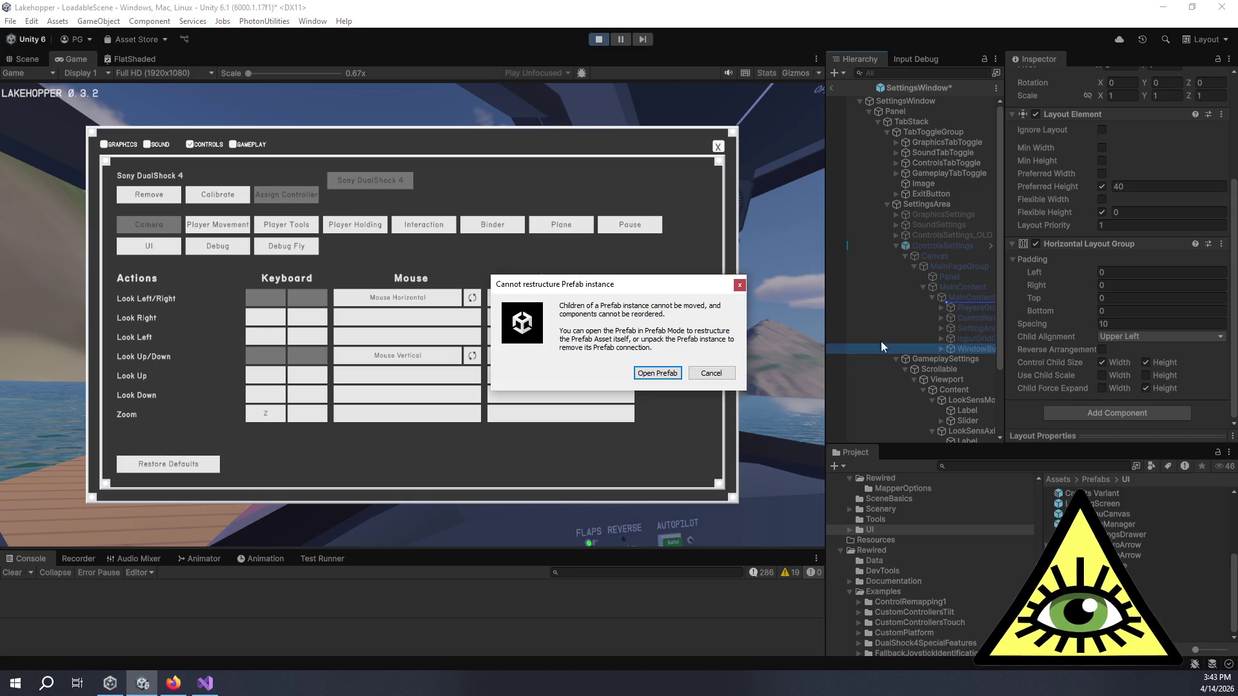
{"action": "left_click", "coordinate": [723, 374]}
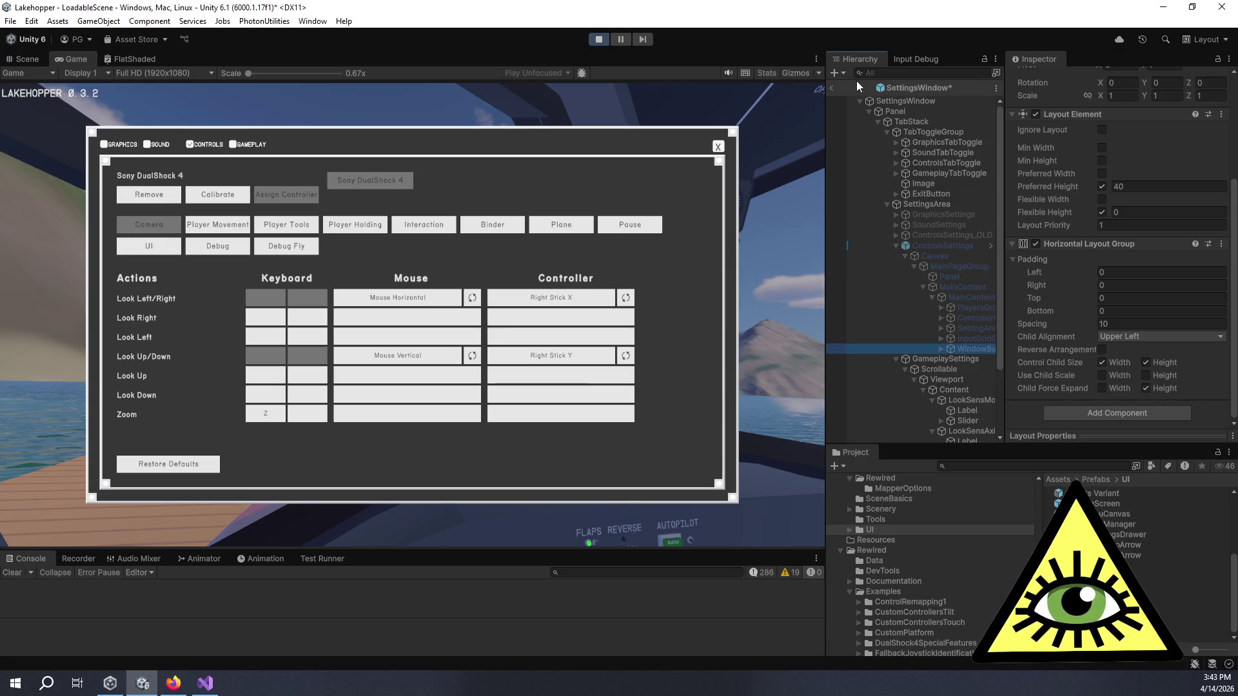
{"action": "left_click", "coordinate": [949, 242]}
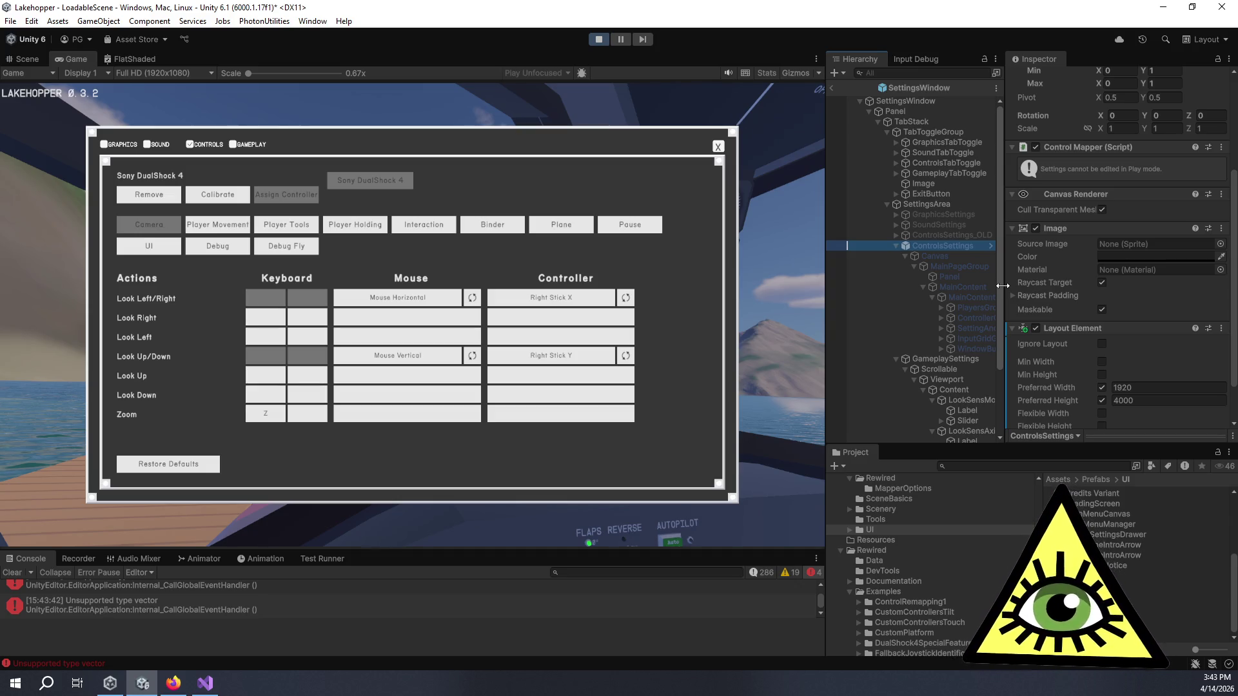
{"action": "left_click", "coordinate": [975, 348]}
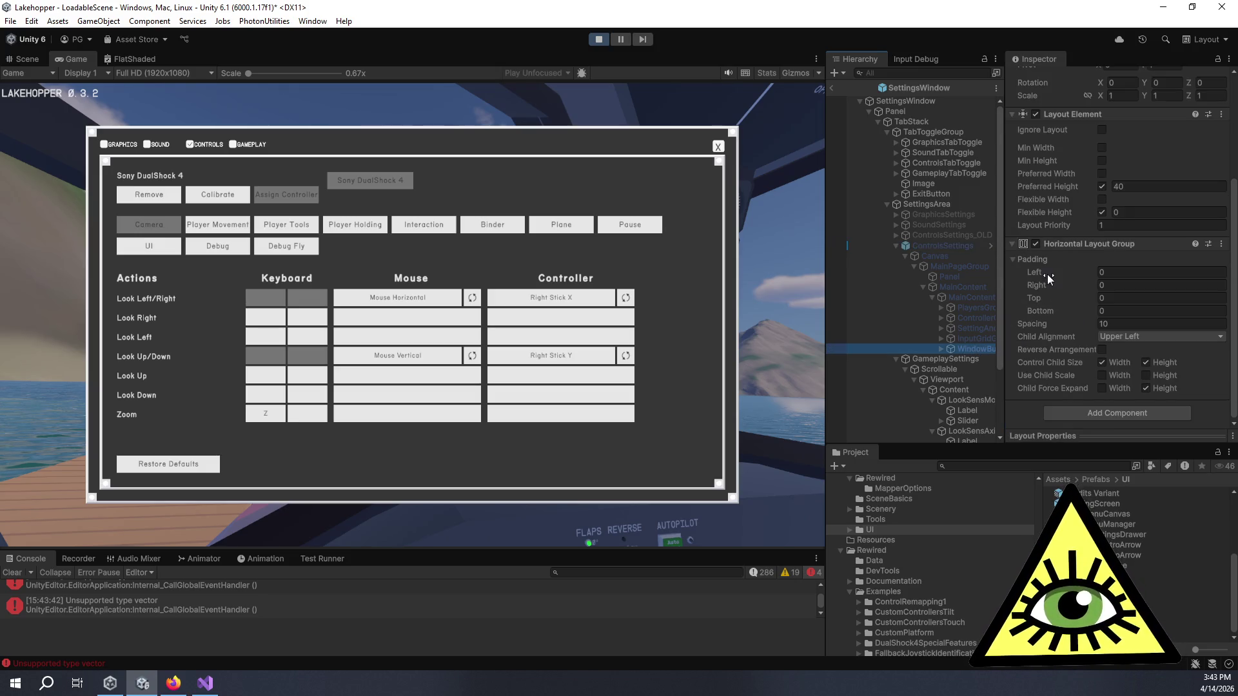
{"action": "scroll", "coordinate": [1053, 257], "scroll_direction": "up", "scroll_amount": 5}
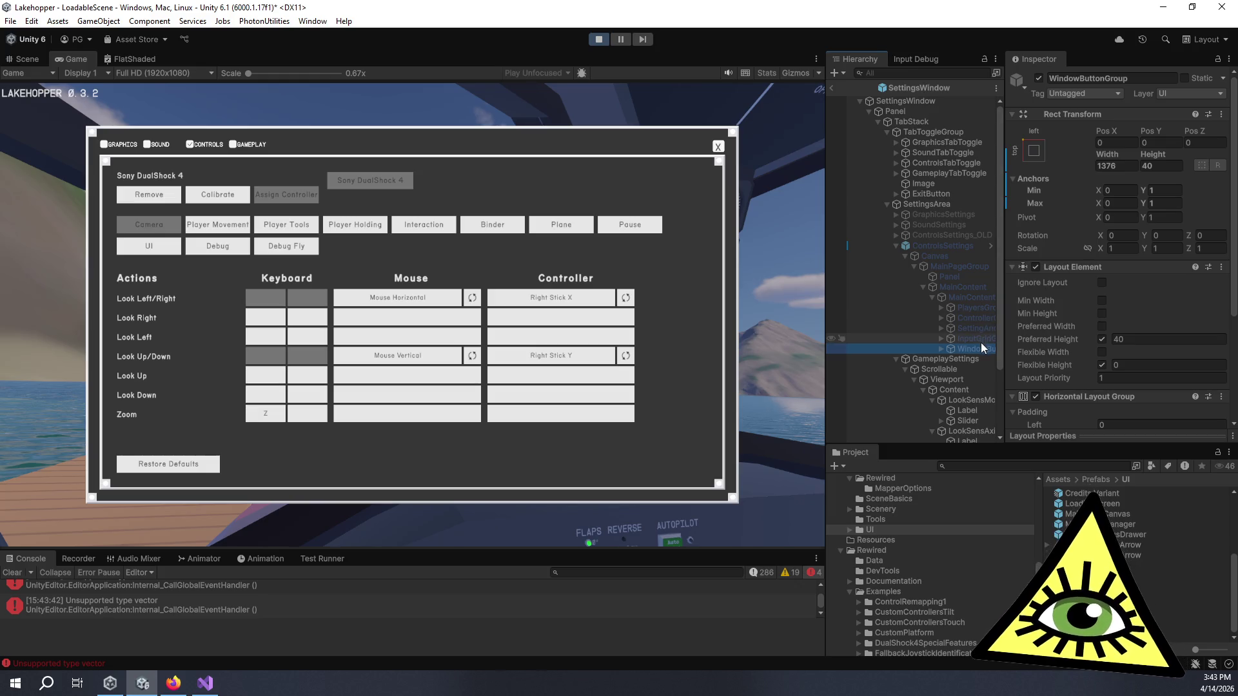
{"action": "scroll", "coordinate": [1043, 339], "scroll_direction": "down", "scroll_amount": 5}
{"action": "left_click", "coordinate": [941, 348]}
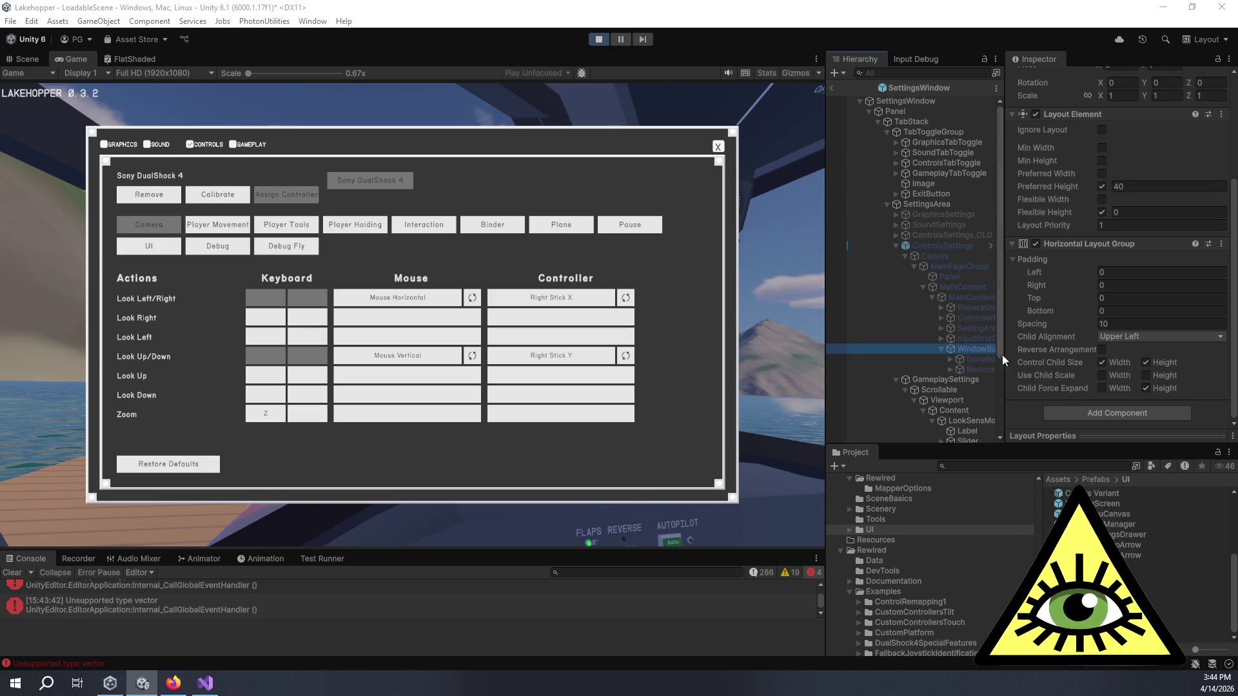
{"action": "left_click_drag", "start_coordinate": [1003, 356], "coordinate": [1066, 357]}
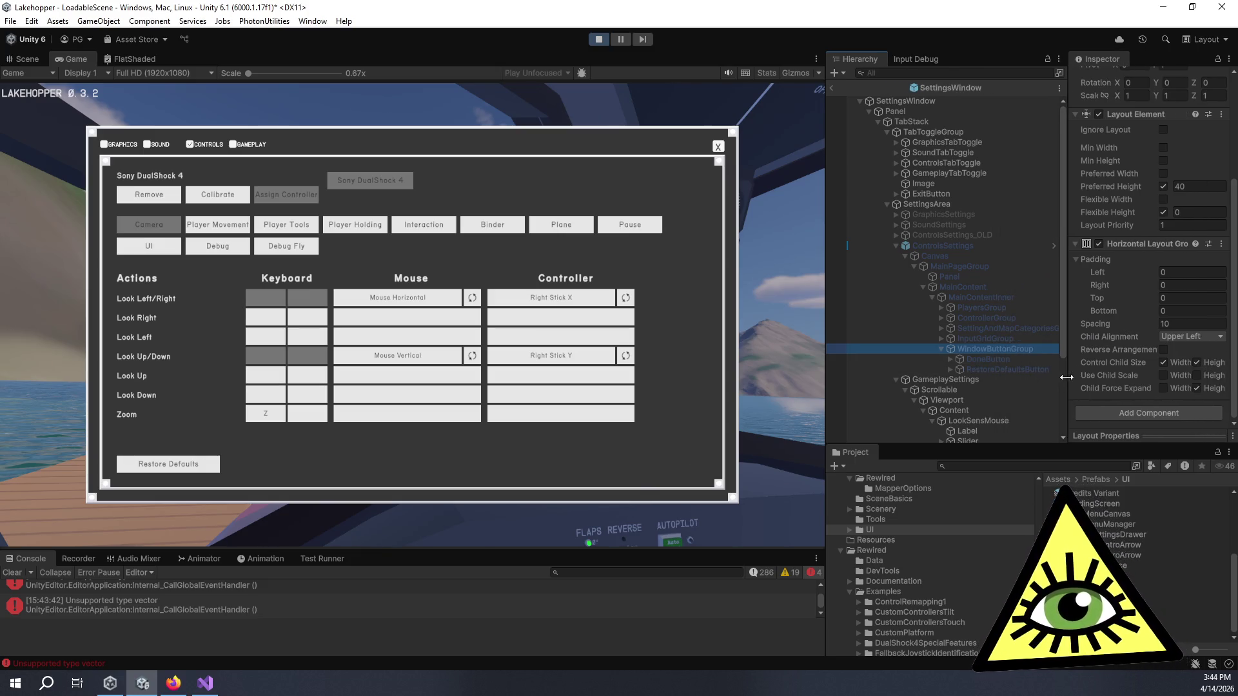
- Revert RestoreDefaultsButton's Select On Down from ControlsTabToggle back to None
{"action": "left_click", "coordinate": [1018, 366]}
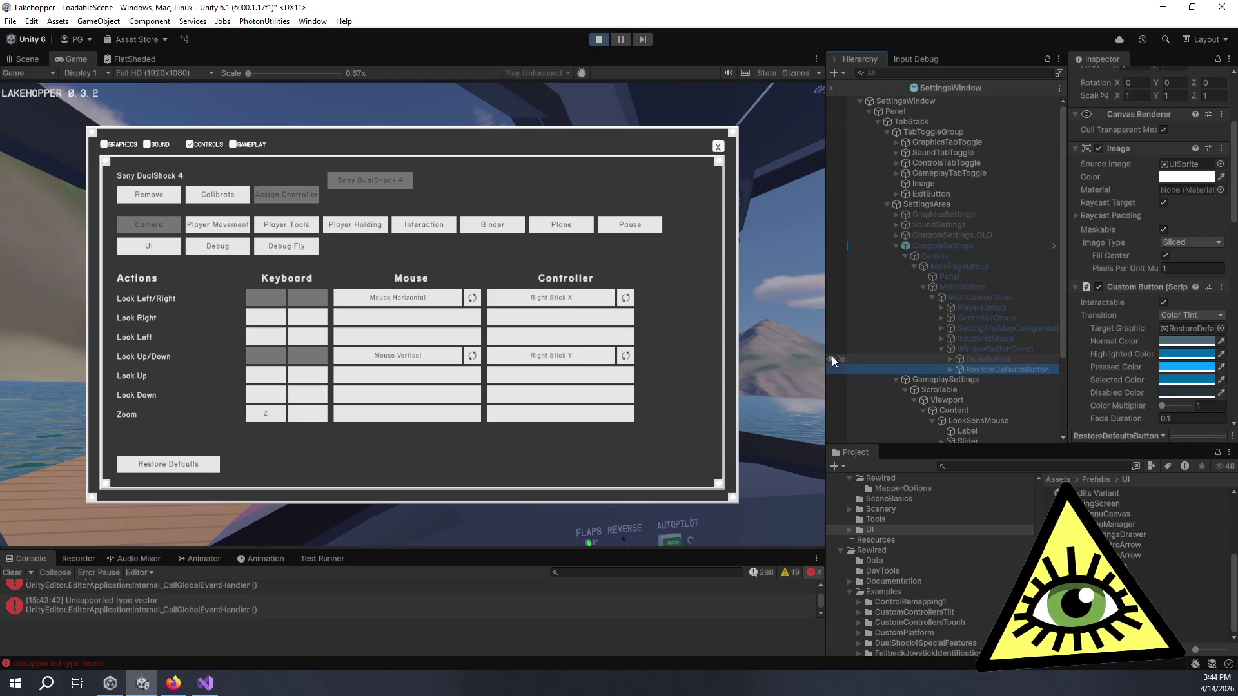
{"action": "left_click_drag", "start_coordinate": [826, 357], "coordinate": [739, 356]}
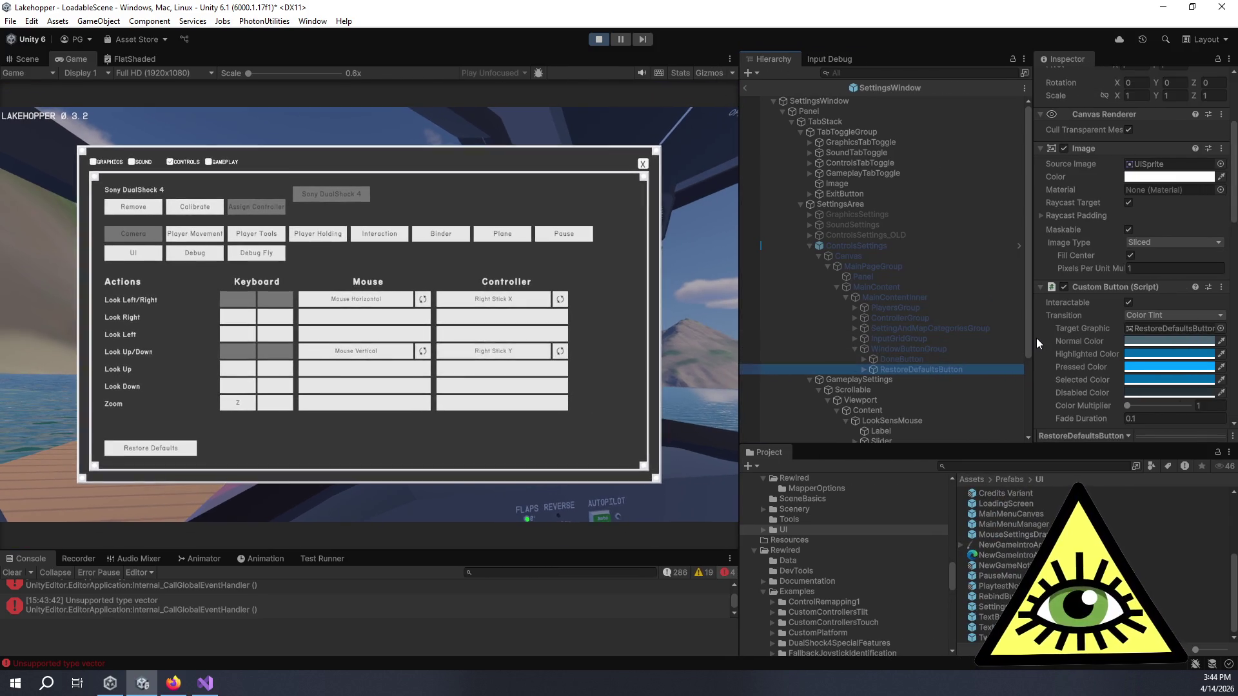
{"action": "left_click_drag", "start_coordinate": [1032, 338], "coordinate": [998, 333]}
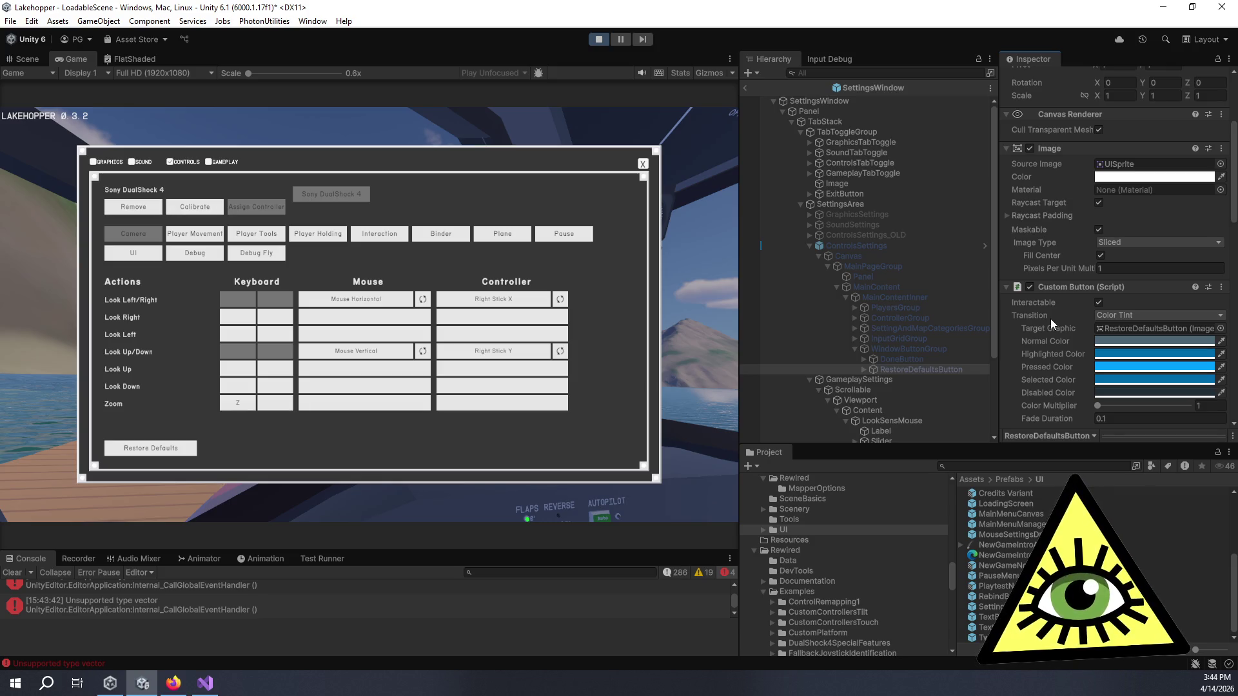
{"action": "scroll", "coordinate": [1066, 335], "scroll_direction": "down", "scroll_amount": 3}
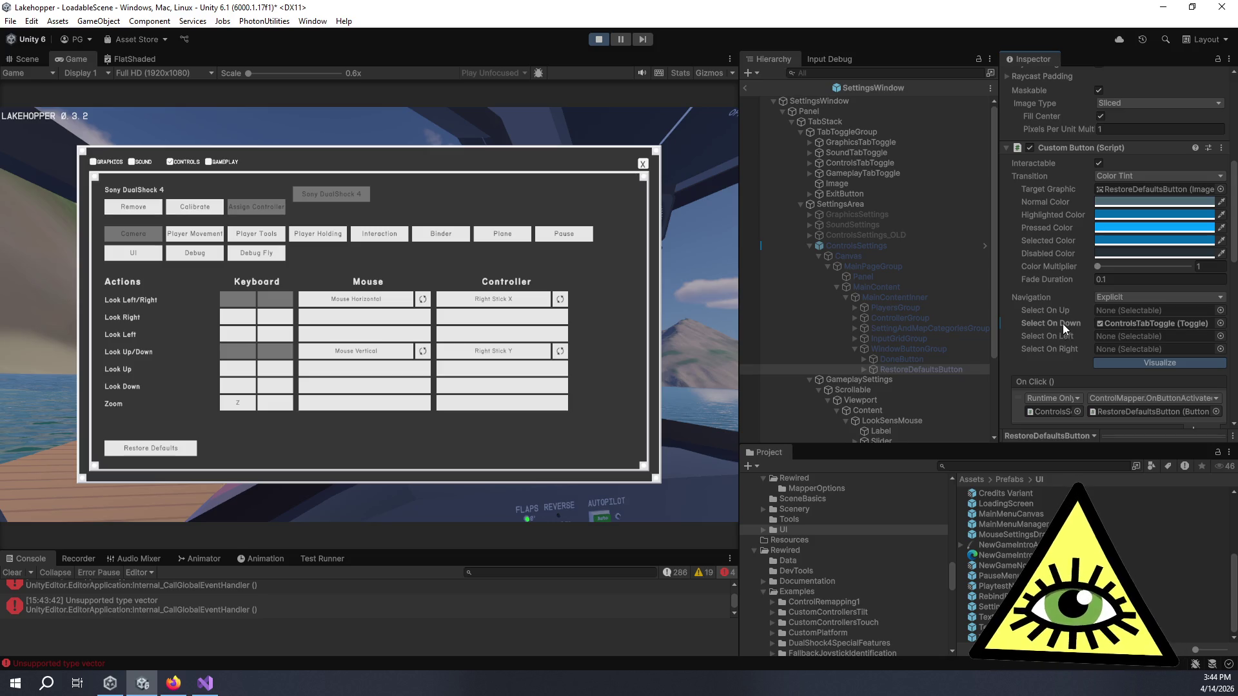
{"action": "right_click", "coordinate": [1067, 324]}
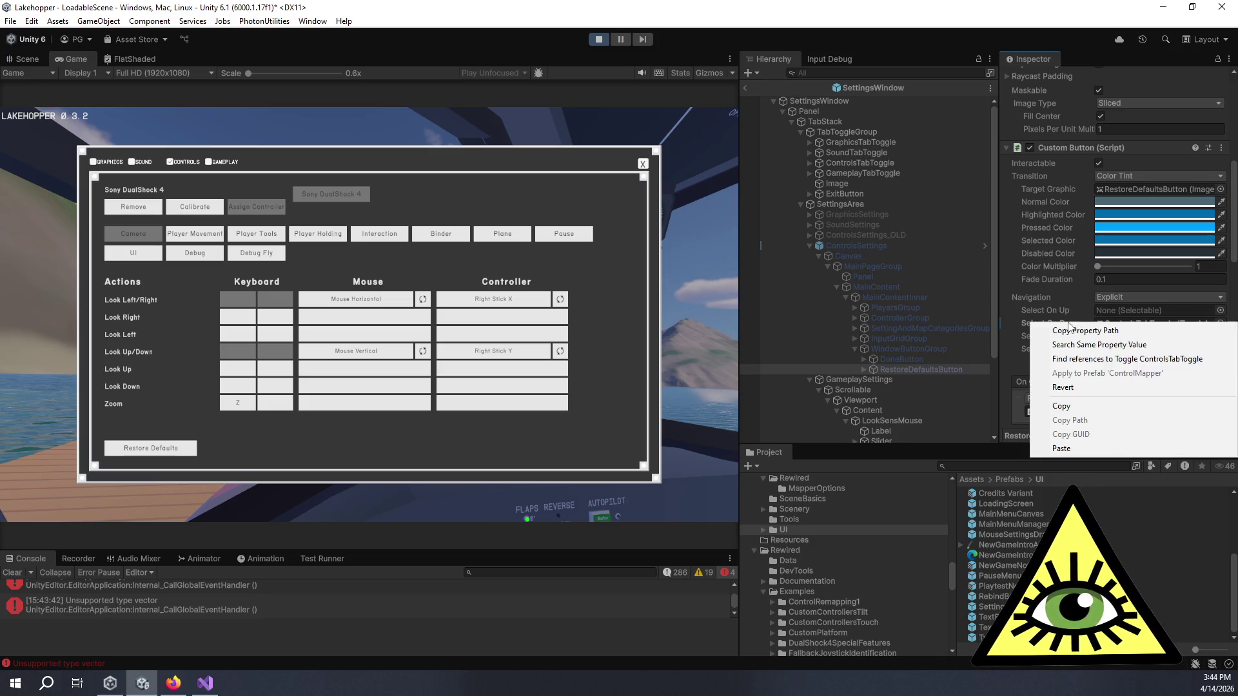
{"action": "left_click", "coordinate": [1074, 386]}
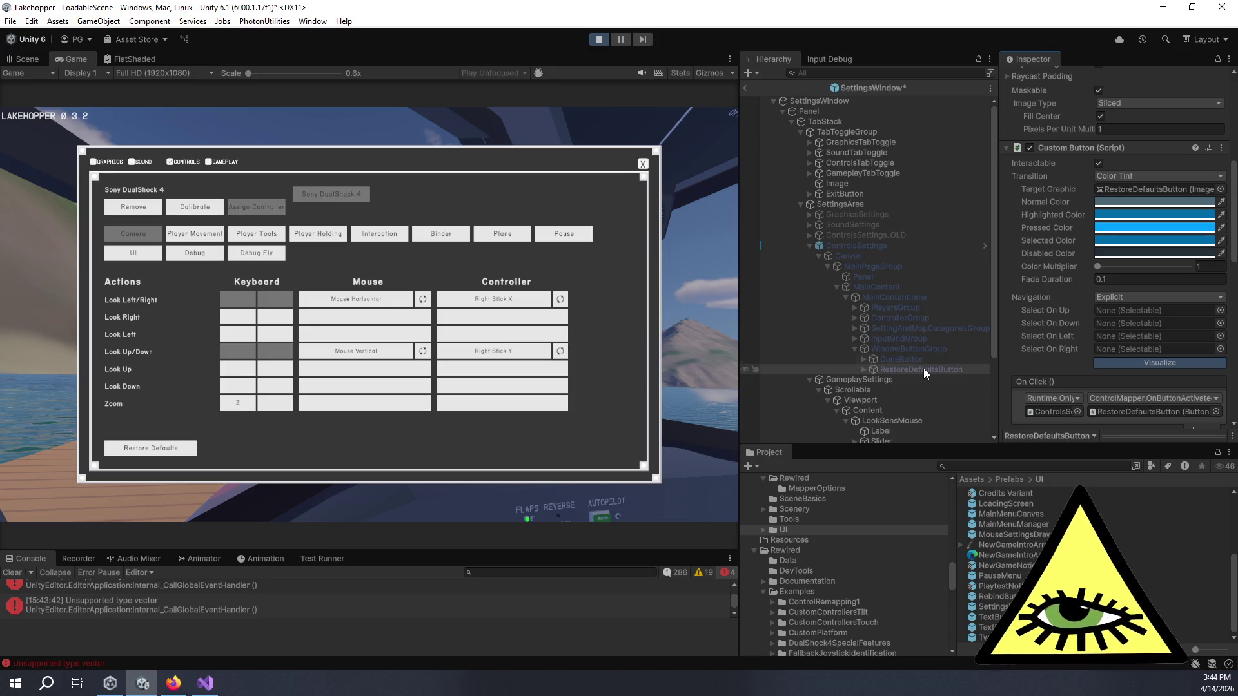
- From ControlsSettings, open the ControlMapper prefab for editing and save it
{"action": "left_click", "coordinate": [870, 245]}
{"action": "scroll", "coordinate": [1115, 214], "scroll_direction": "up", "scroll_amount": 3}
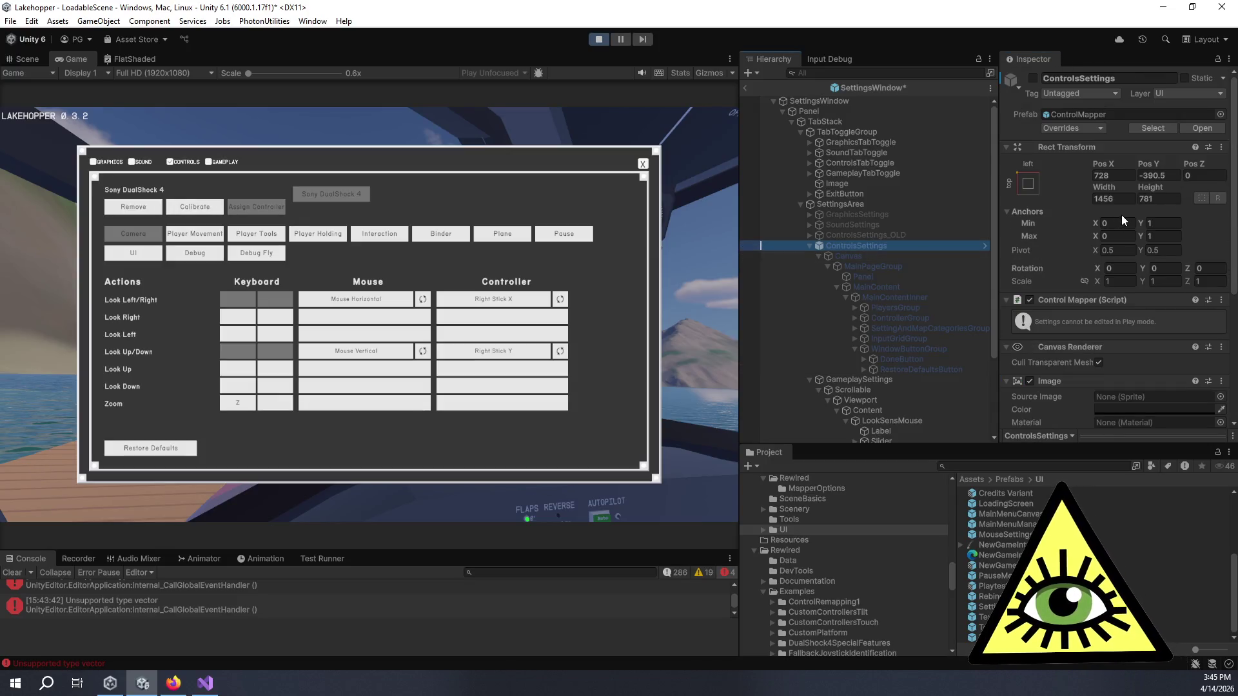
{"action": "double_click", "coordinate": [1072, 115]}
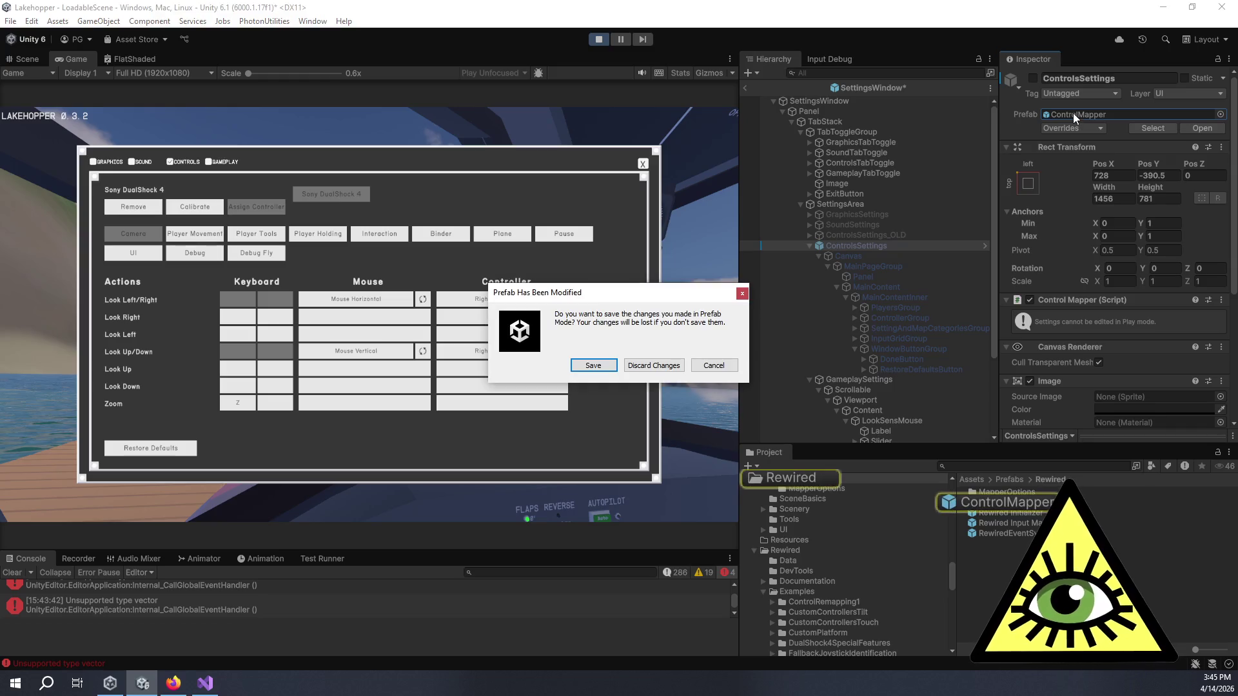
{"action": "left_click", "coordinate": [603, 365]}
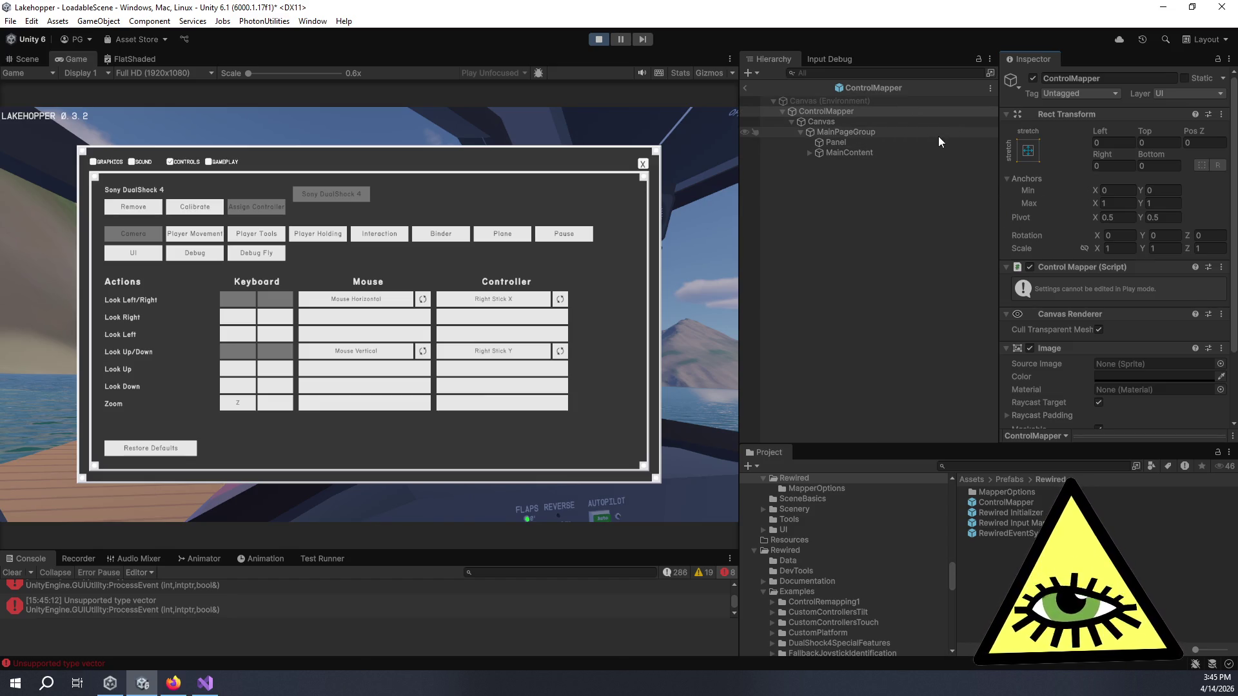
- Move WindowButtonGroup to the top of MainContentInner, above PlayersGroup
{"action": "scroll", "coordinate": [1127, 307], "scroll_direction": "down", "scroll_amount": 2}
{"action": "scroll", "coordinate": [1126, 308], "scroll_direction": "down", "scroll_amount": 1}
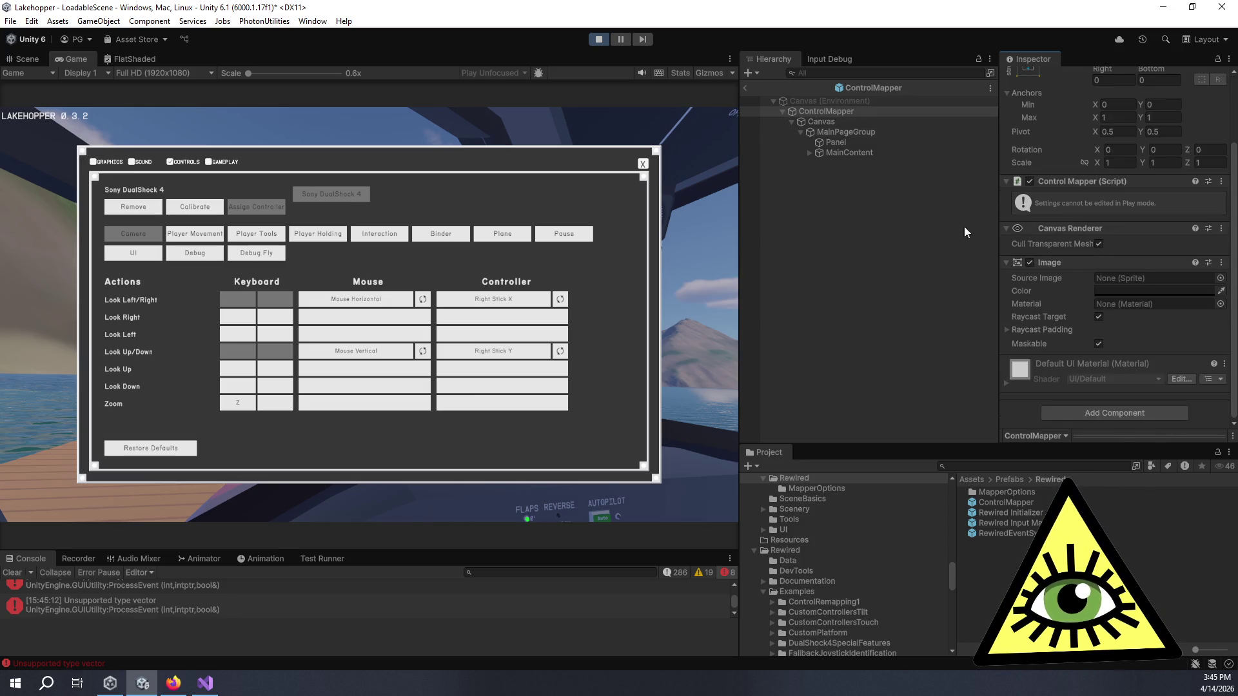
{"action": "left_click", "coordinate": [813, 152]}
{"action": "left_click", "coordinate": [809, 152]}
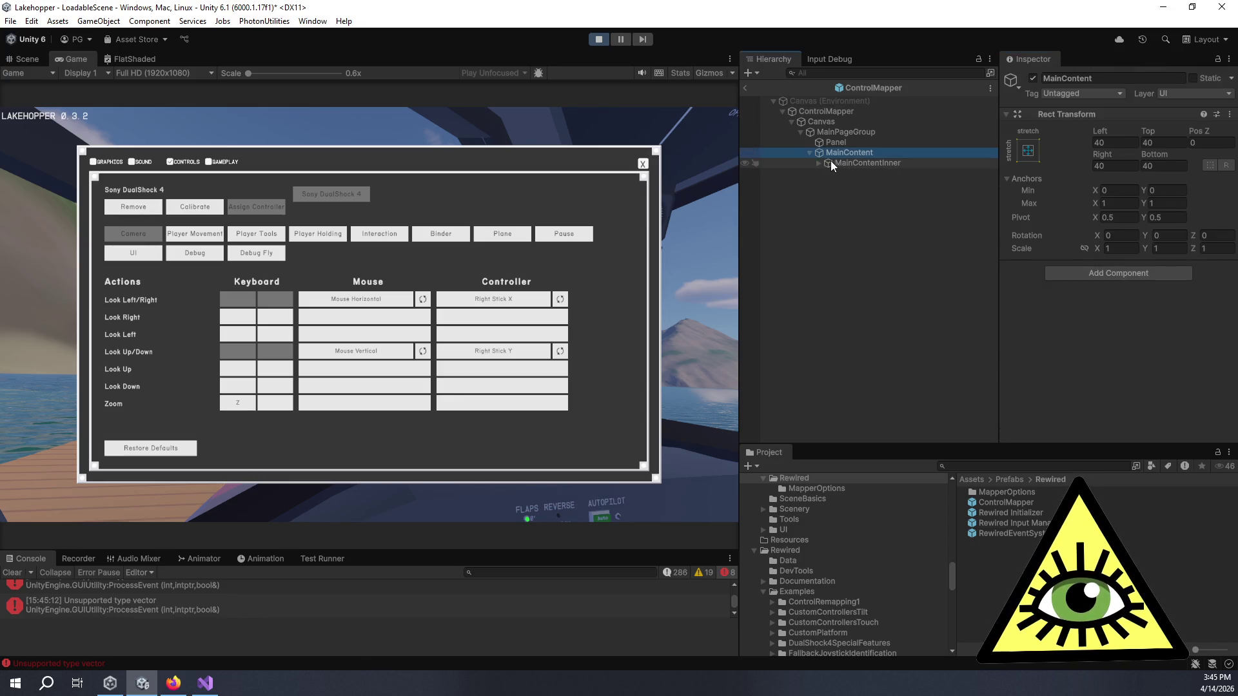
{"action": "left_click", "coordinate": [820, 161]}
{"action": "left_click_drag", "start_coordinate": [869, 213], "coordinate": [872, 167]}
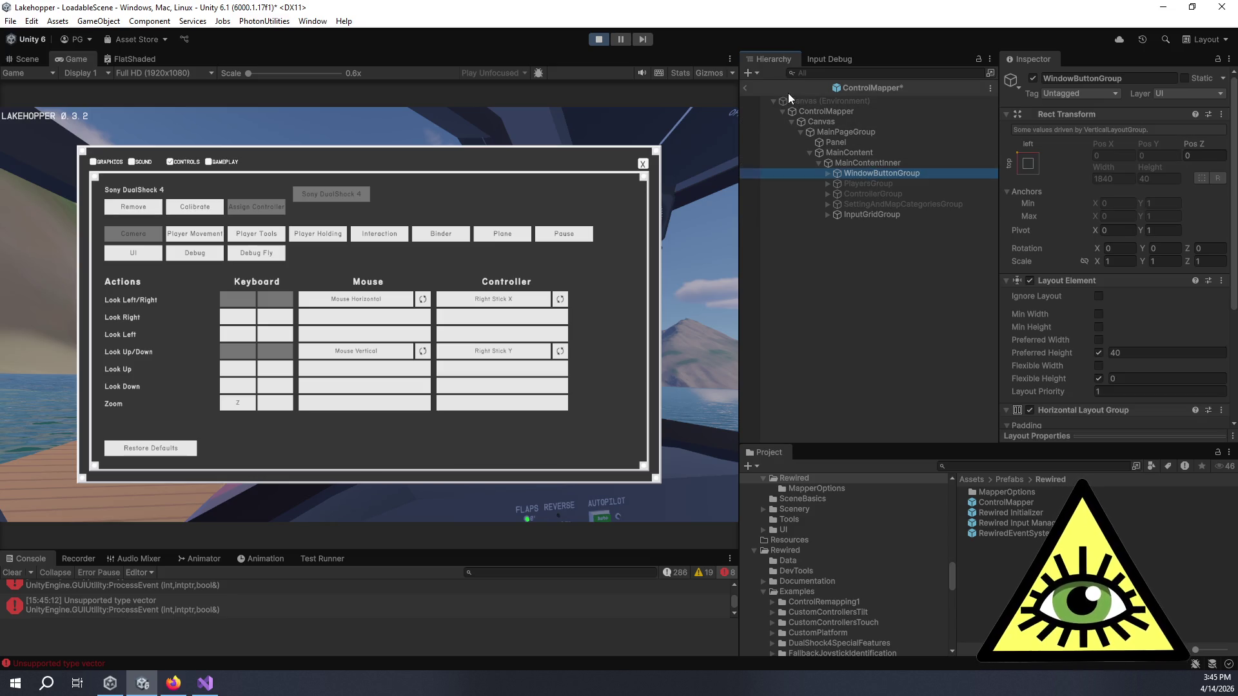
- Inspect RestoreDefaultsButton, confirming all four navigation targets show None
{"action": "scroll", "coordinate": [1090, 275], "scroll_direction": "down", "scroll_amount": 5}
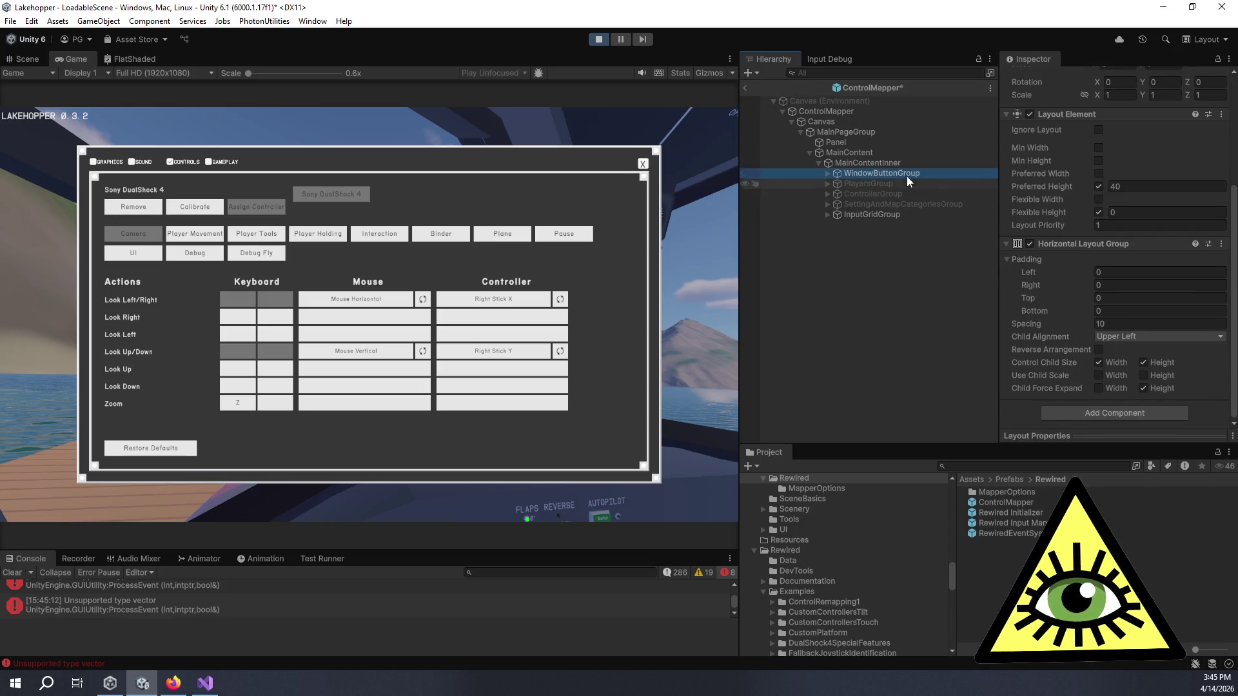
{"action": "left_click", "coordinate": [828, 174]}
{"action": "left_click", "coordinate": [864, 194]}
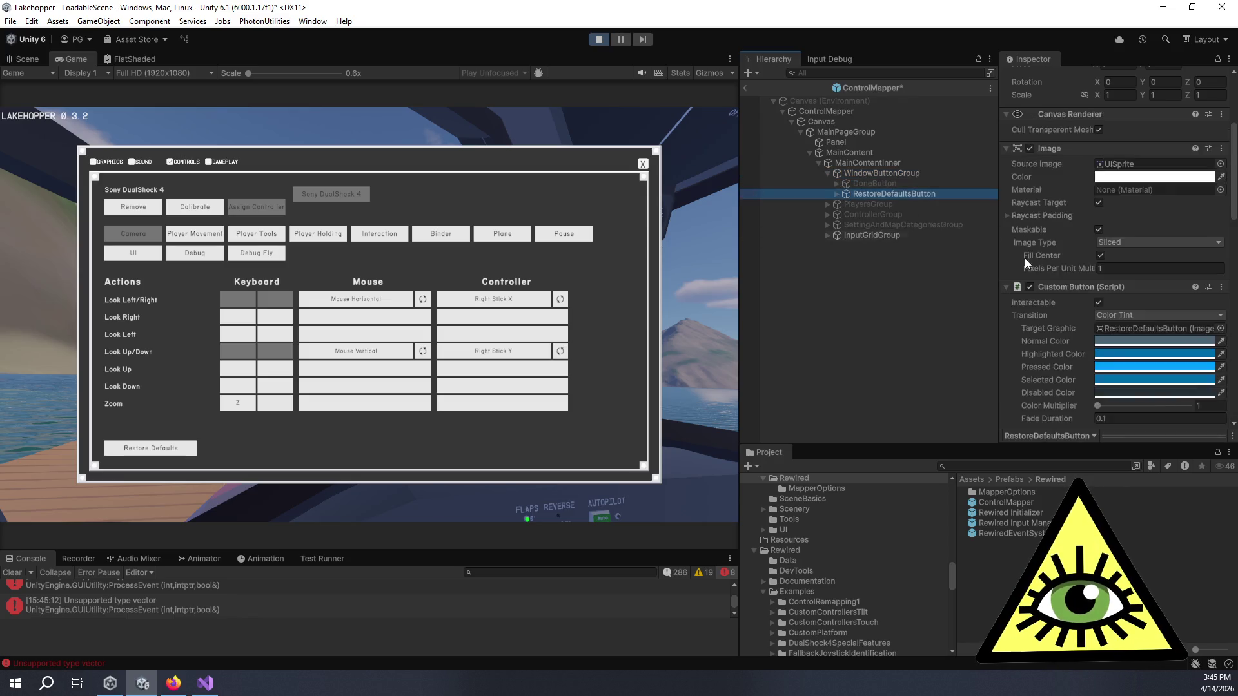
{"action": "scroll", "coordinate": [1057, 271], "scroll_direction": "down", "scroll_amount": 10}
{"action": "scroll", "coordinate": [1083, 280], "scroll_direction": "up", "scroll_amount": 4}
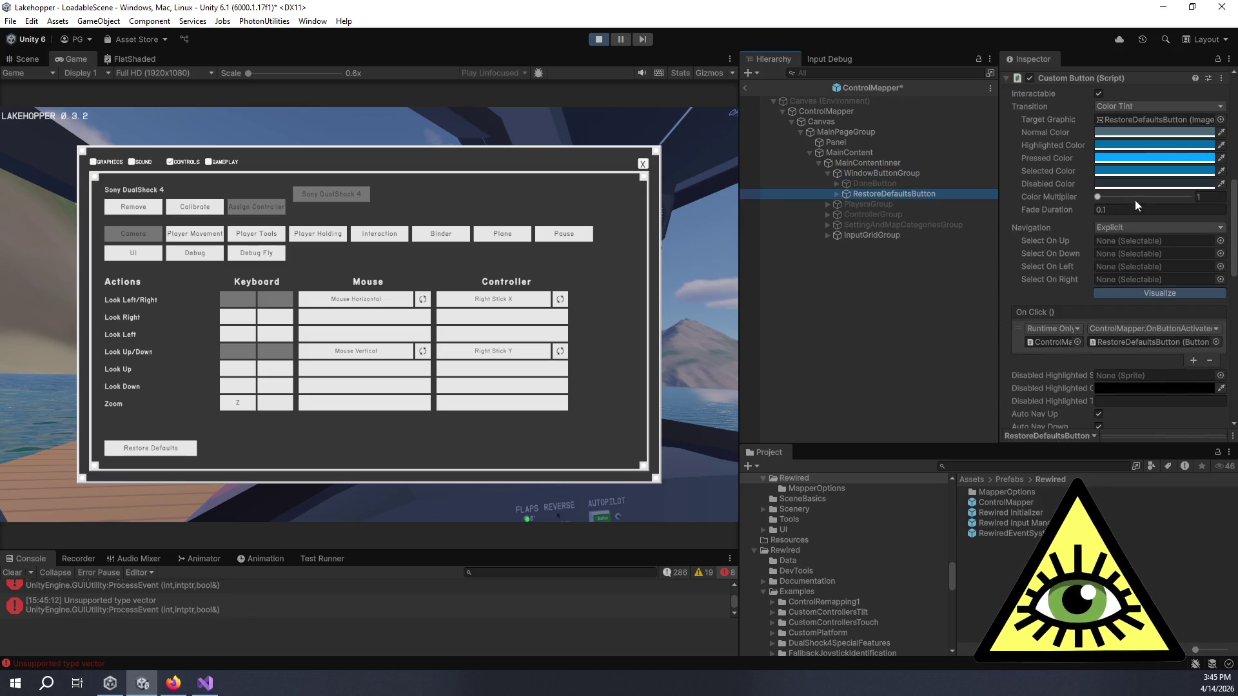
- Leave prefab mode and select RestoreDefaultsButton under WindowButtonGroup in the running scene
{"action": "left_click", "coordinate": [746, 87]}
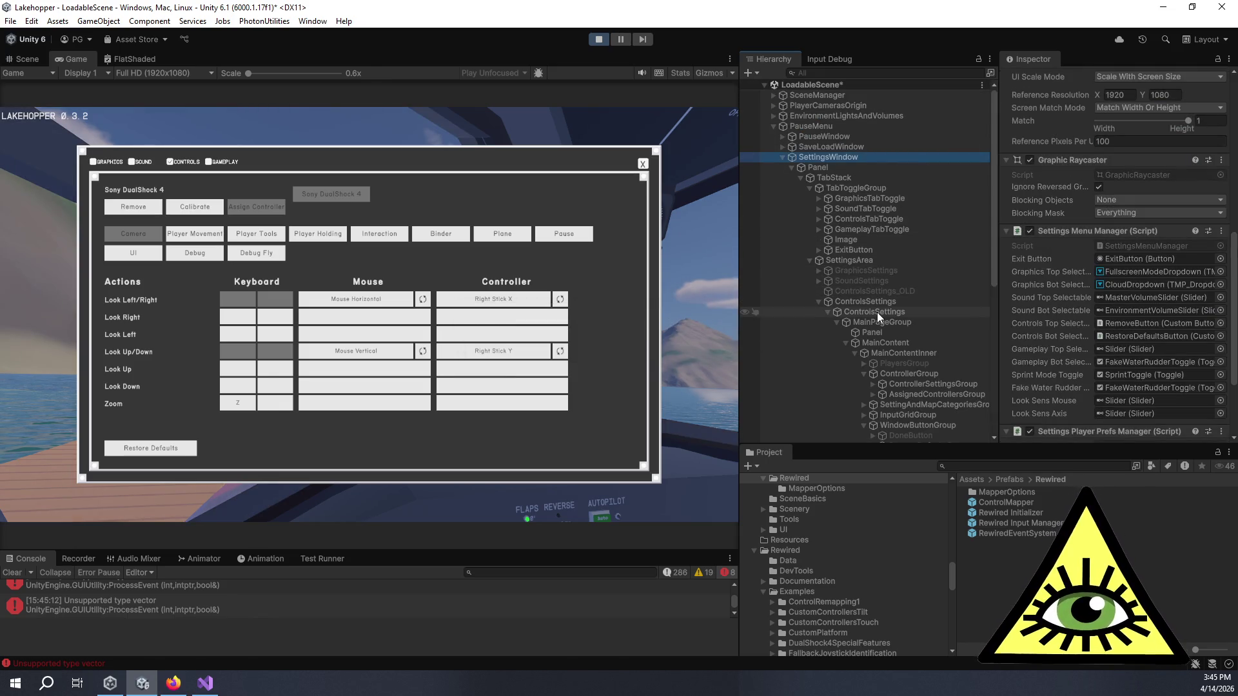
{"action": "scroll", "coordinate": [922, 351], "scroll_direction": "down", "scroll_amount": 3}
{"action": "left_click", "coordinate": [909, 309]}
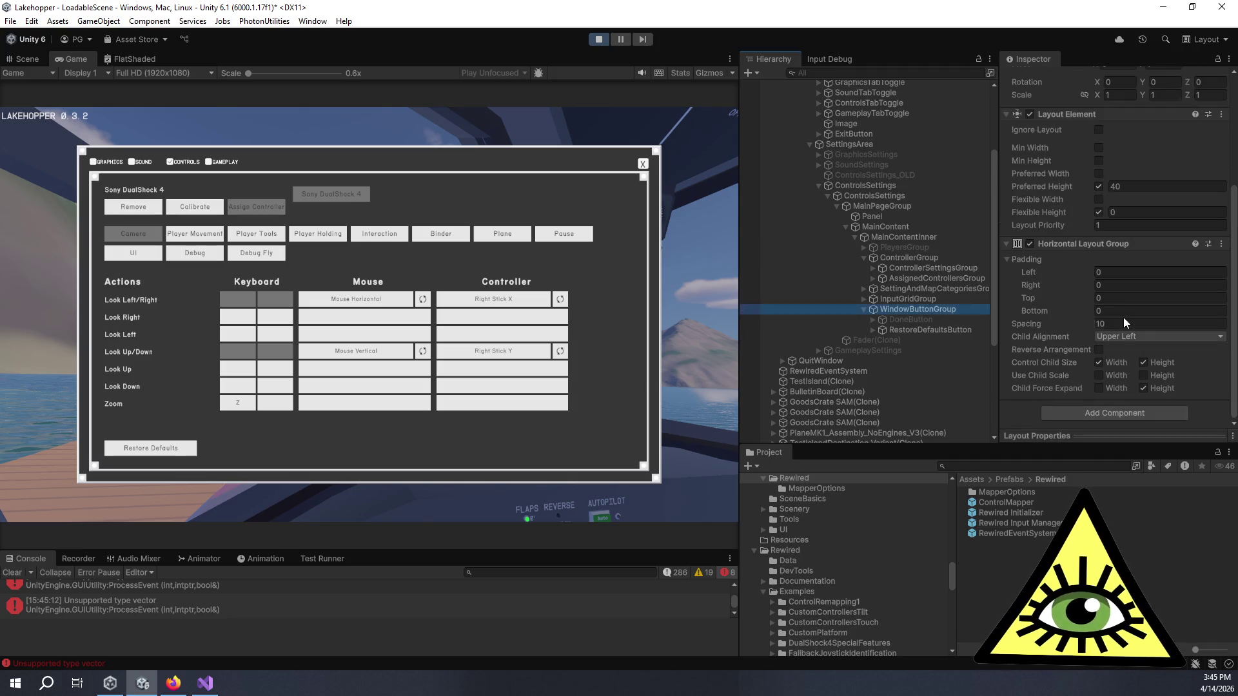
{"action": "left_click", "coordinate": [975, 330]}
- Enable Auto Nav Down and Auto Nav Up on Restore Defaults, then show the game's Graphics page
{"action": "scroll", "coordinate": [1030, 334], "scroll_direction": "down", "scroll_amount": 4}
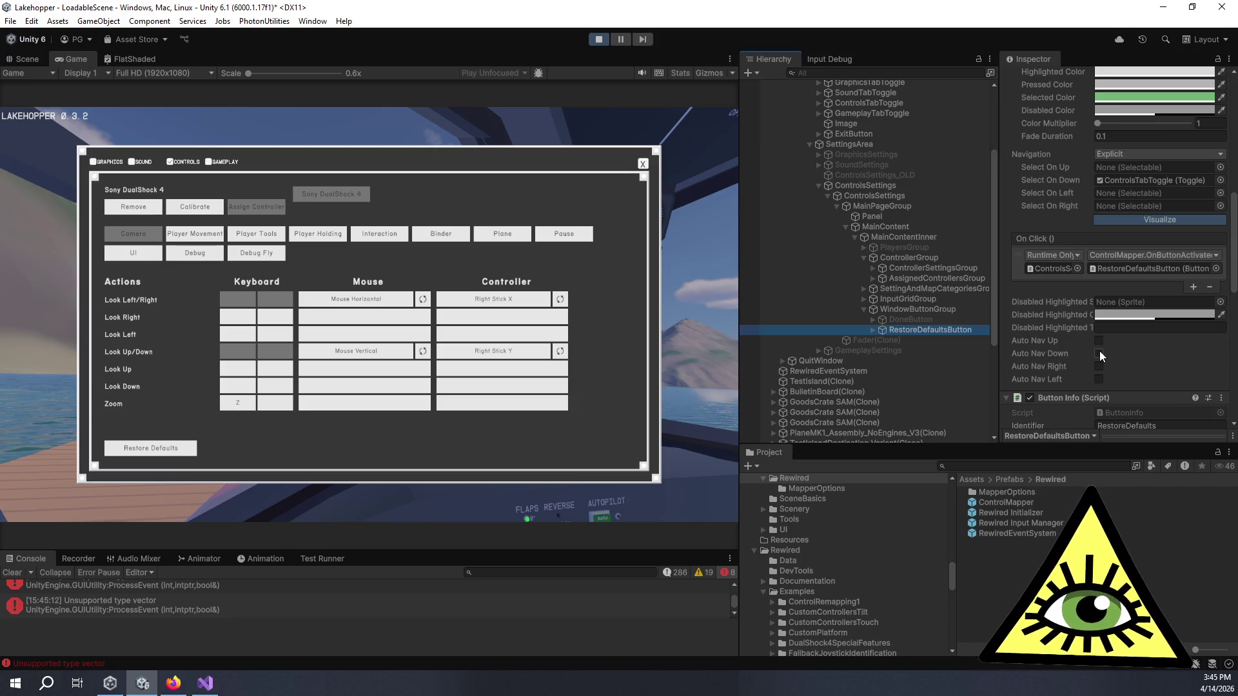
{"action": "left_click", "coordinate": [1100, 352]}
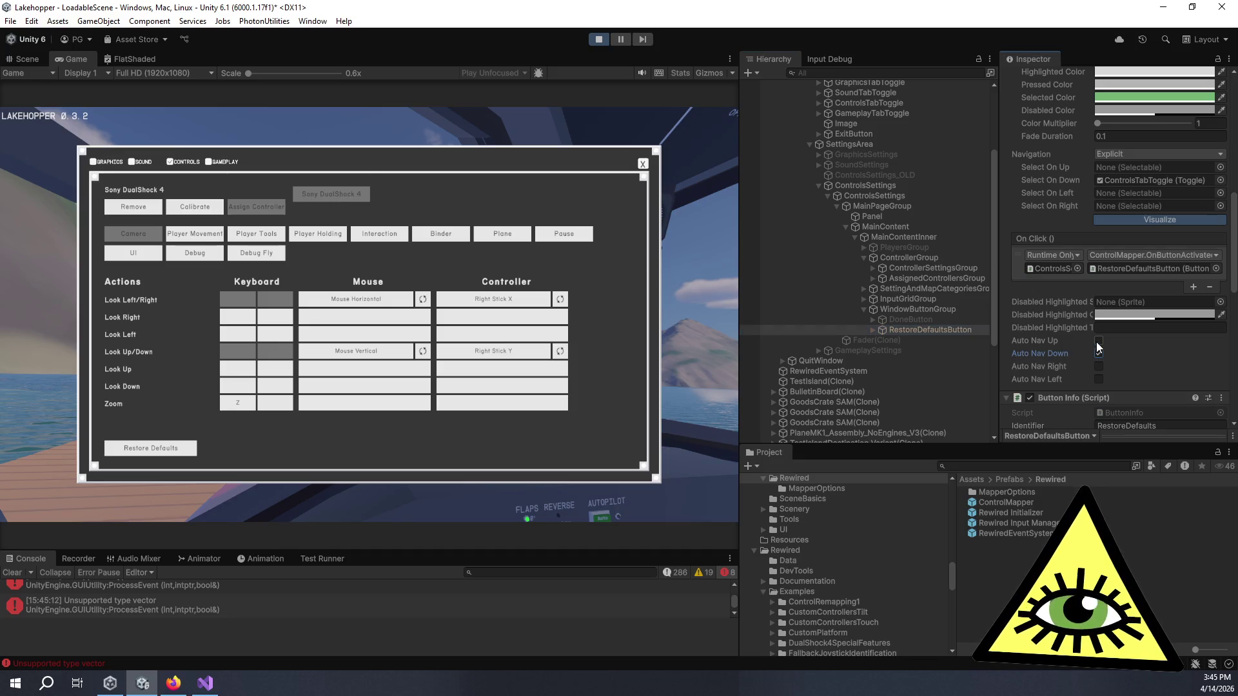
{"action": "left_click", "coordinate": [1098, 341]}
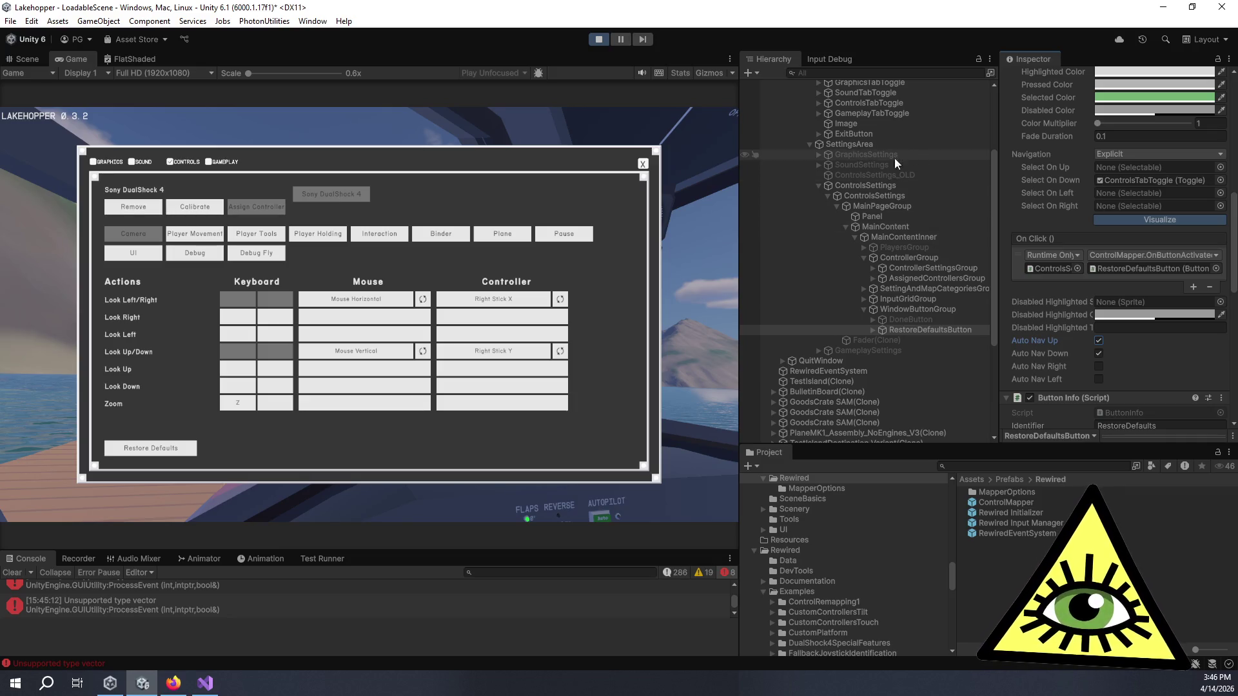
{"action": "left_click", "coordinate": [530, 144]}
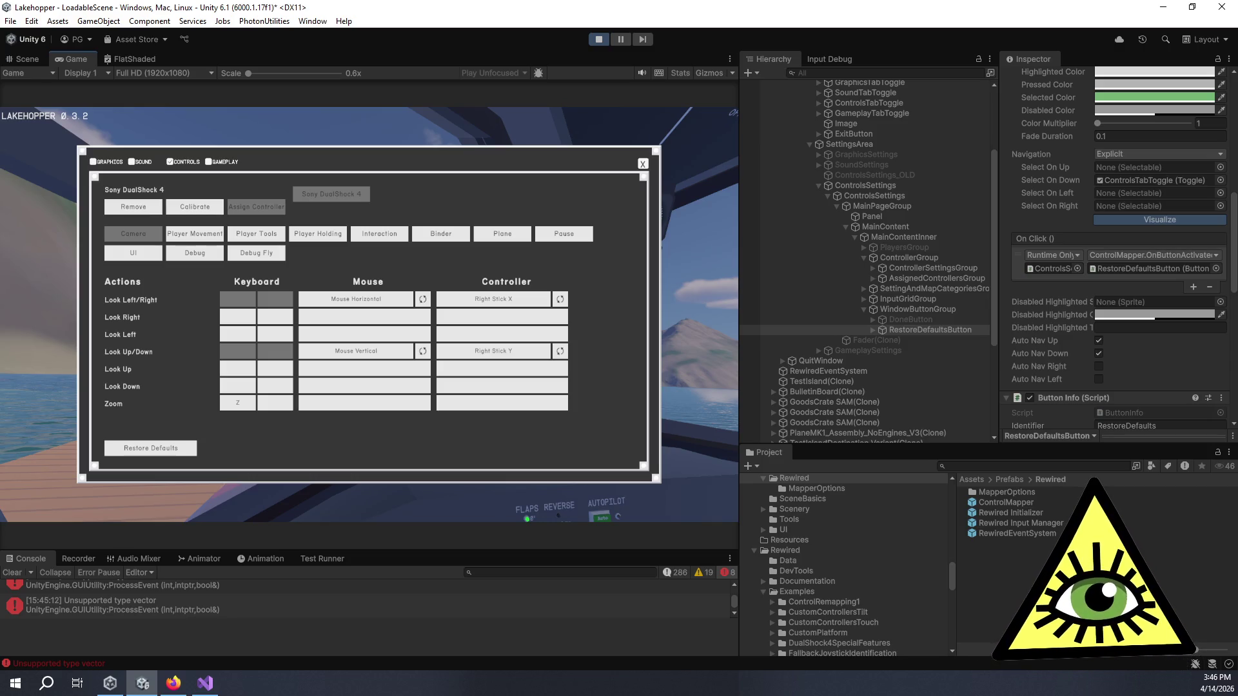
{"action": "left_click", "coordinate": [110, 162]}
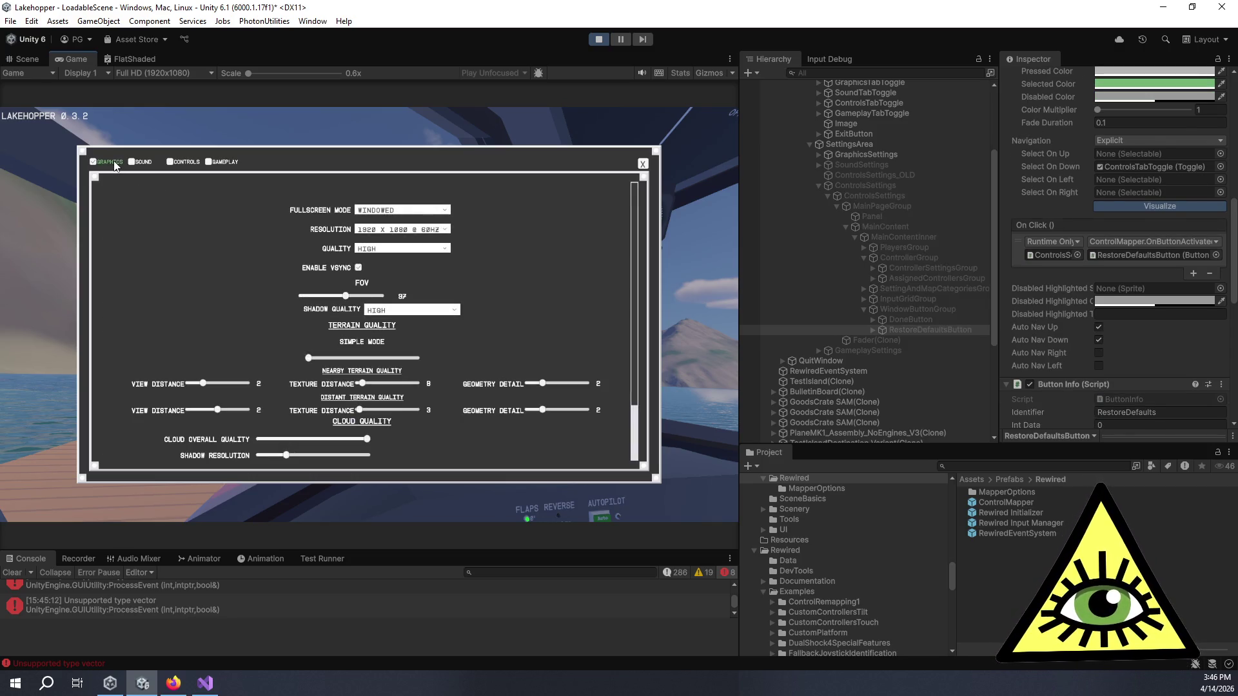
- On the Controls page, select Restore Defaults and test navigating Up to Zoom and back Down
{"action": "left_click", "coordinate": [183, 162]}
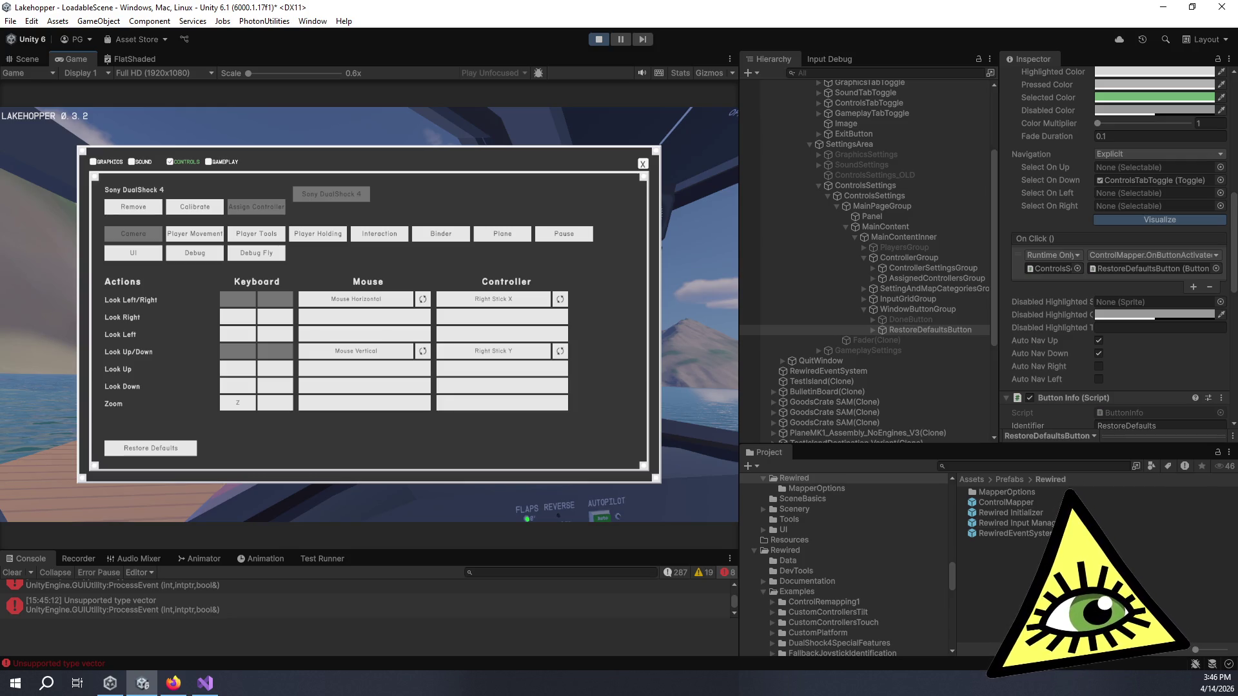
{"action": "left_click", "coordinate": [150, 448]}
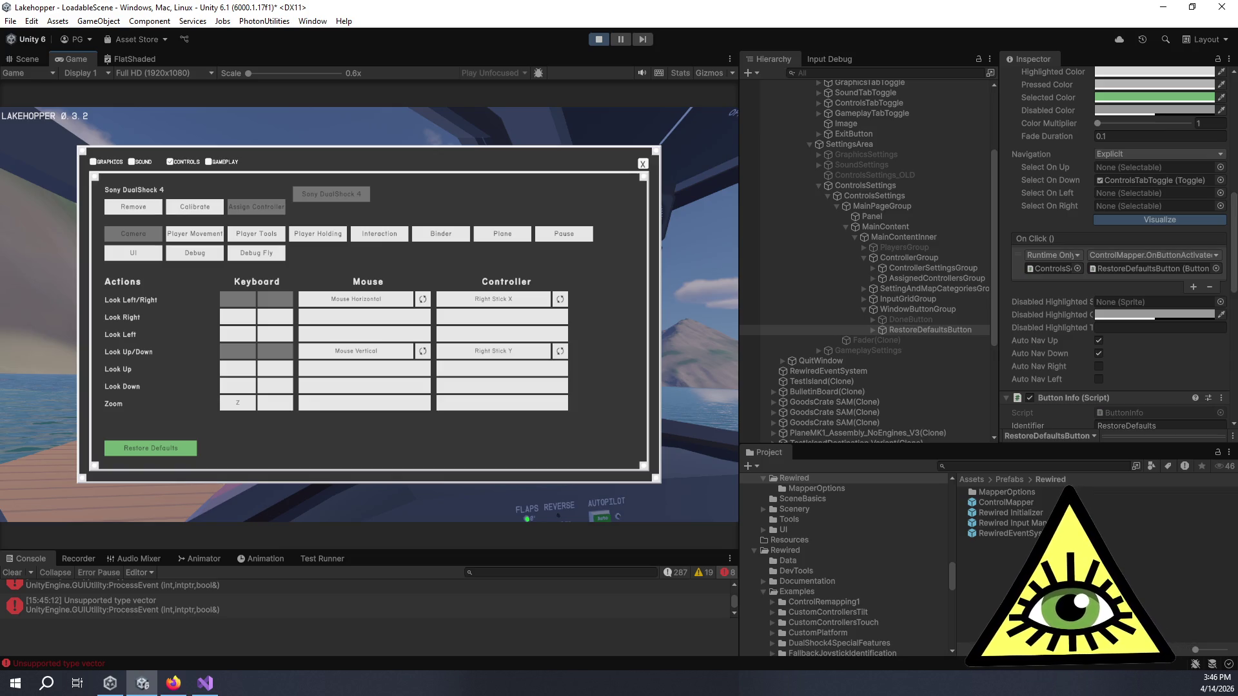
{"action": "key", "text": "Up"}
{"action": "key", "text": "Down"}
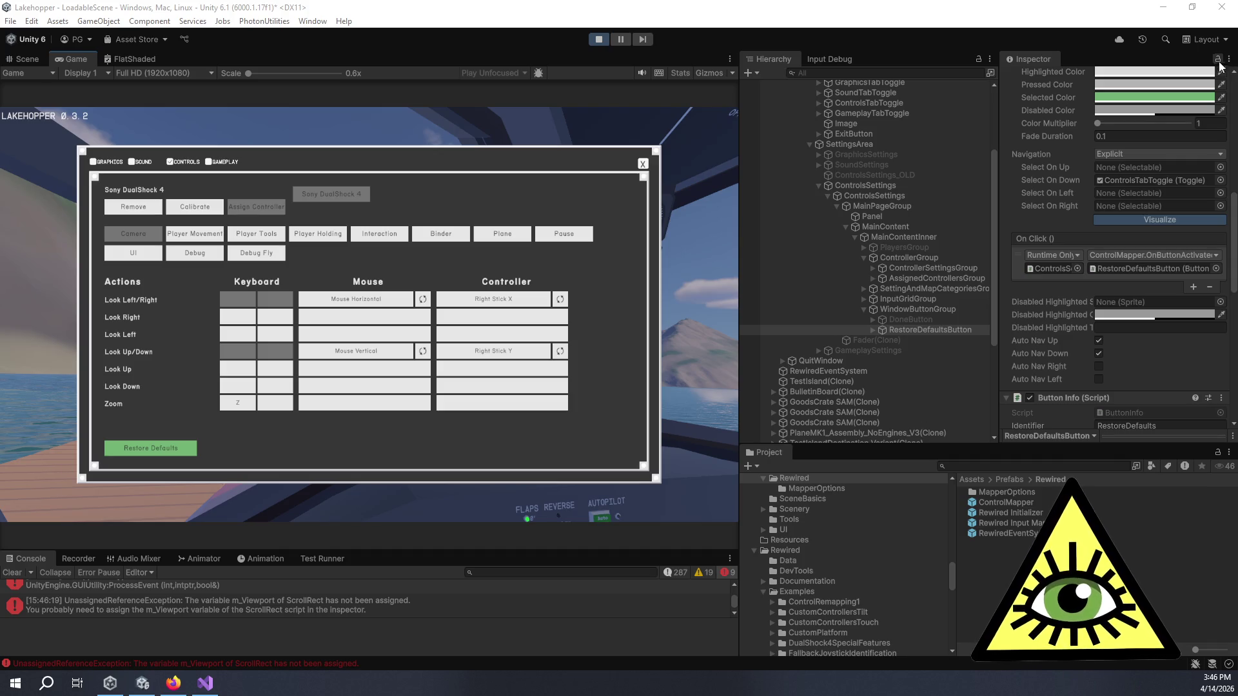
- Switch the Inspector to Debug mode and move WindowButtonGroup to the top of MainContentInner
{"action": "left_click", "coordinate": [1229, 59]}
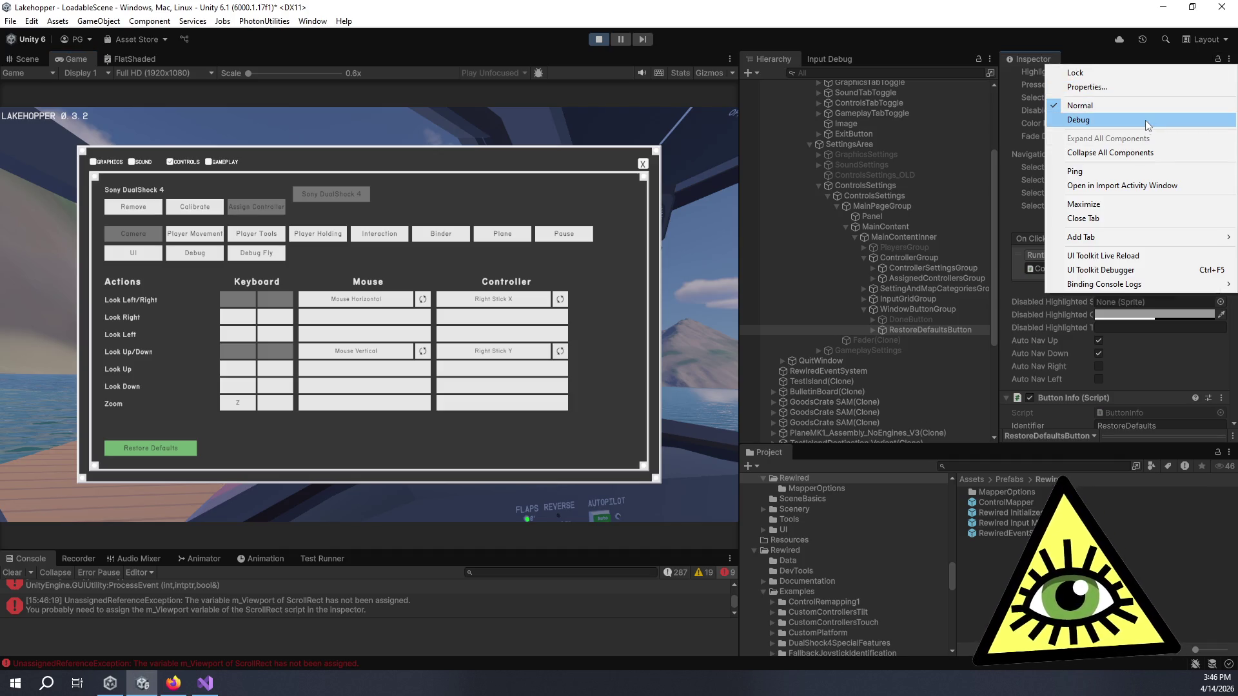
{"action": "left_click", "coordinate": [1145, 120]}
{"action": "scroll", "coordinate": [1161, 248], "scroll_direction": "down", "scroll_amount": 10}
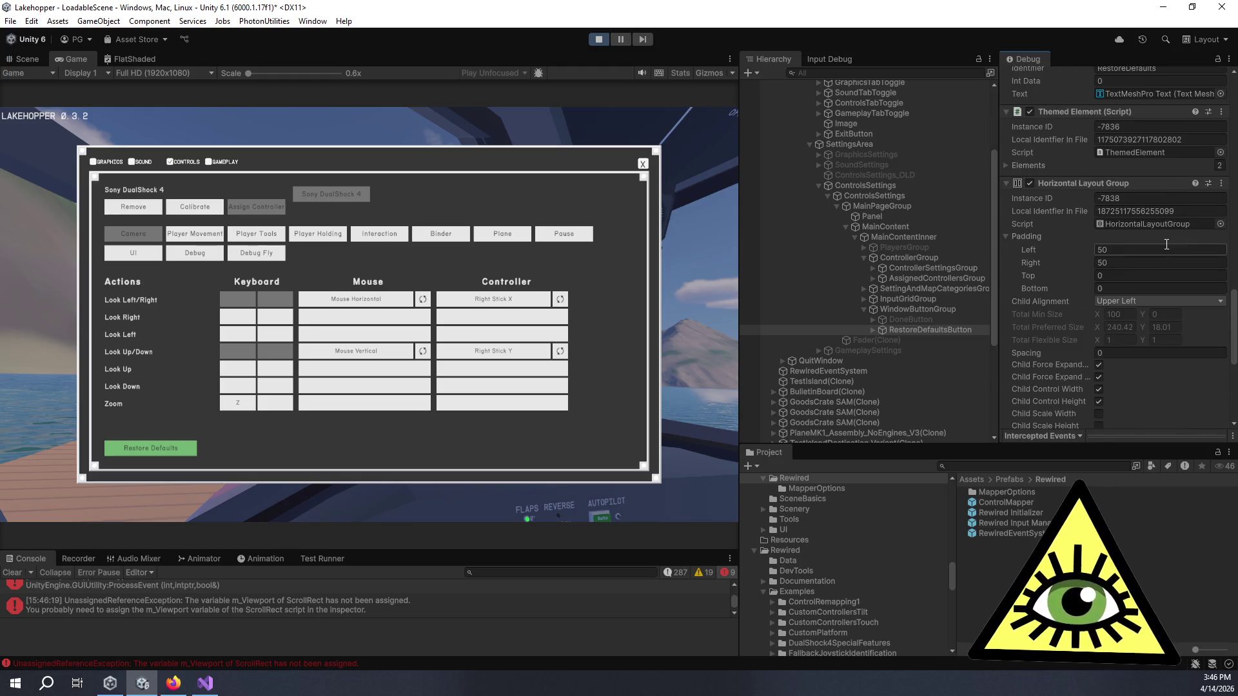
{"action": "scroll", "coordinate": [1167, 244], "scroll_direction": "down", "scroll_amount": 8}
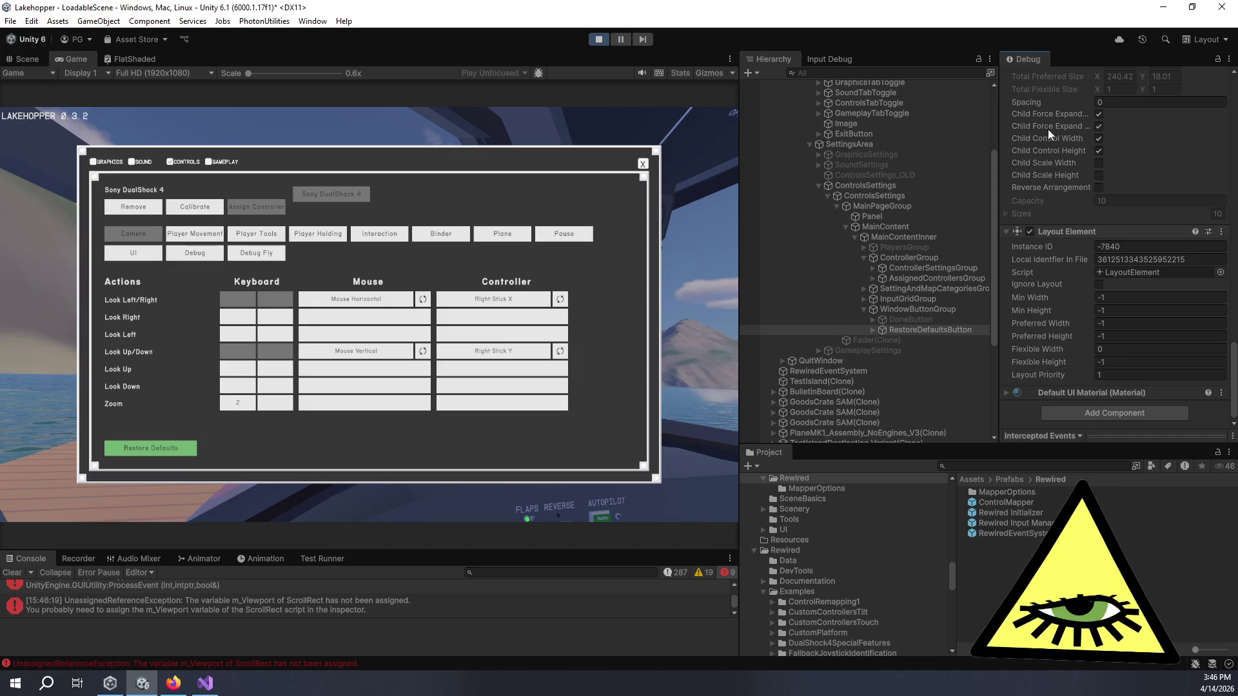
{"action": "mouse_move", "coordinate": [918, 309]}
{"action": "left_mouse_down"}
{"action": "mouse_move", "coordinate": [934, 254]}
{"action": "mouse_move", "coordinate": [903, 234]}
{"action": "mouse_move", "coordinate": [918, 243]}
{"action": "left_mouse_up"}
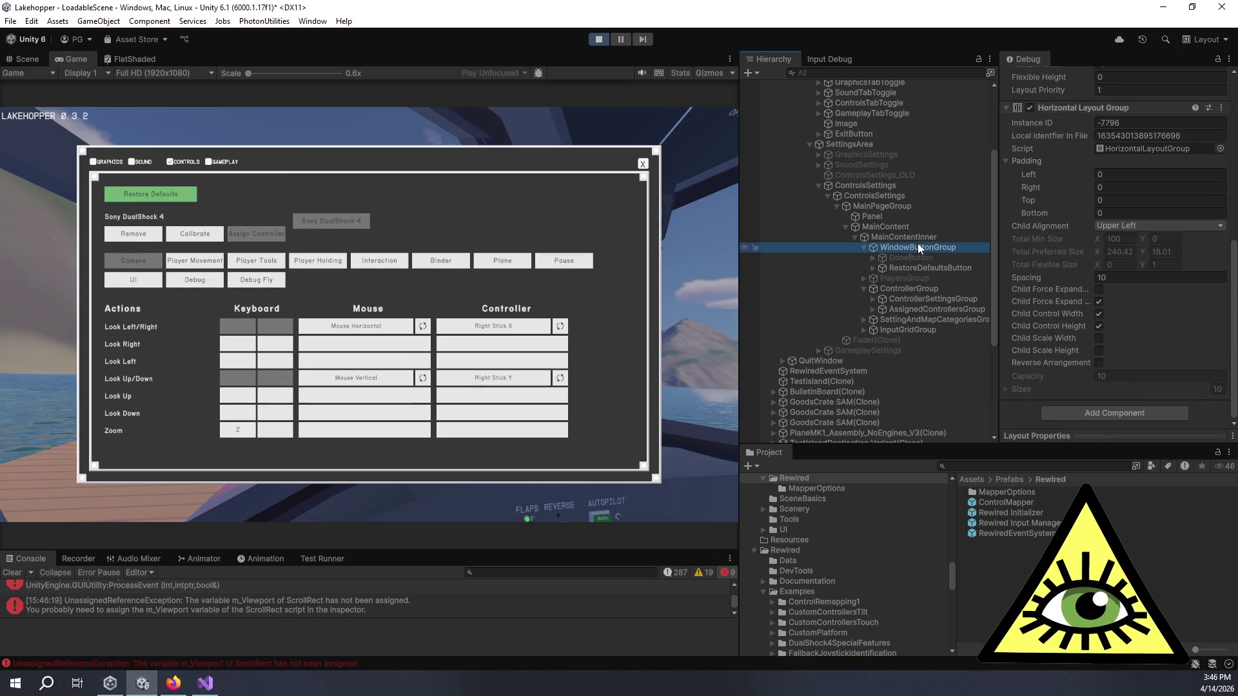
- In the running game, select Restore Defaults, cycle to Sound and back to Controls, and test it
{"action": "left_click", "coordinate": [149, 165]}
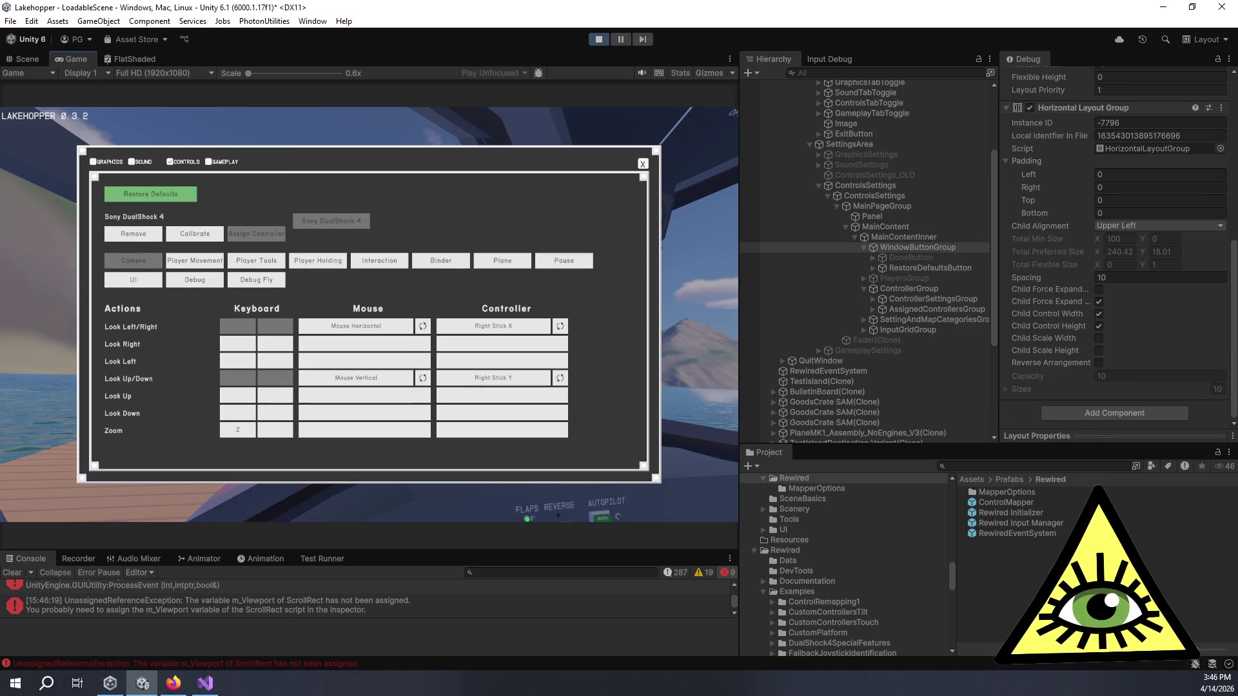
{"action": "left_click", "coordinate": [185, 194]}
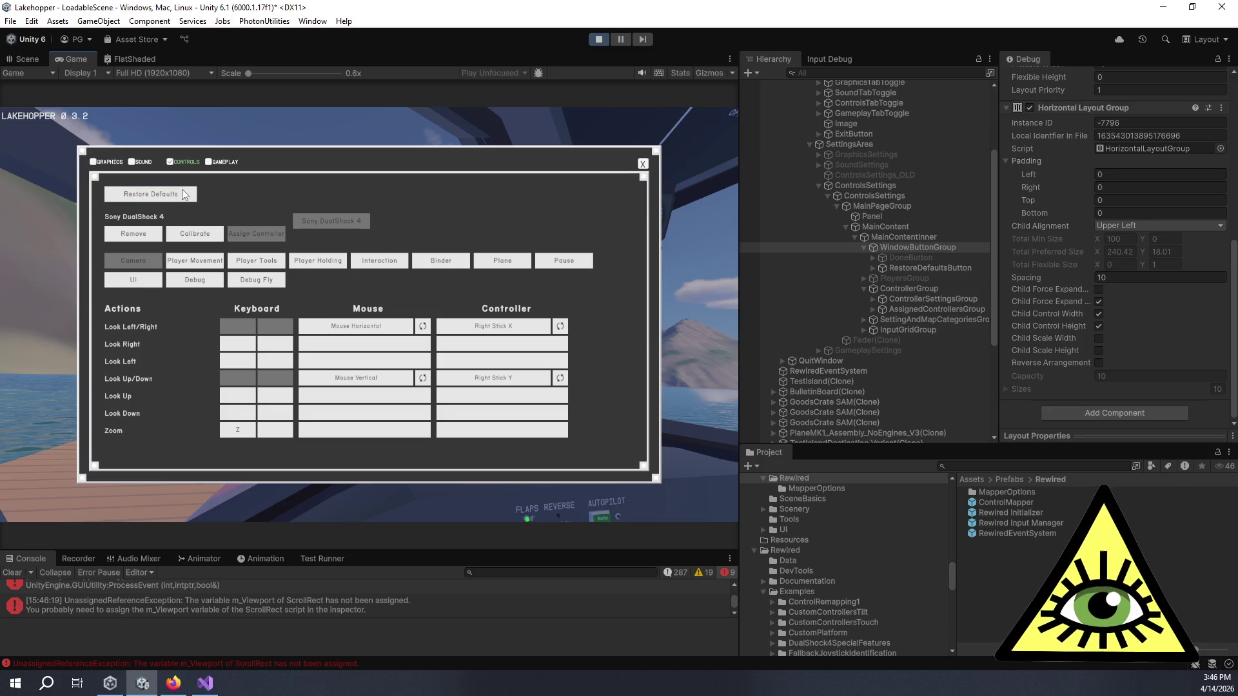
{"action": "key", "text": "q"}
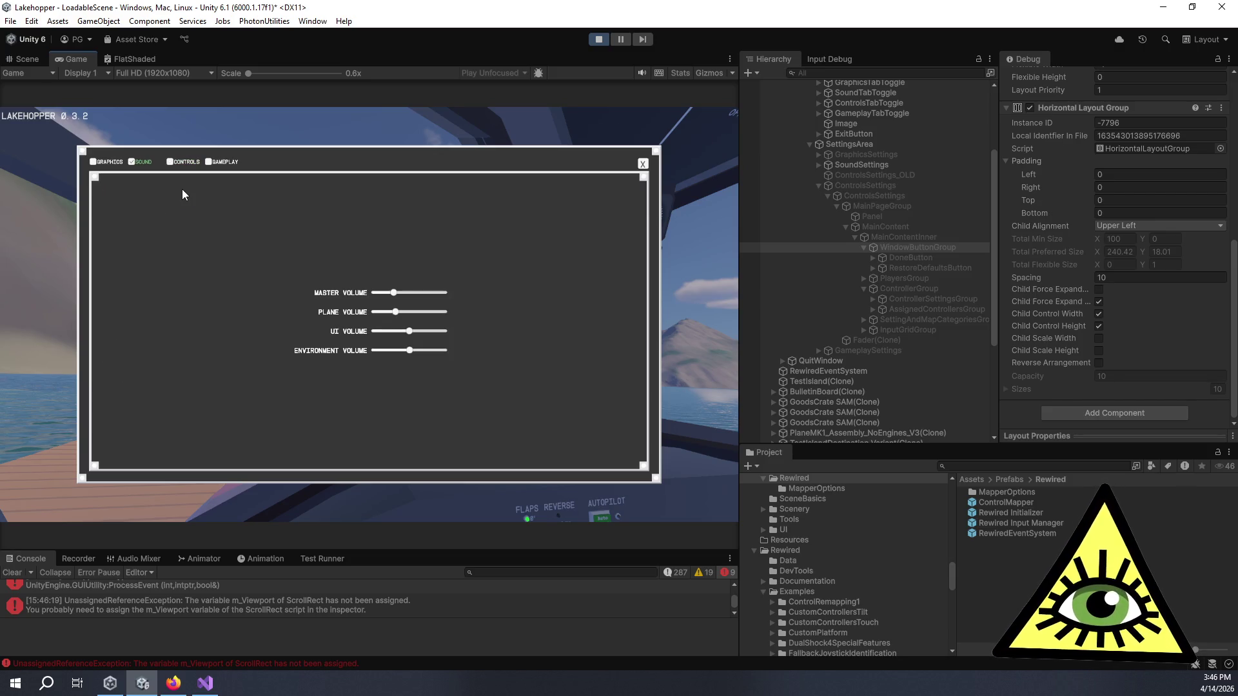
{"action": "key", "text": "e"}
{"action": "left_click", "coordinate": [185, 195]}
{"action": "left_click", "coordinate": [185, 195]}
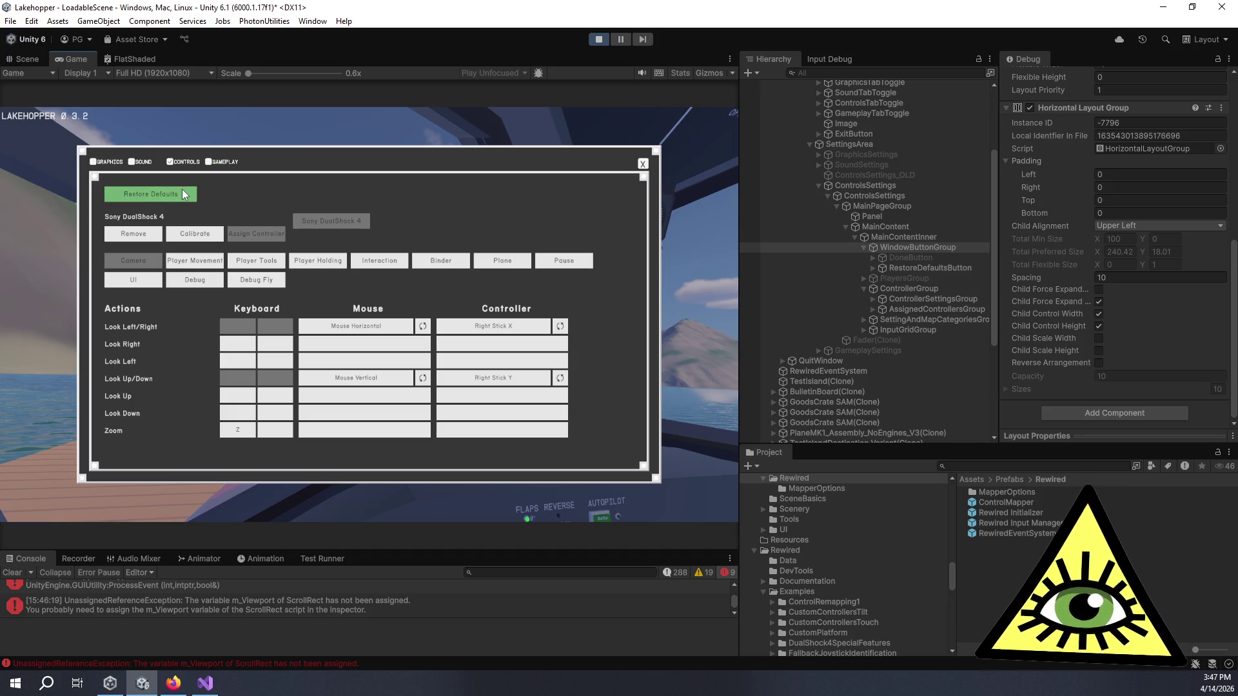
- Inspect RestoreDefaultsButton's Navigation settings with the Inspector back in Normal mode
{"action": "left_click", "coordinate": [960, 268]}
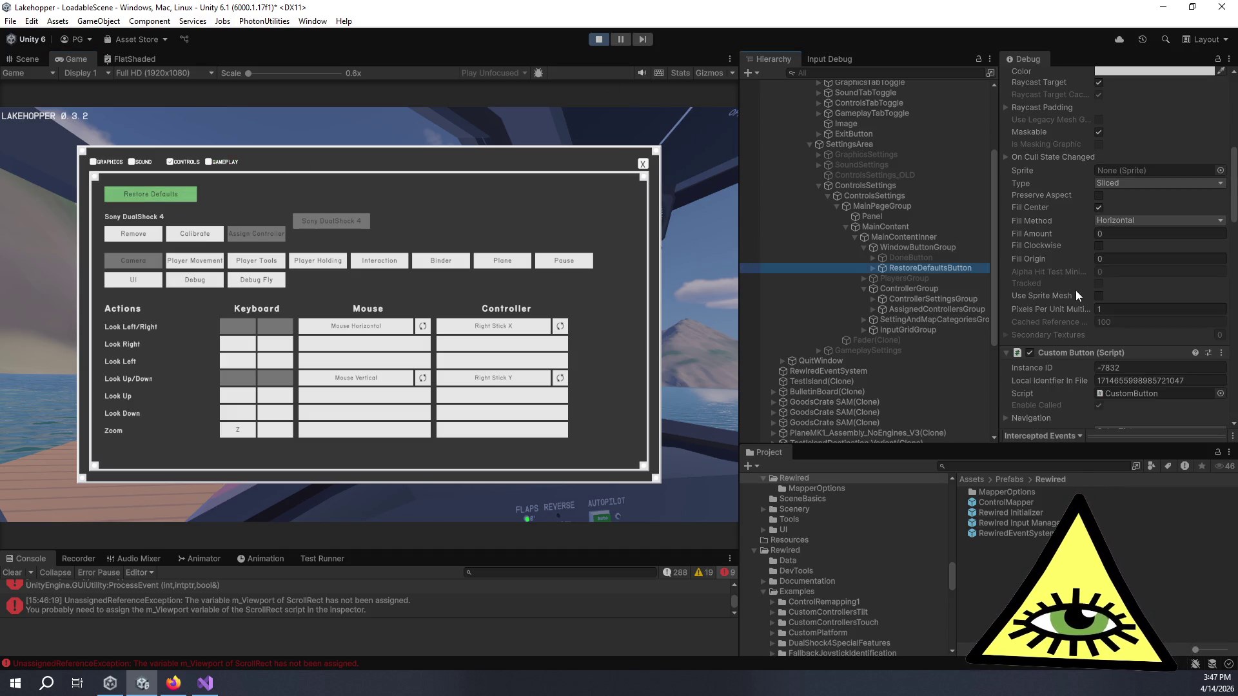
{"action": "scroll", "coordinate": [1075, 290], "scroll_direction": "down", "scroll_amount": 5}
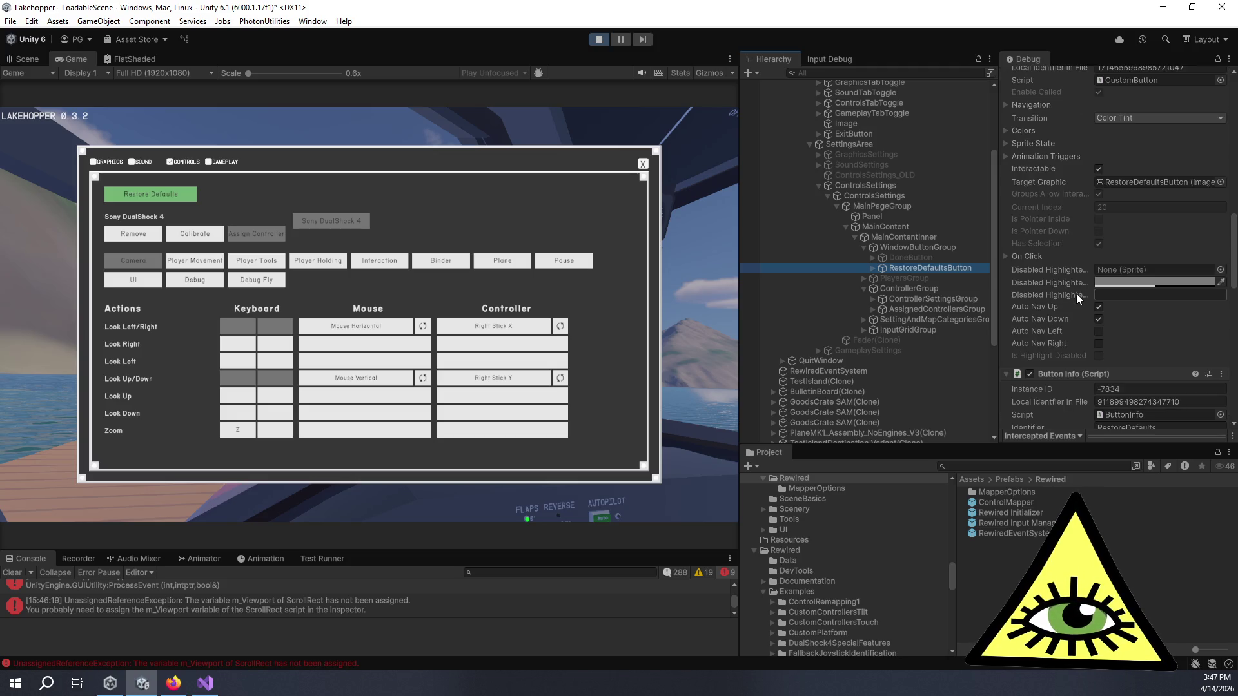
{"action": "scroll", "coordinate": [1077, 293], "scroll_direction": "up", "scroll_amount": 3}
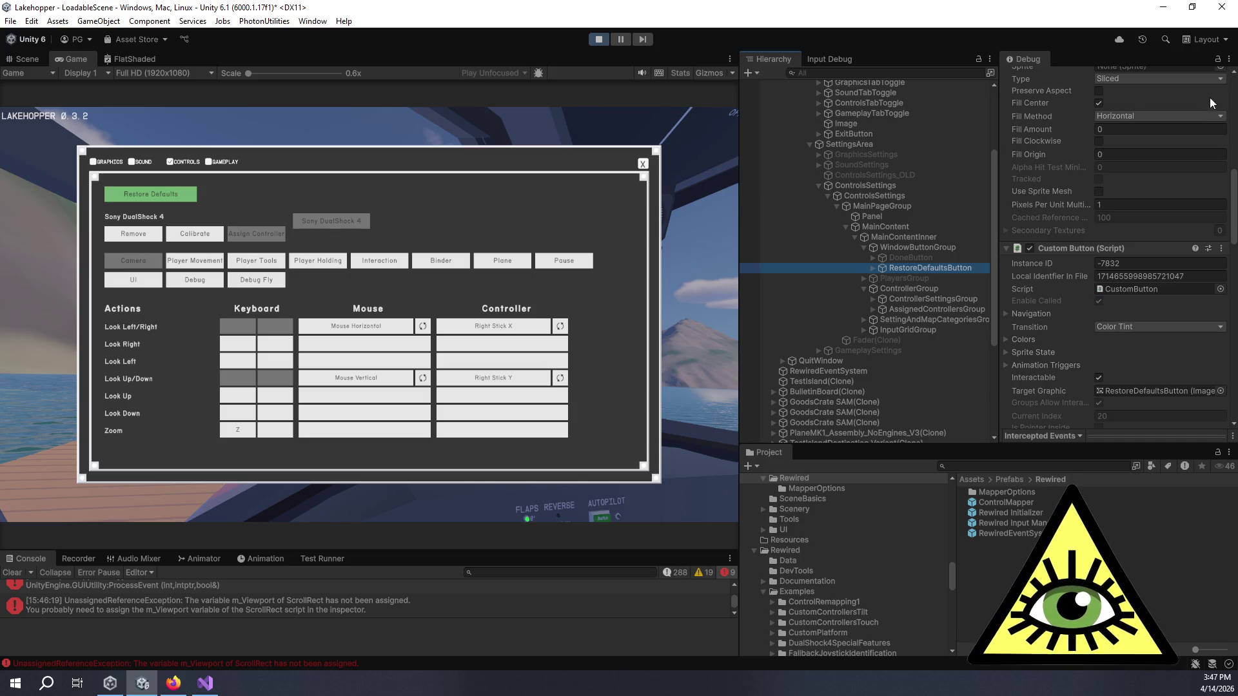
{"action": "left_click", "coordinate": [1228, 59]}
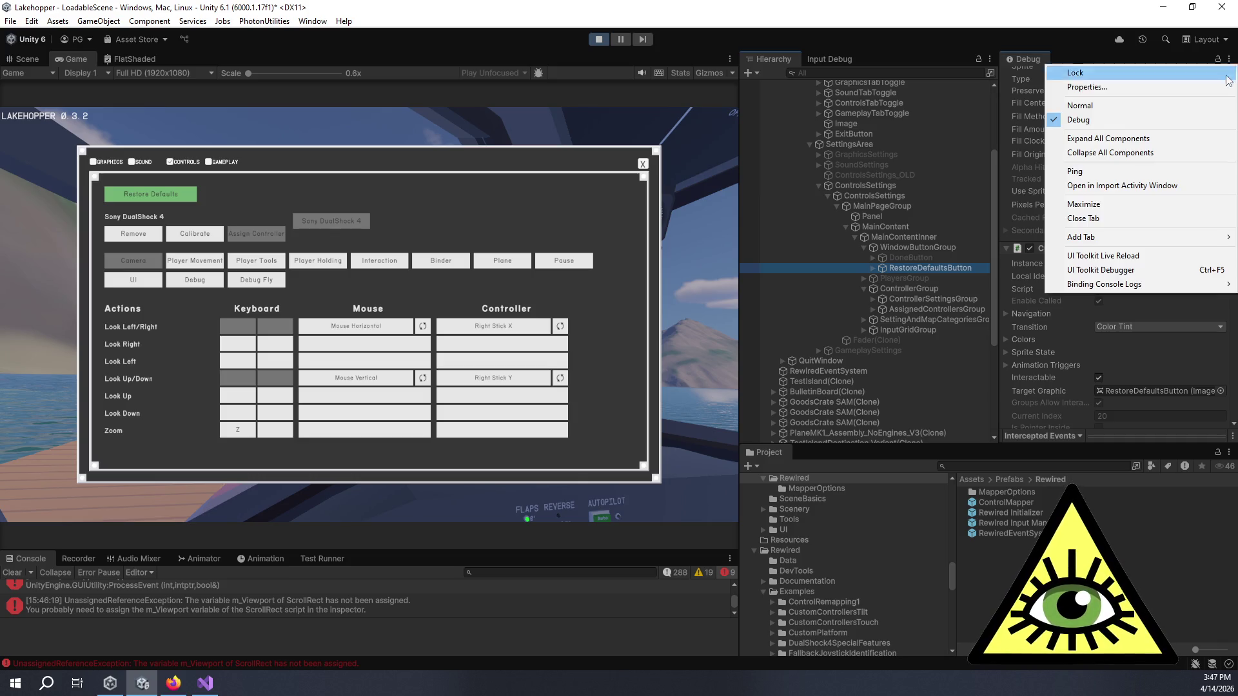
{"action": "left_click", "coordinate": [1152, 110]}
{"action": "scroll", "coordinate": [1092, 193], "scroll_direction": "down", "scroll_amount": 5}
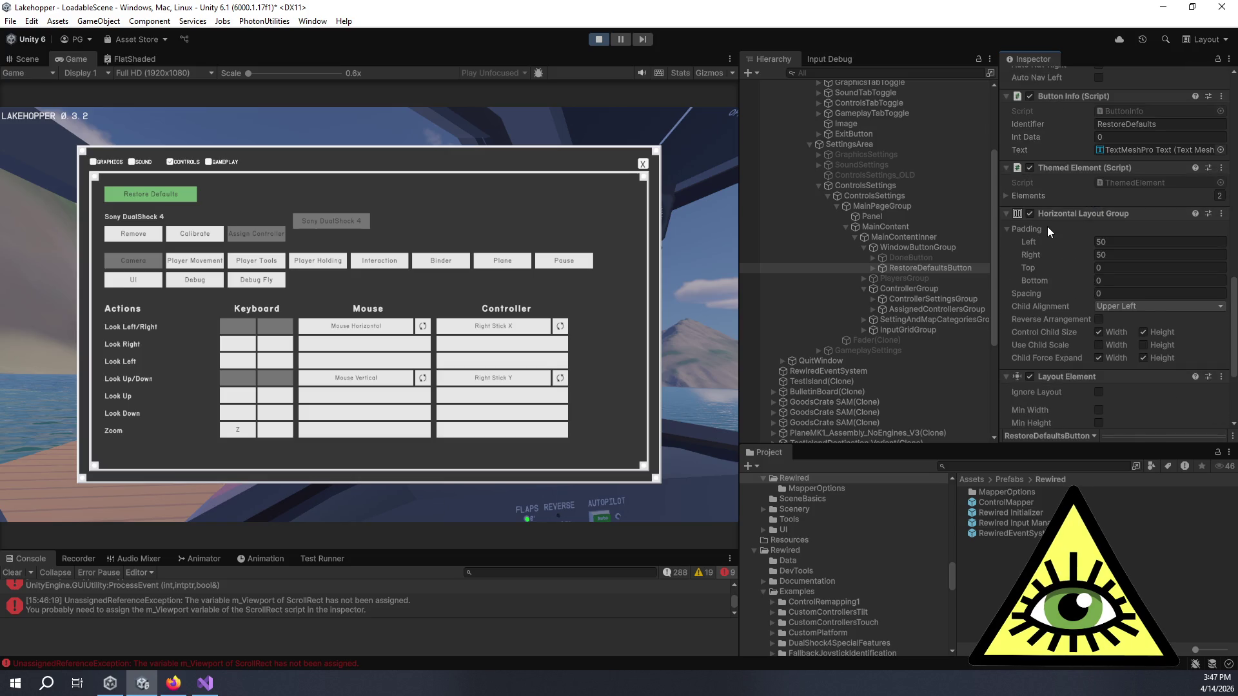
{"action": "scroll", "coordinate": [1046, 235], "scroll_direction": "up", "scroll_amount": 5}
{"action": "scroll", "coordinate": [1047, 231], "scroll_direction": "up", "scroll_amount": 4}
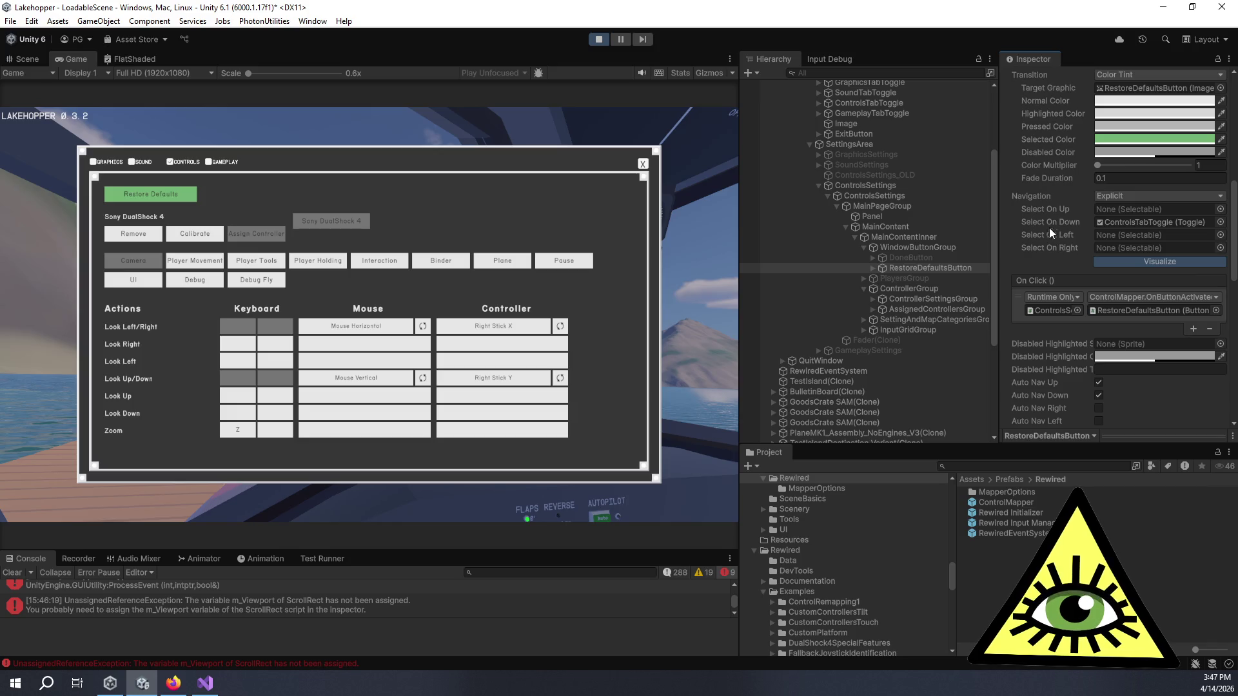
- Test Up/Down navigation between CONTROLS, Restore Defaults and Remove in the game, then stop playing
{"action": "left_click", "coordinate": [440, 96]}
{"action": "key", "text": "Down"}
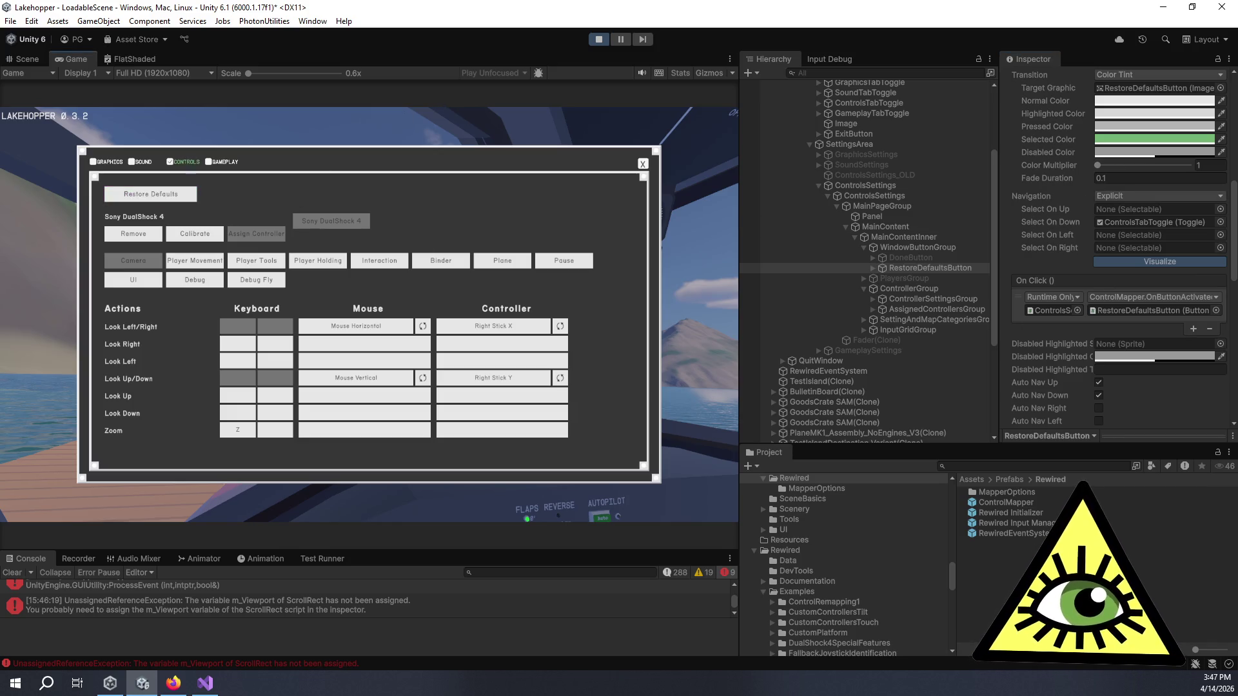
{"action": "key", "text": "Up"}
{"action": "key", "text": "Down"}
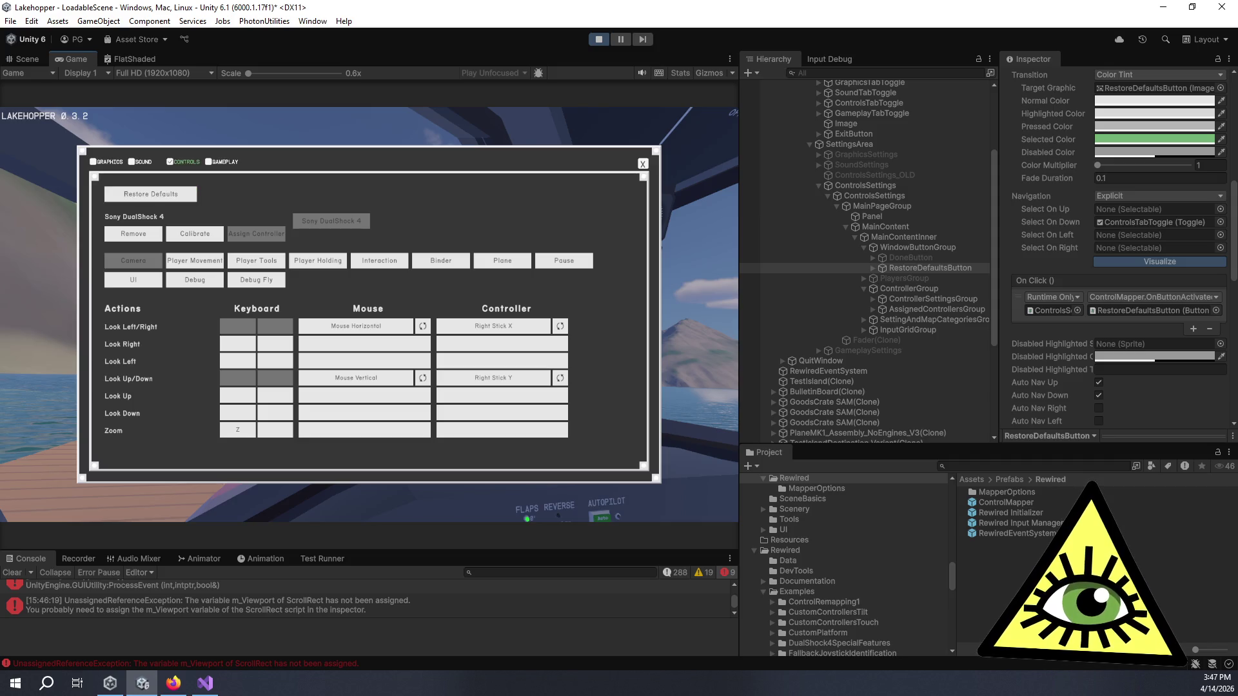
{"action": "key", "text": "Down"}
{"action": "key", "text": "Down"}
{"action": "key", "text": "Up"}
{"action": "key", "text": "Up"}
{"action": "key", "text": "Down"}
{"action": "key", "text": "Down"}
{"action": "key", "text": "Up"}
{"action": "key", "text": "Up"}
{"action": "key", "text": "Down"}
{"action": "key", "text": "Up"}
{"action": "key", "text": "Up"}
{"action": "key", "text": "Down"}
{"action": "key", "text": "Up"}
{"action": "key", "text": "Down"}
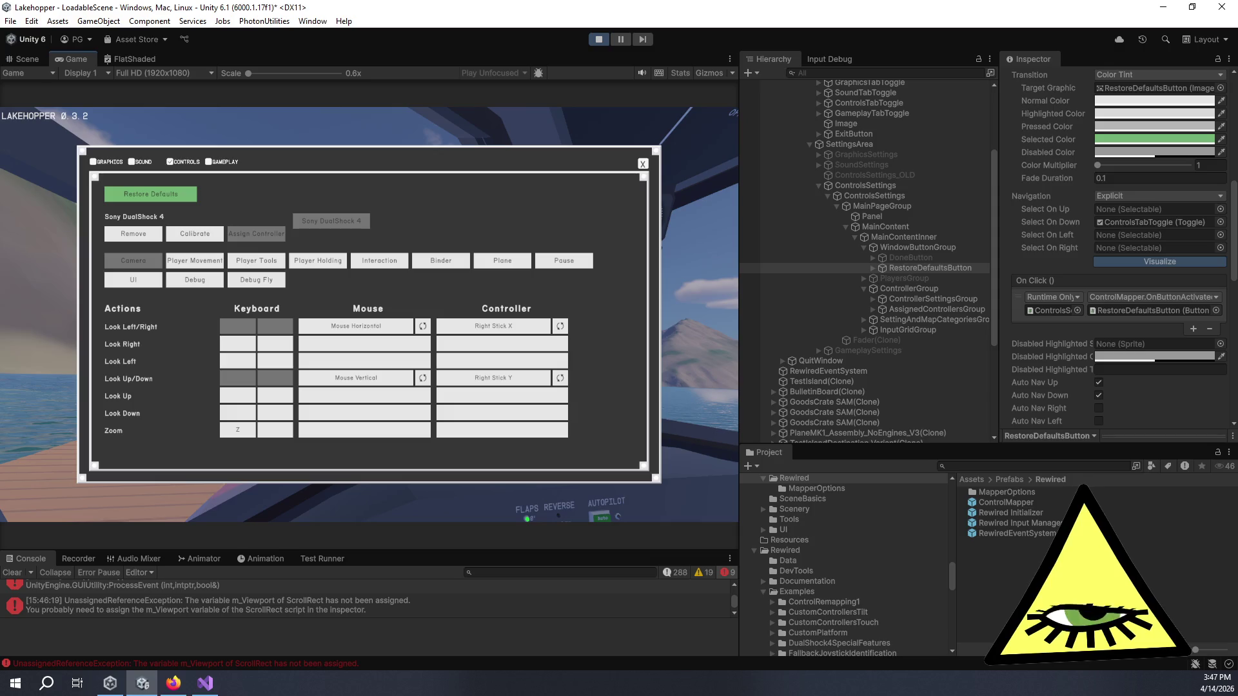
{"action": "key", "text": "ctrl+p"}
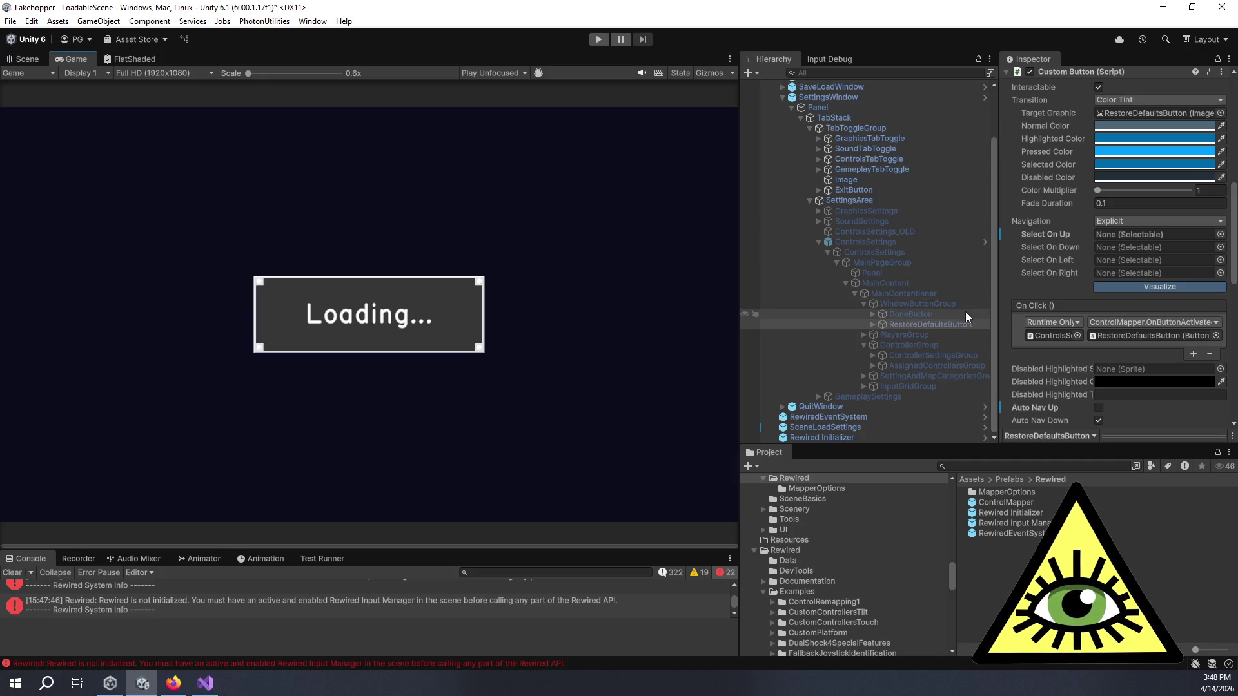
- Open the ControlMapper prefab and move WindowButtonGroup below InputGridGroup
{"action": "left_click", "coordinate": [869, 242]}
{"action": "scroll", "coordinate": [1094, 153], "scroll_direction": "up", "scroll_amount": 10}
{"action": "double_click", "coordinate": [1069, 114]}
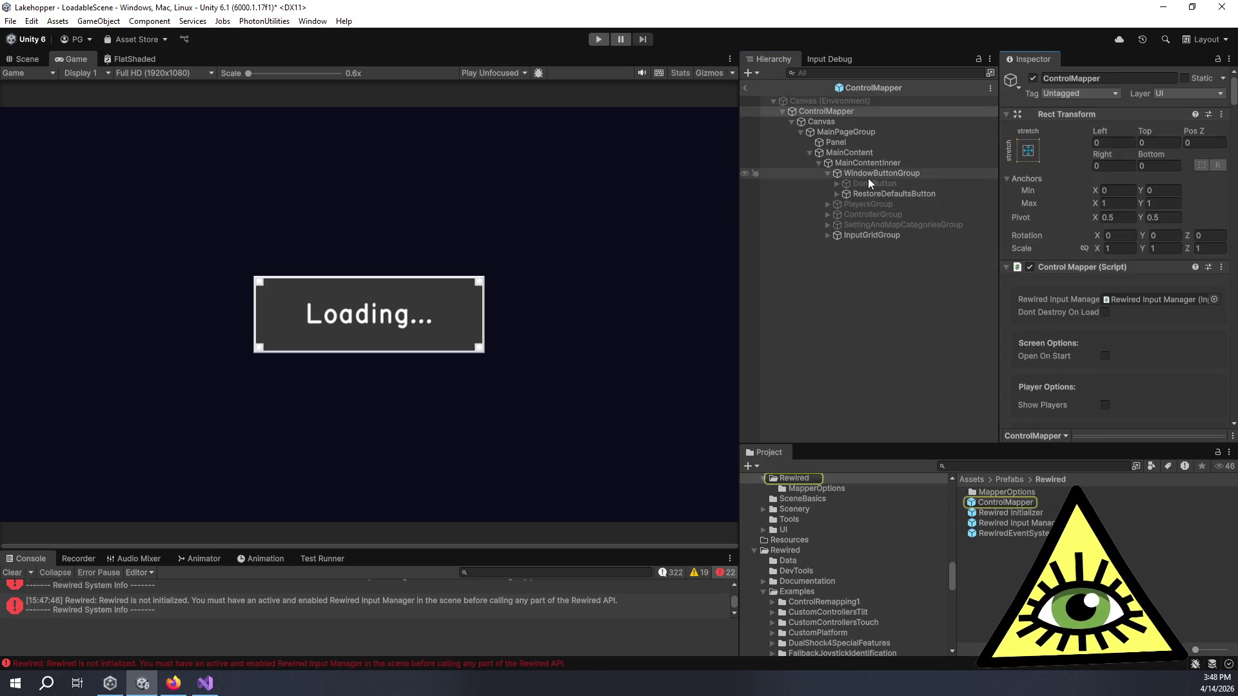
{"action": "left_click_drag", "start_coordinate": [867, 173], "coordinate": [891, 242]}
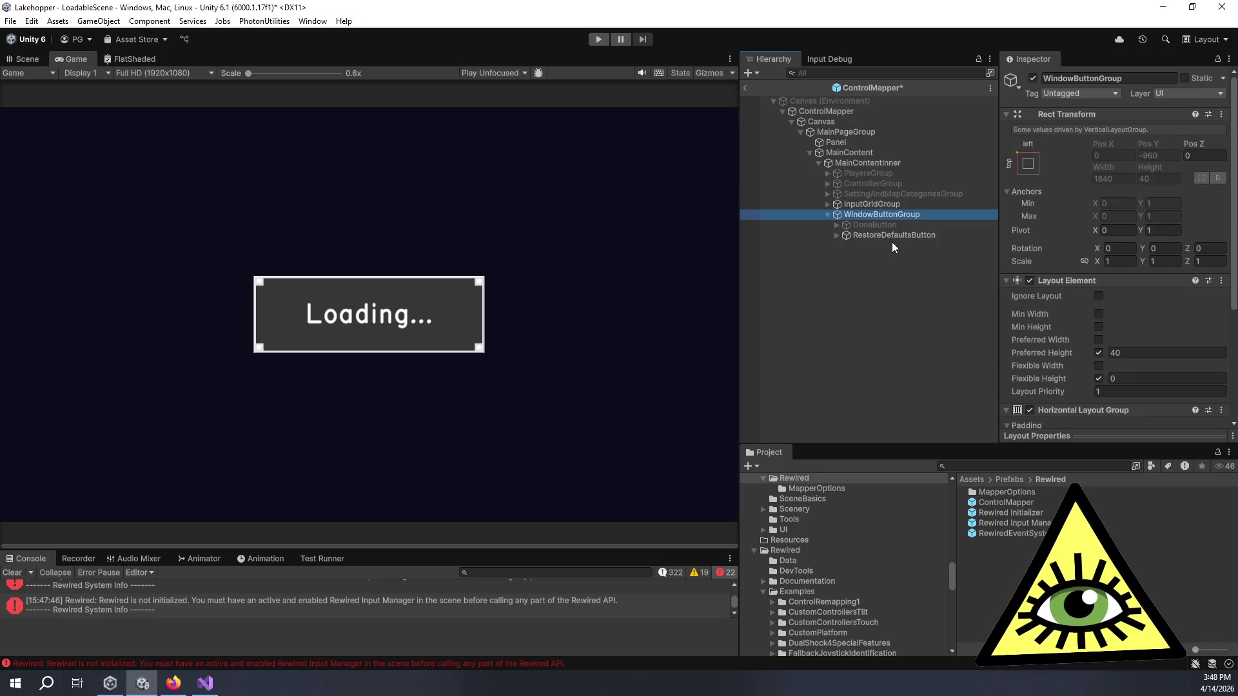
- Turn off Auto Nav Down on RestoreDefaultsButton, save the prefab and return to the scene
{"action": "left_click", "coordinate": [887, 235]}
{"action": "scroll", "coordinate": [1078, 276], "scroll_direction": "down", "scroll_amount": 10}
{"action": "left_click", "coordinate": [1096, 281]}
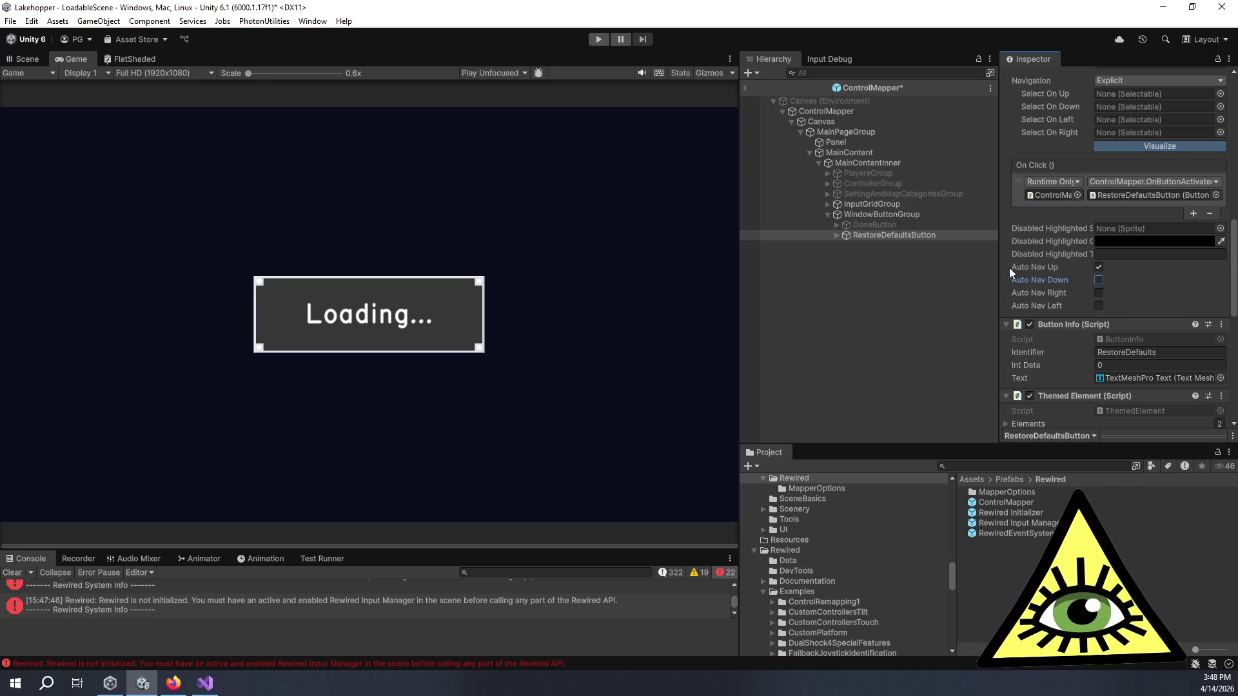
{"action": "key", "text": "ctrl+s"}
{"action": "left_click", "coordinate": [744, 88]}
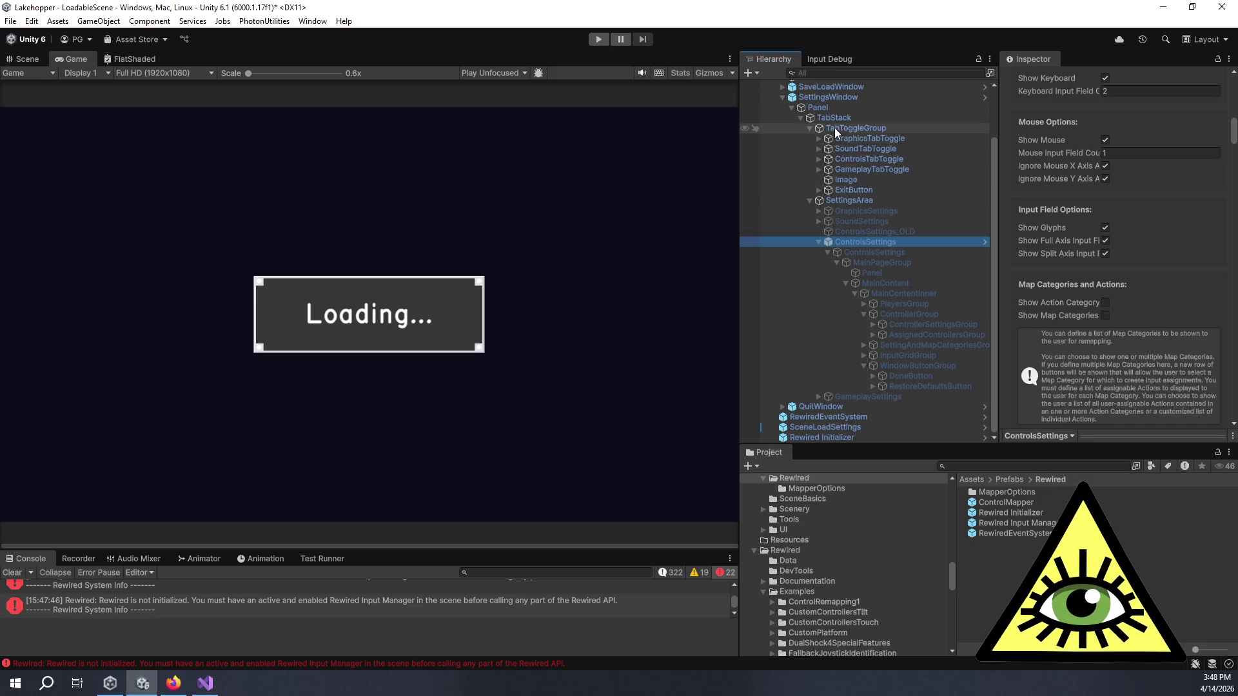
- Open the SettingsWindow prefab for editing
{"action": "left_click", "coordinate": [820, 97]}
{"action": "scroll", "coordinate": [1070, 162], "scroll_direction": "up", "scroll_amount": 10}
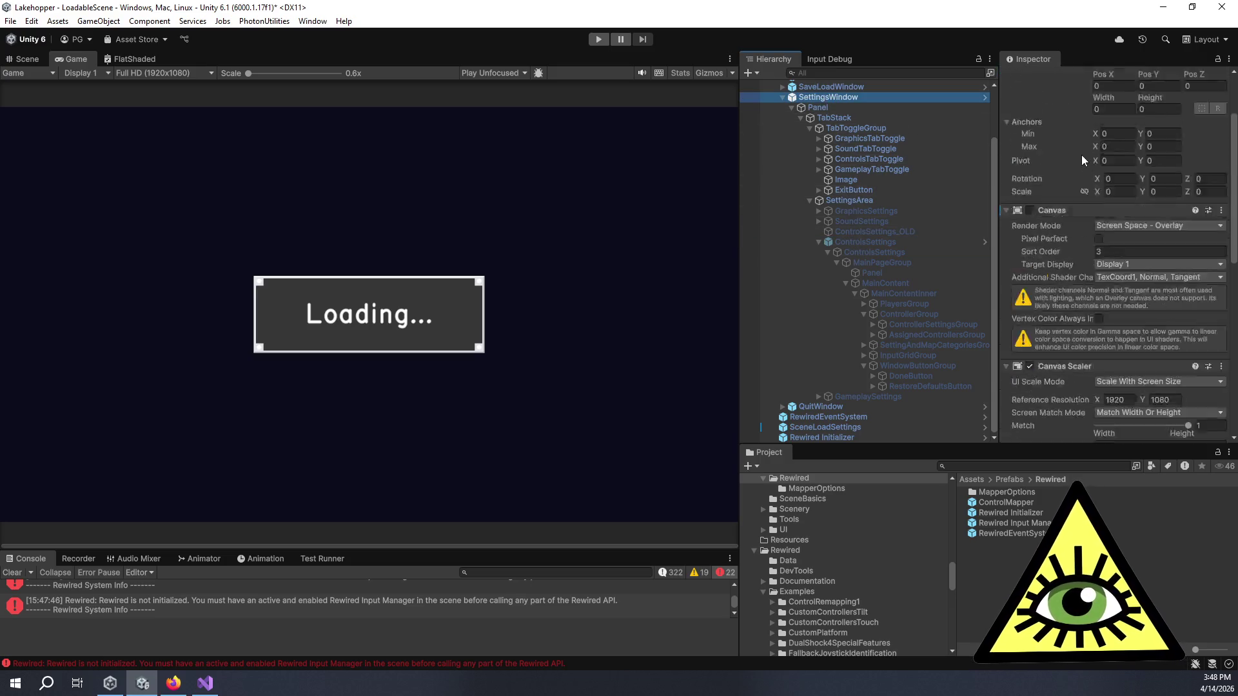
{"action": "scroll", "coordinate": [1078, 154], "scroll_direction": "down", "scroll_amount": 10}
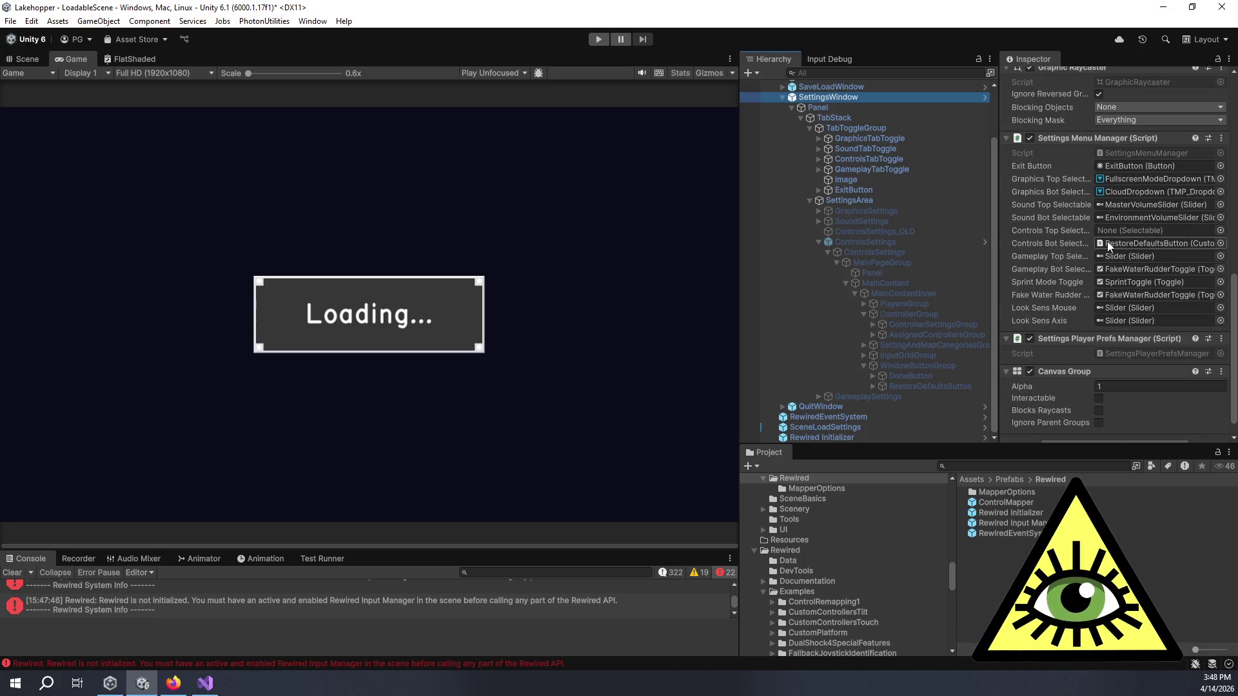
{"action": "scroll", "coordinate": [1096, 245], "scroll_direction": "up", "scroll_amount": 10}
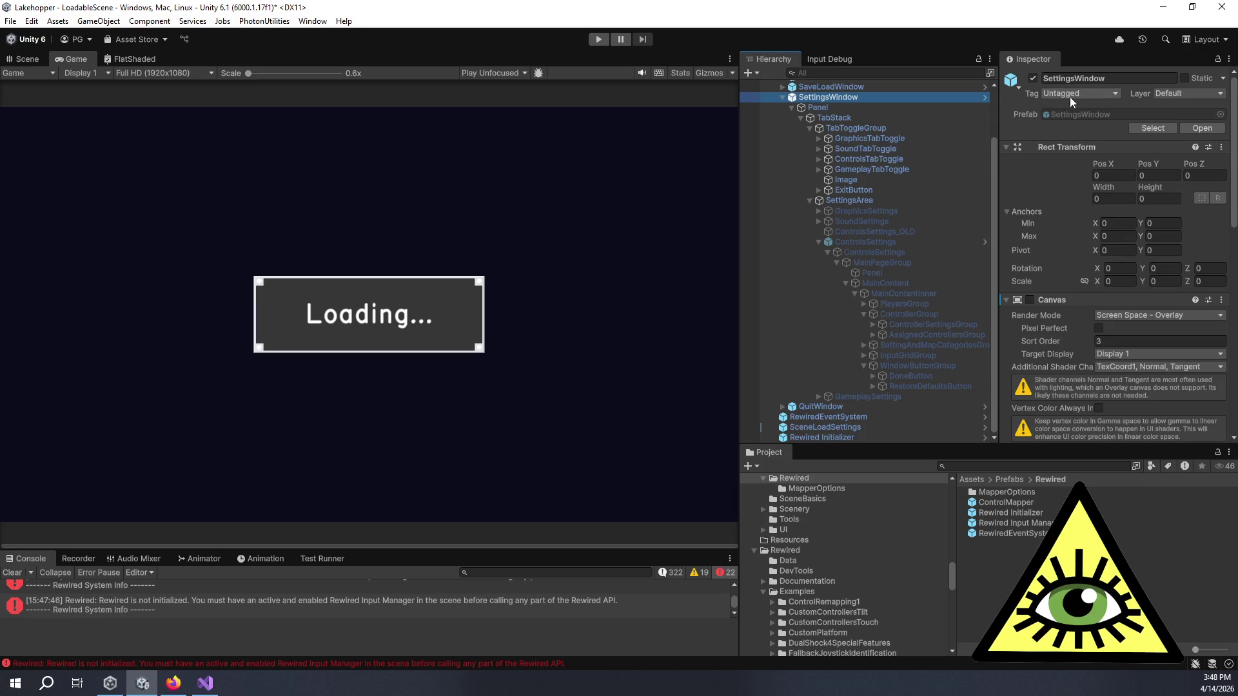
{"action": "double_click", "coordinate": [1069, 112]}
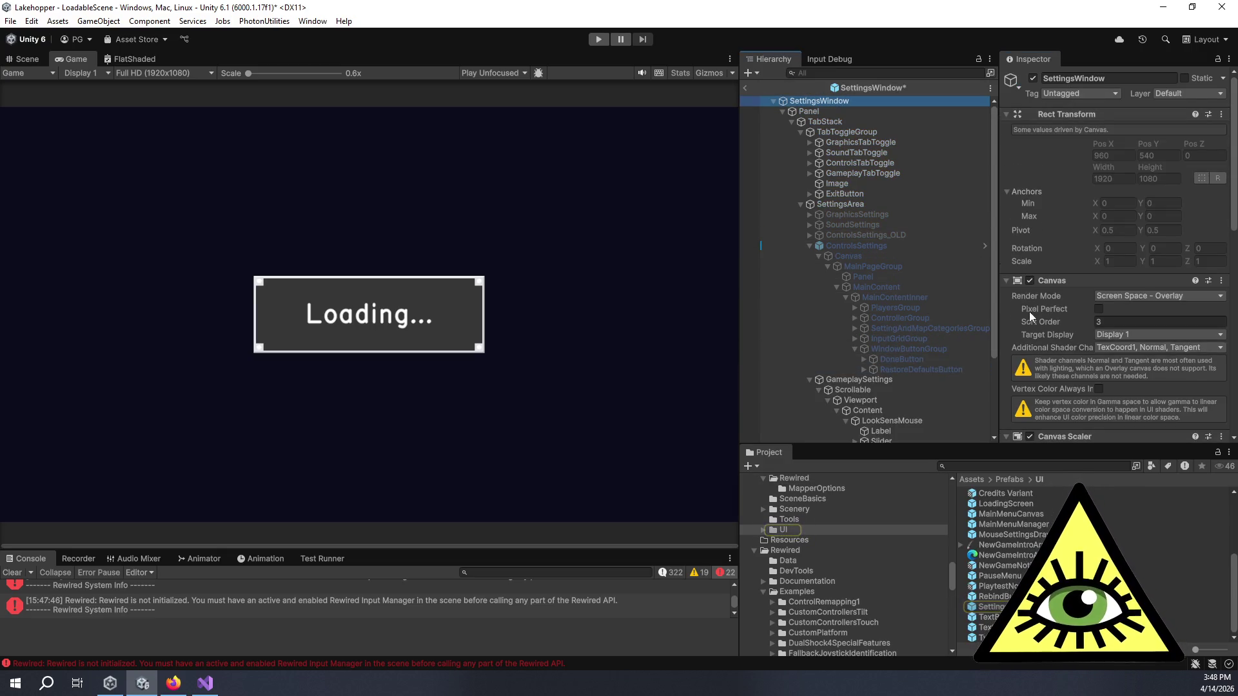
- Set RestoreDefaultsButton's Select On Down to ControlsTabToggle and save the prefab
{"action": "left_click", "coordinate": [935, 365]}
{"action": "scroll", "coordinate": [1075, 293], "scroll_direction": "down", "scroll_amount": 5}
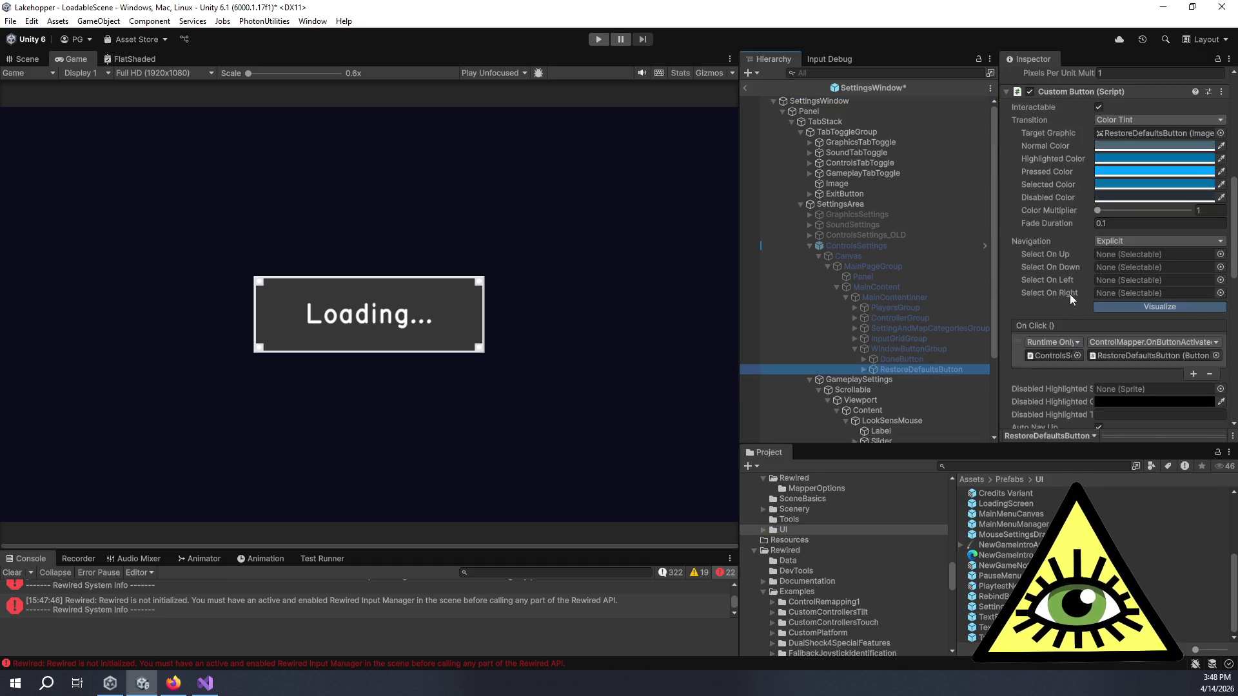
{"action": "scroll", "coordinate": [1069, 294], "scroll_direction": "down", "scroll_amount": 4}
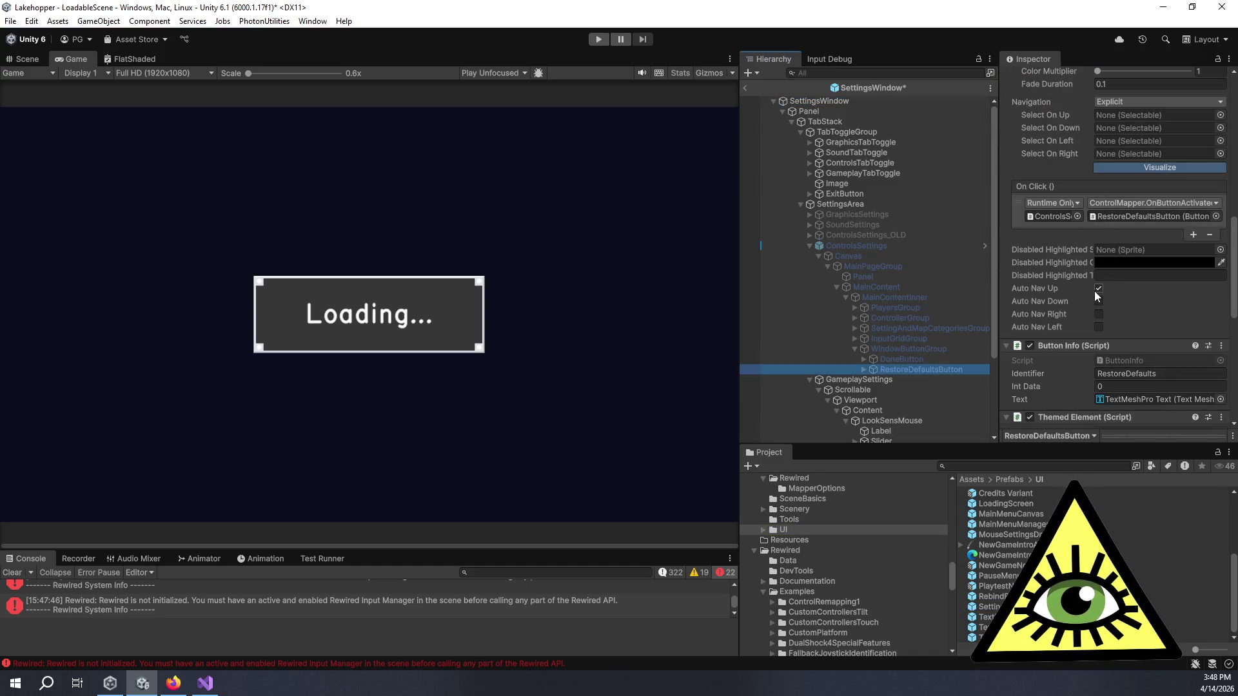
{"action": "mouse_move", "coordinate": [889, 161]}
{"action": "left_mouse_down"}
{"action": "mouse_move", "coordinate": [1083, 107]}
{"action": "mouse_move", "coordinate": [1131, 127]}
{"action": "left_mouse_up"}
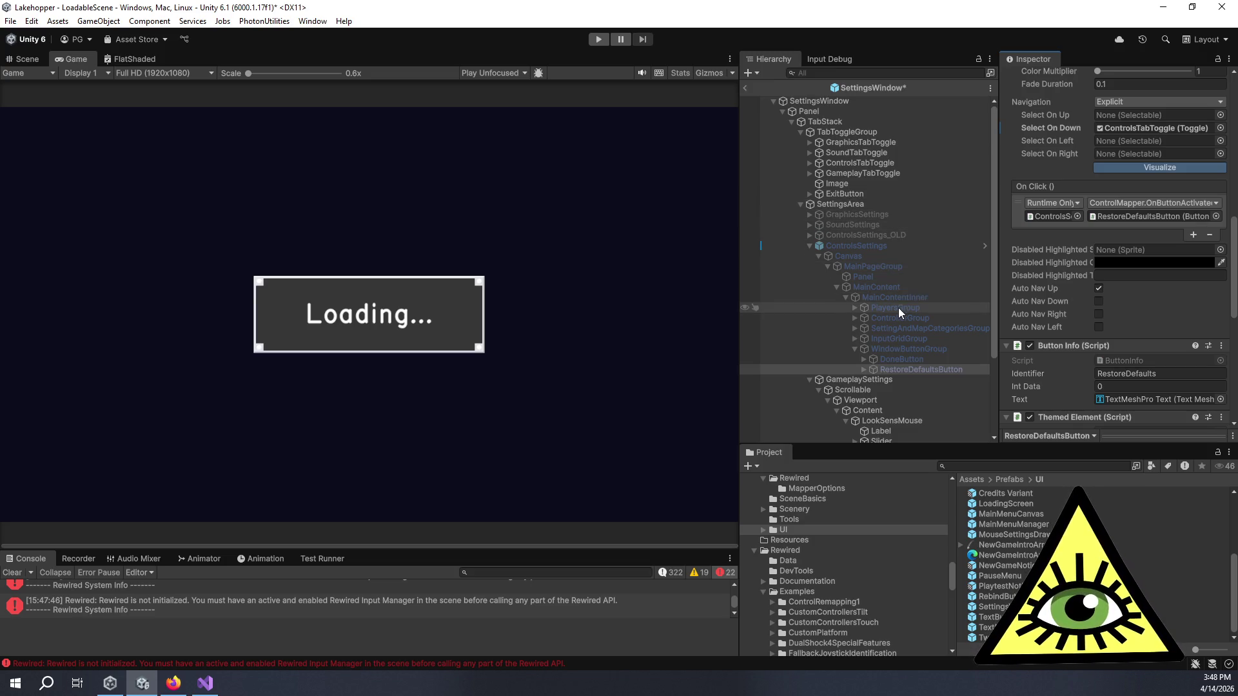
{"action": "key", "text": "ctrl+s"}
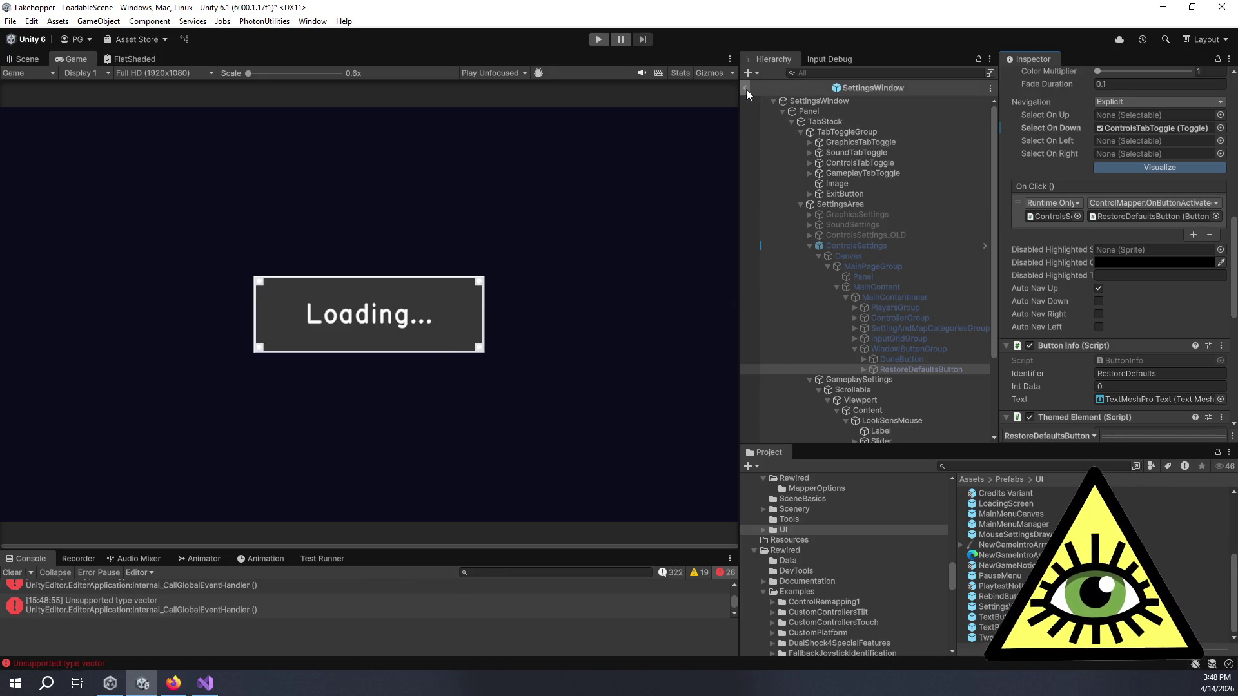
- Back in the scene, revert the Select On Up override on RestoreDefaultsButton under WindowButtonGroup
{"action": "left_click", "coordinate": [746, 88]}
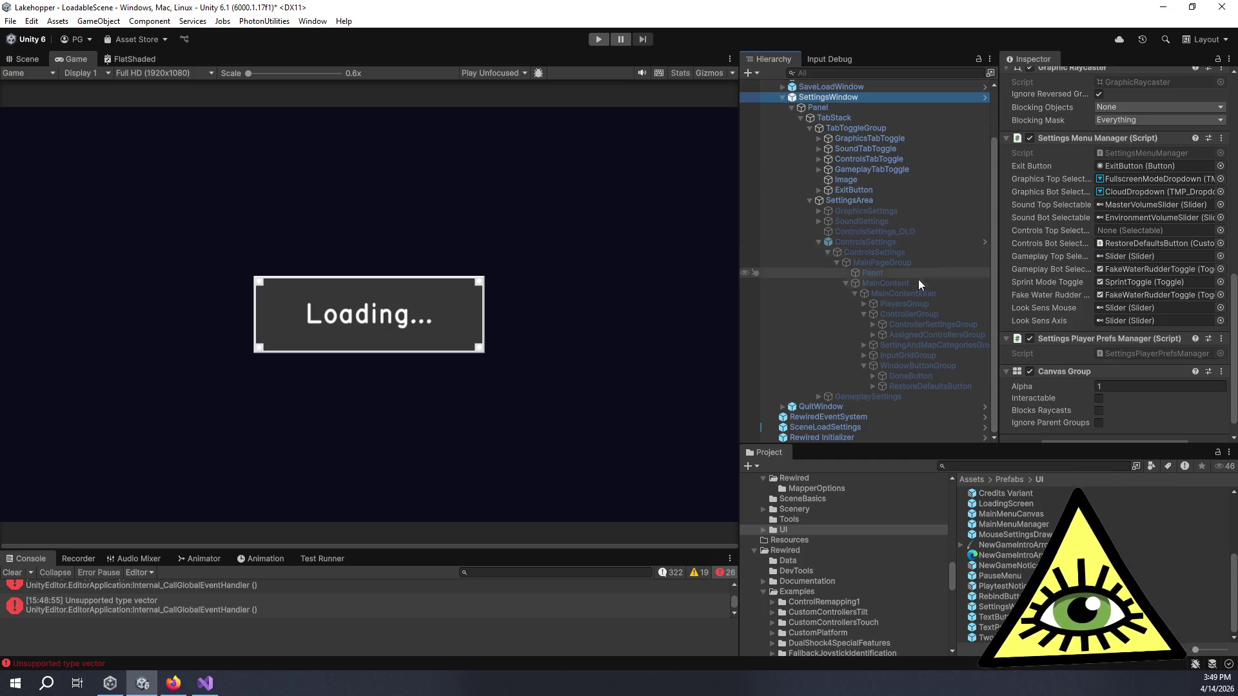
{"action": "left_click", "coordinate": [864, 365]}
{"action": "left_click", "coordinate": [894, 386]}
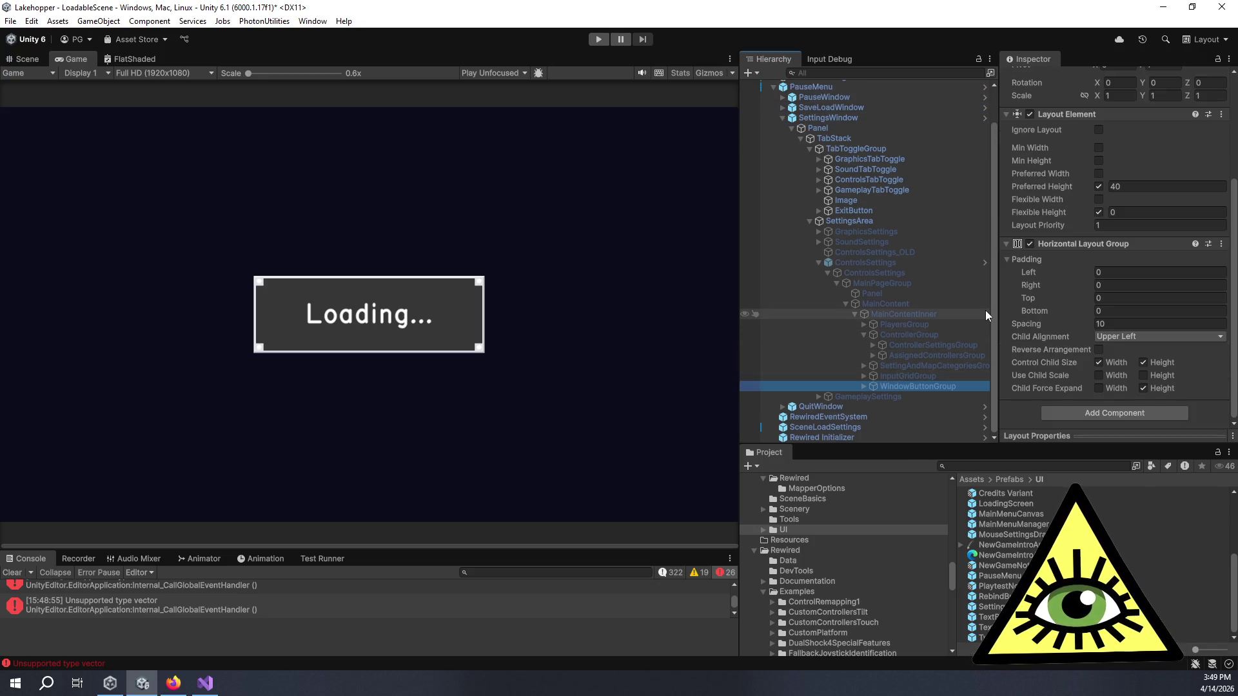
{"action": "left_click", "coordinate": [863, 387]}
{"action": "left_click", "coordinate": [893, 406]}
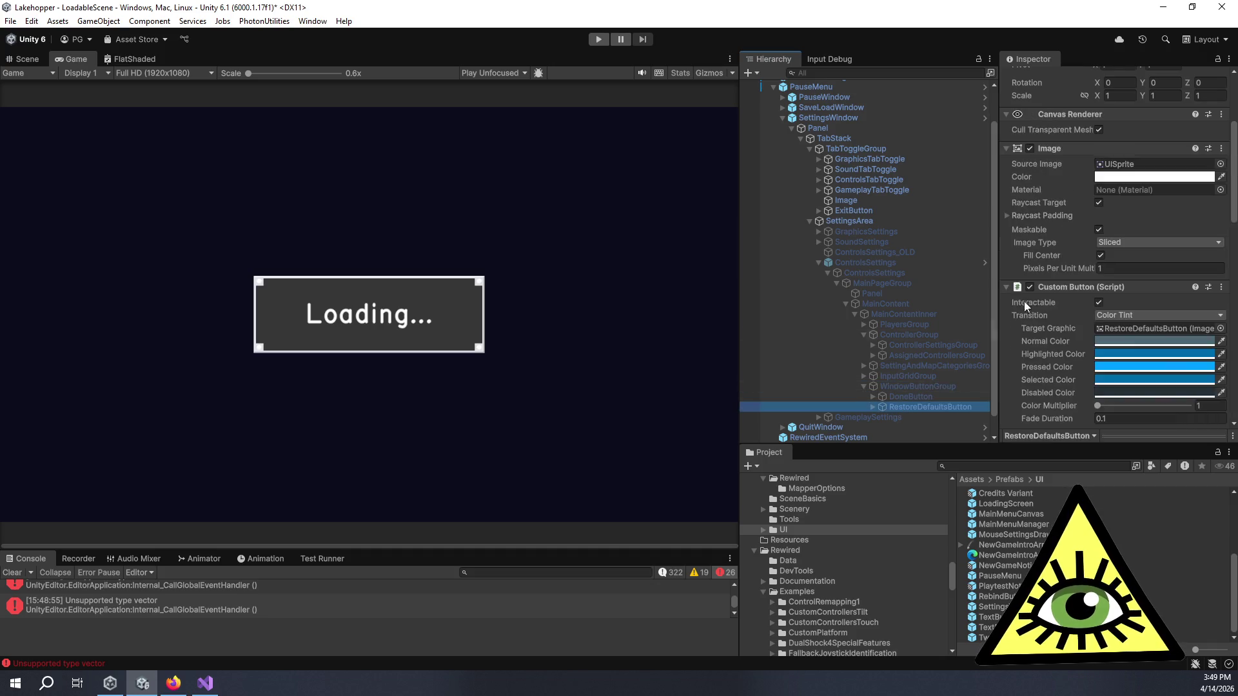
{"action": "scroll", "coordinate": [1023, 301], "scroll_direction": "down", "scroll_amount": 10}
{"action": "scroll", "coordinate": [1086, 261], "scroll_direction": "up", "scroll_amount": 10}
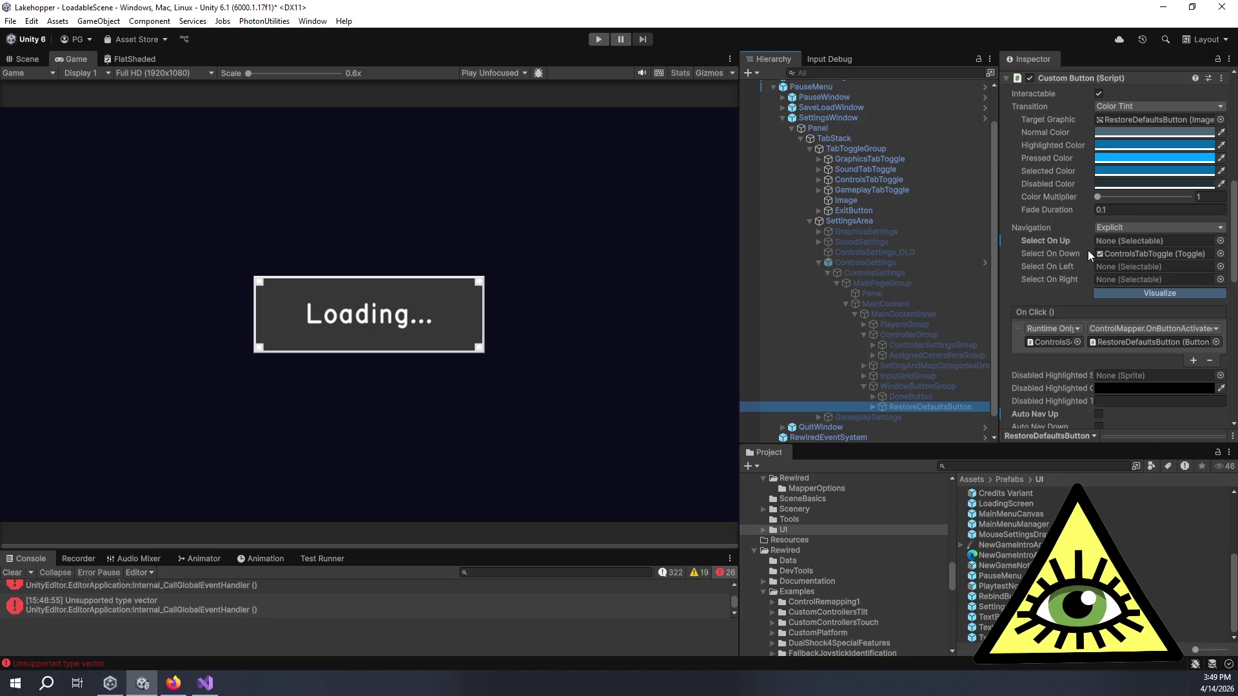
{"action": "right_click", "coordinate": [1056, 246]}
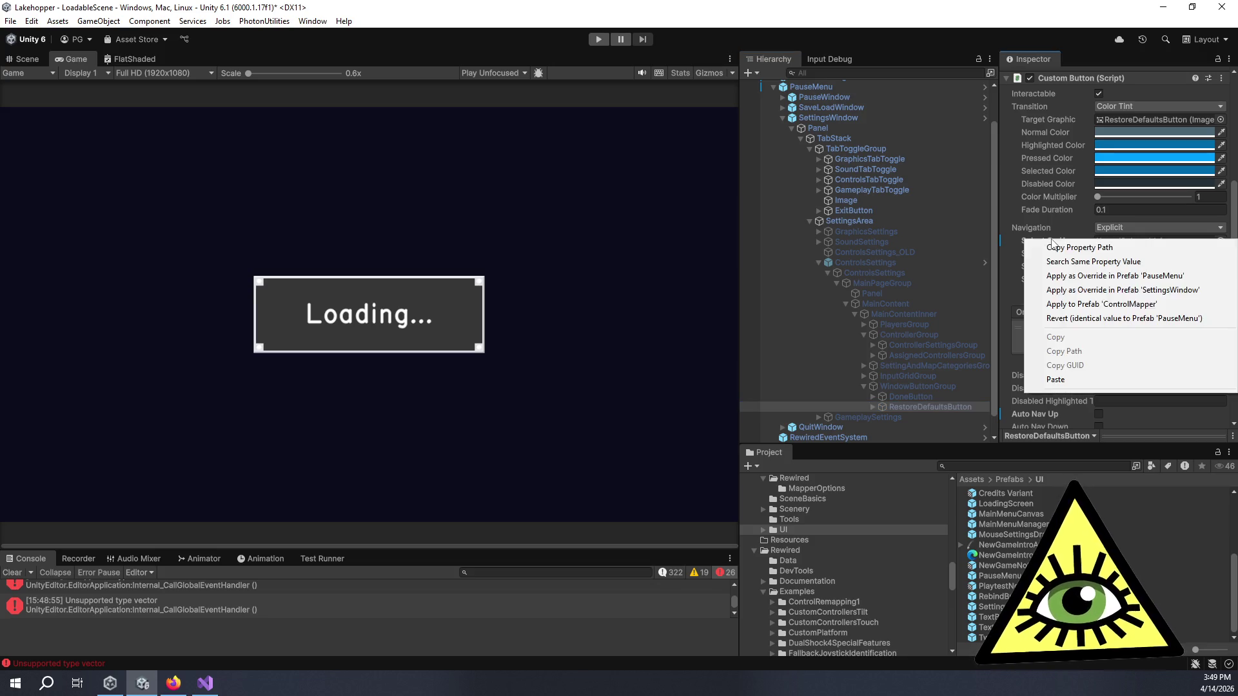
{"action": "left_click", "coordinate": [1061, 320]}
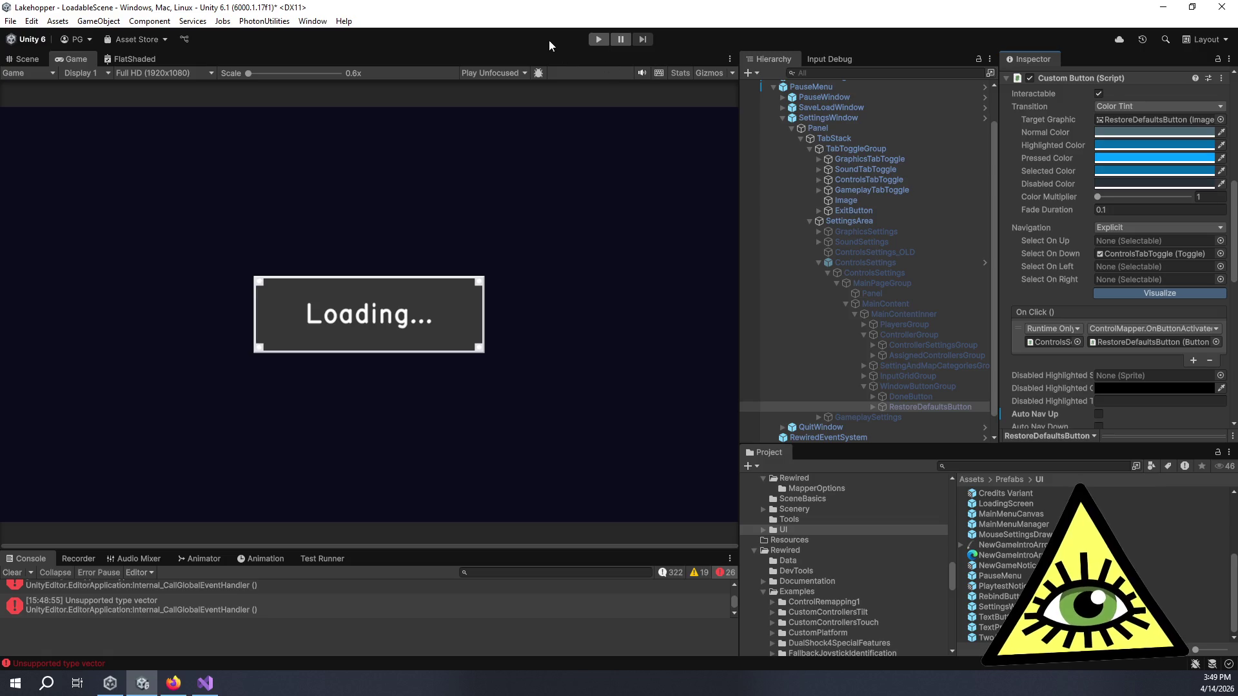
- Start the game and open Settings from the pause menu on the CONTROLS page
{"action": "left_click", "coordinate": [599, 39]}
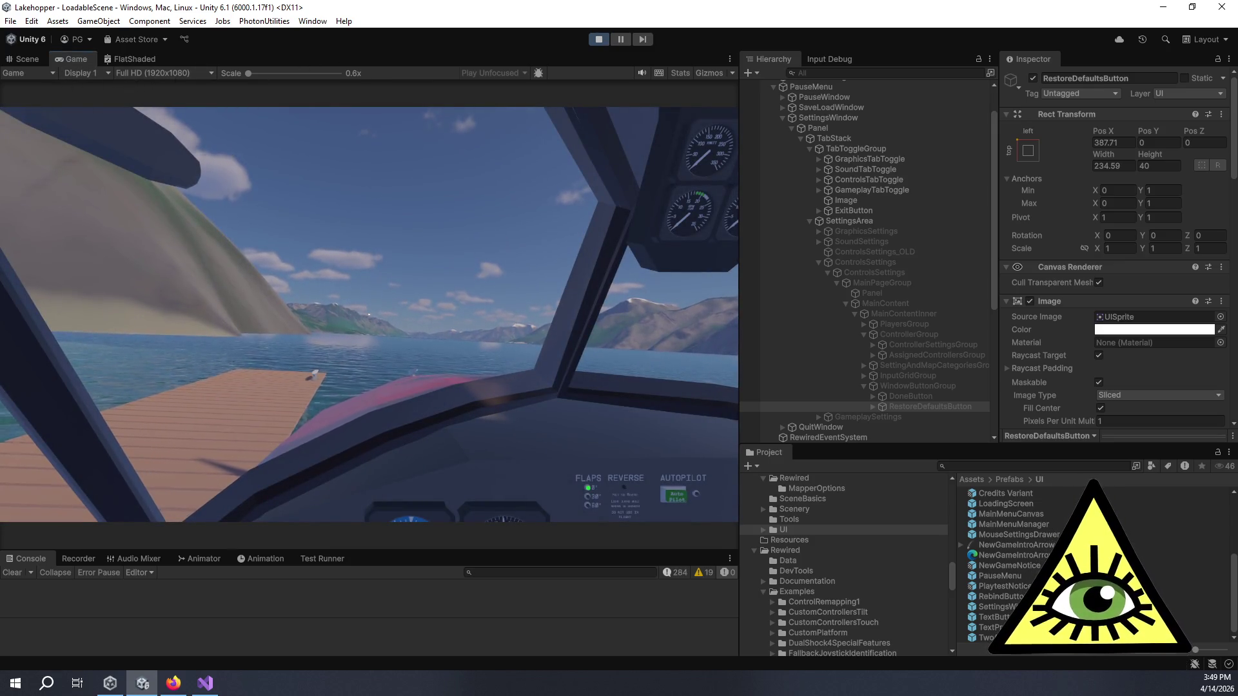
{"action": "key", "text": "Escape"}
{"action": "key", "text": "Down"}
{"action": "key", "text": "Down"}
{"action": "key", "text": "Down"}
{"action": "key", "text": "Return"}
{"action": "key", "text": "Right"}
{"action": "key", "text": "Right"}
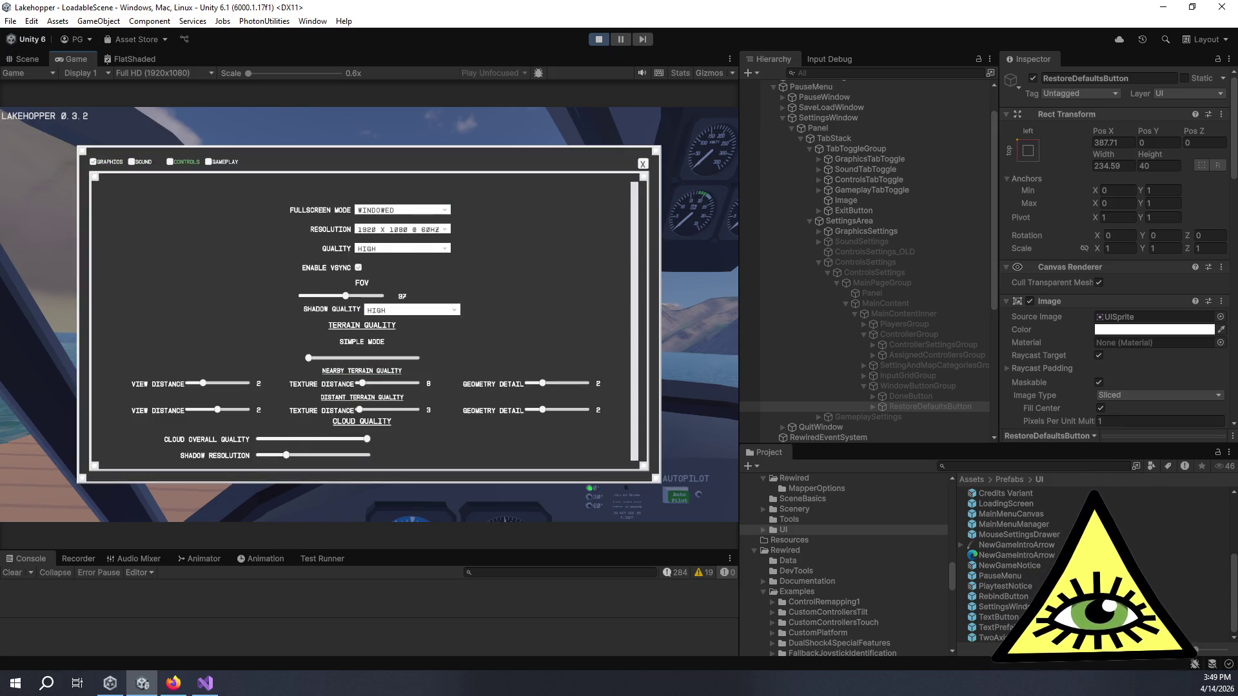
{"action": "key", "text": "Return"}
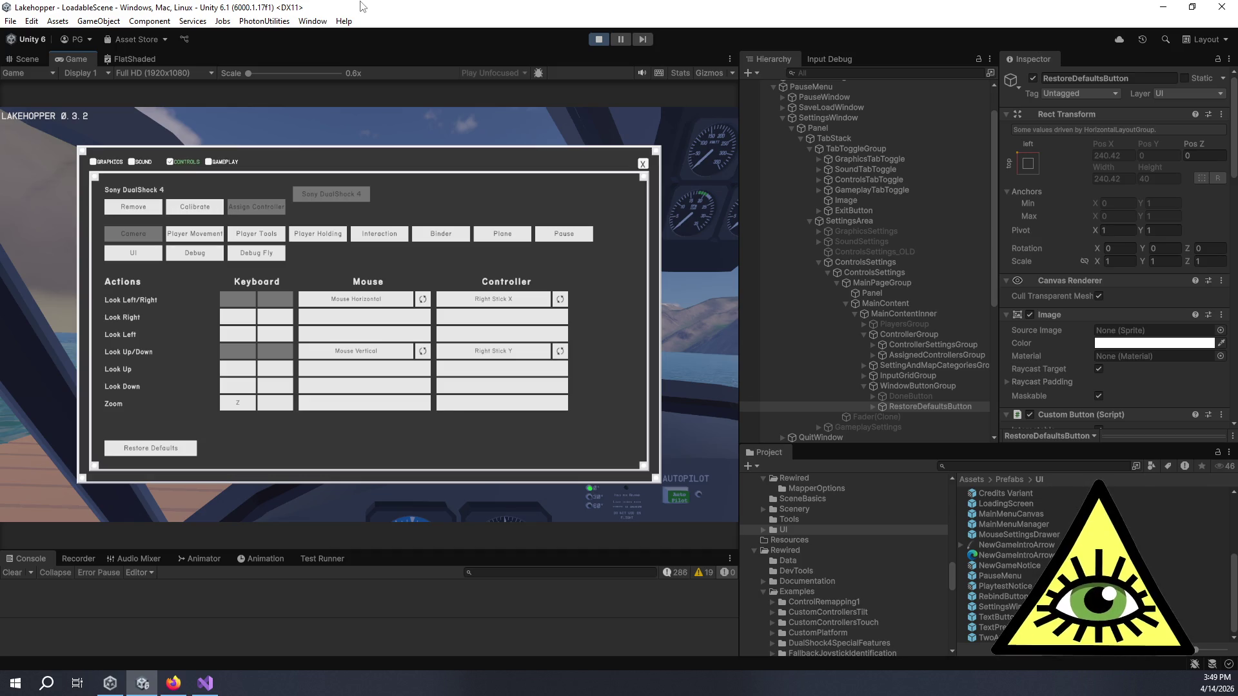
- Move focus down to Restore Defaults, up to the CONTROLS tab and back down
{"action": "key", "text": "Down"}
{"action": "key", "text": "Down"}
{"action": "key", "text": "Down"}
{"action": "key", "text": "Down"}
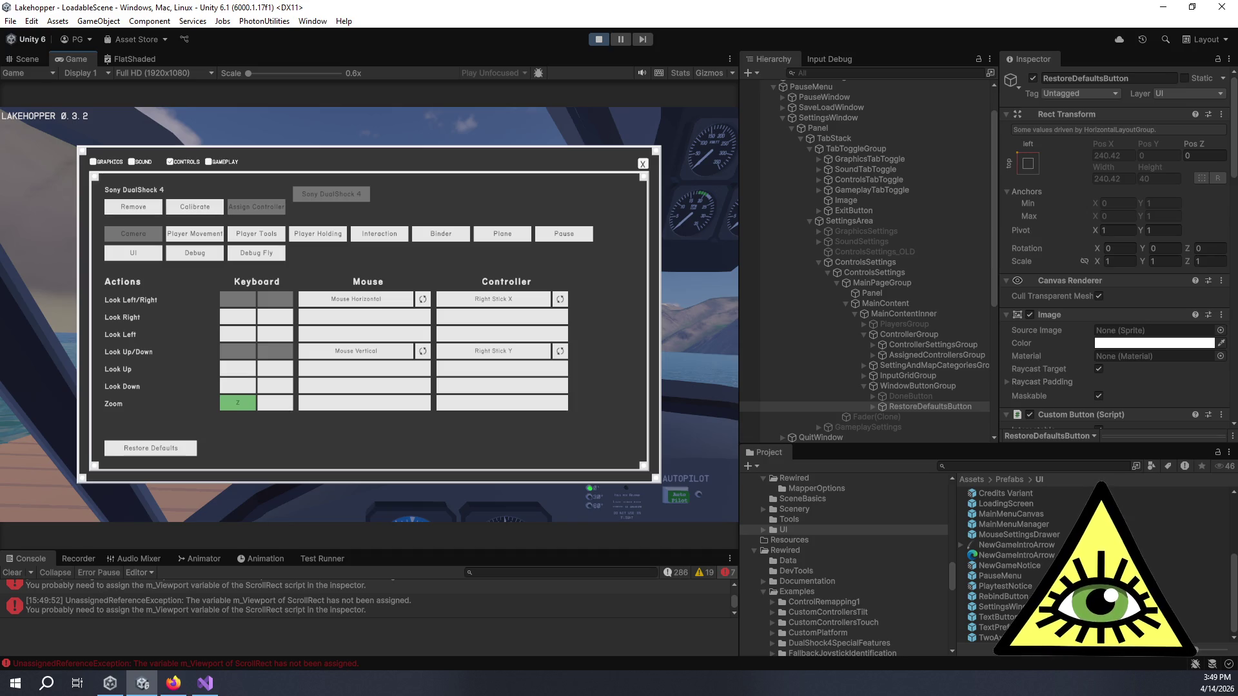
{"action": "key", "text": "Down"}
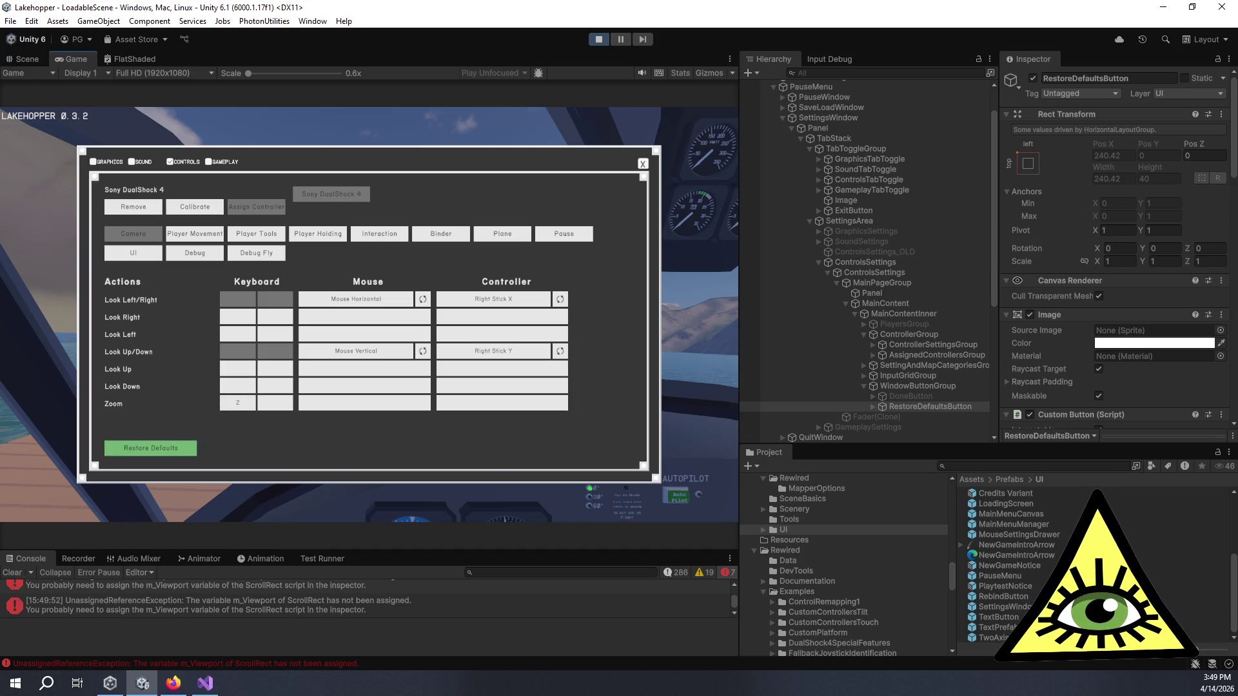
{"action": "key", "text": "Down"}
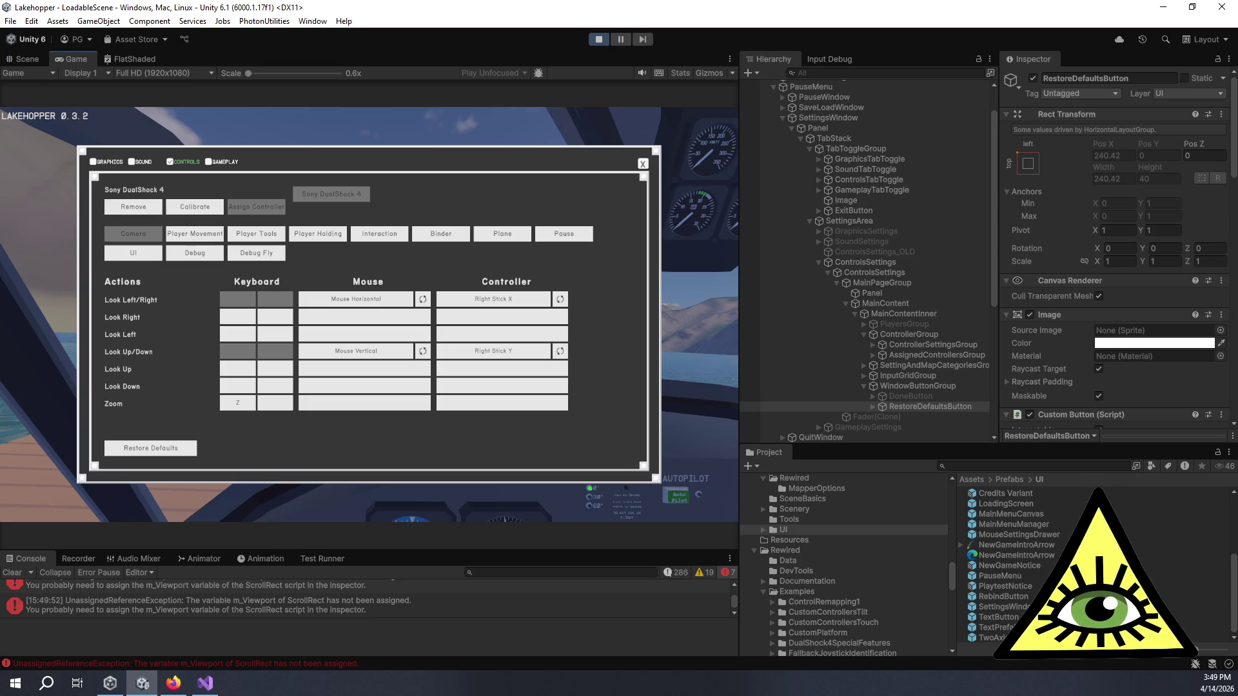
{"action": "key", "text": "Up"}
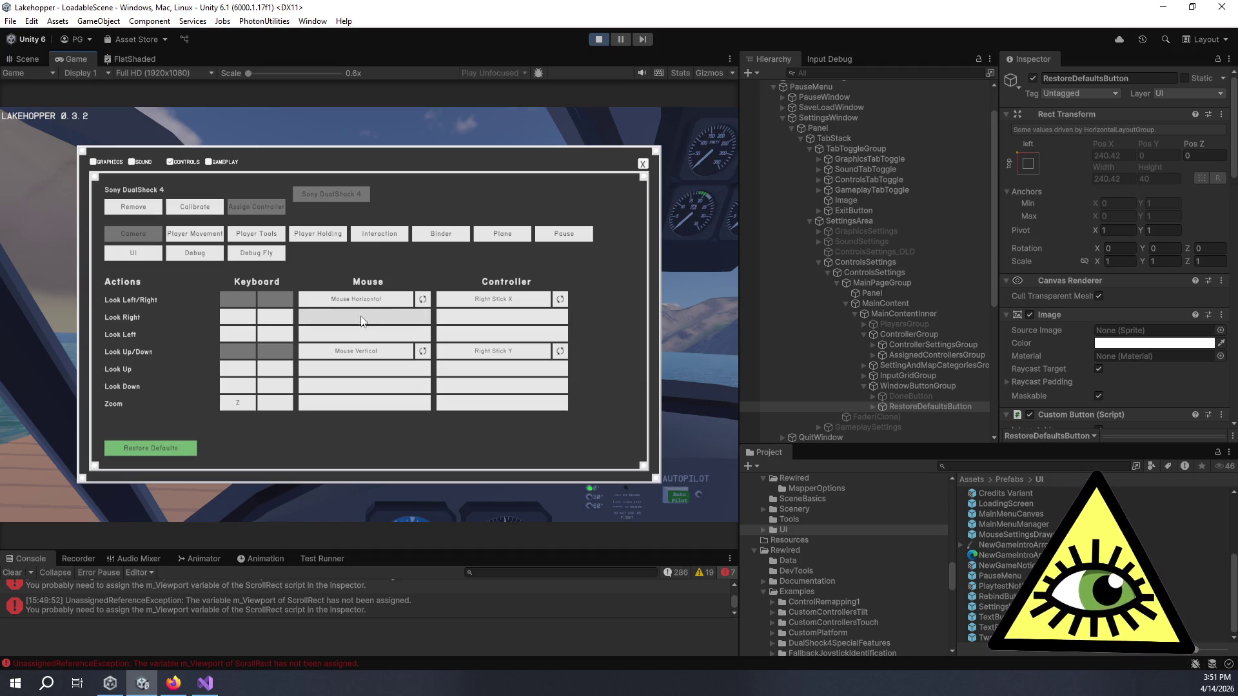
- Click the CONTROLS tab and Restore Defaults, then close the settings window to the PAUSED menu
{"action": "left_click", "coordinate": [181, 164]}
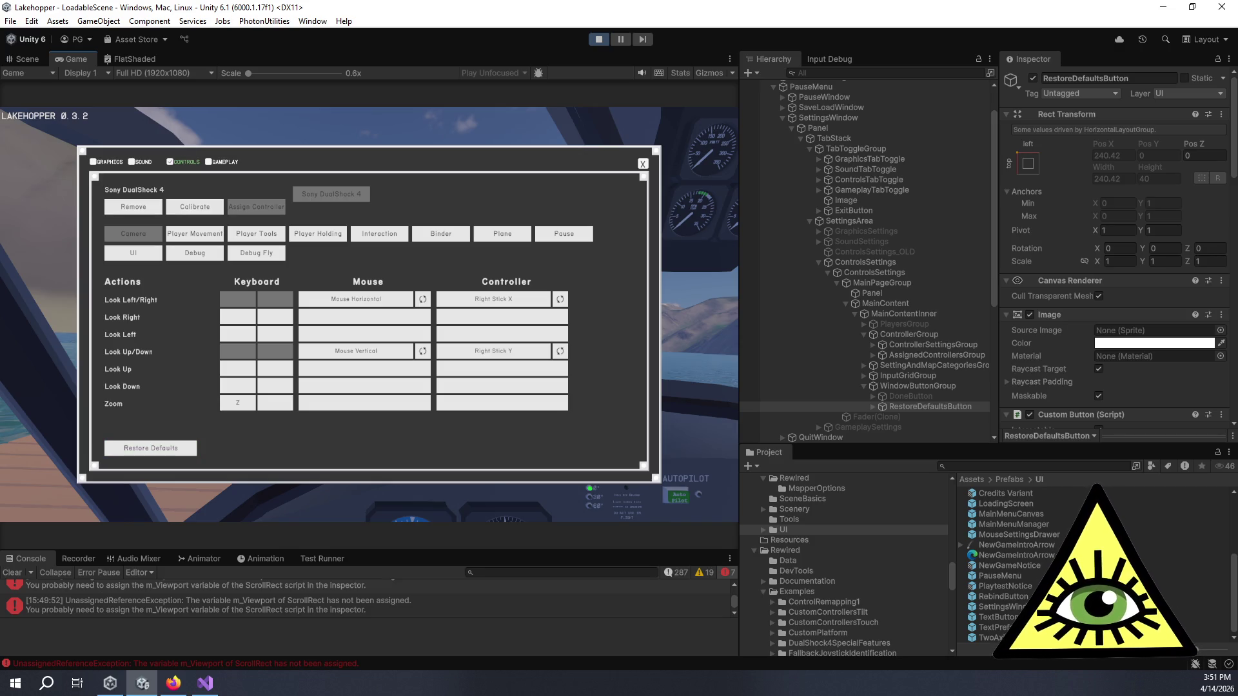
{"action": "left_click", "coordinate": [150, 448]}
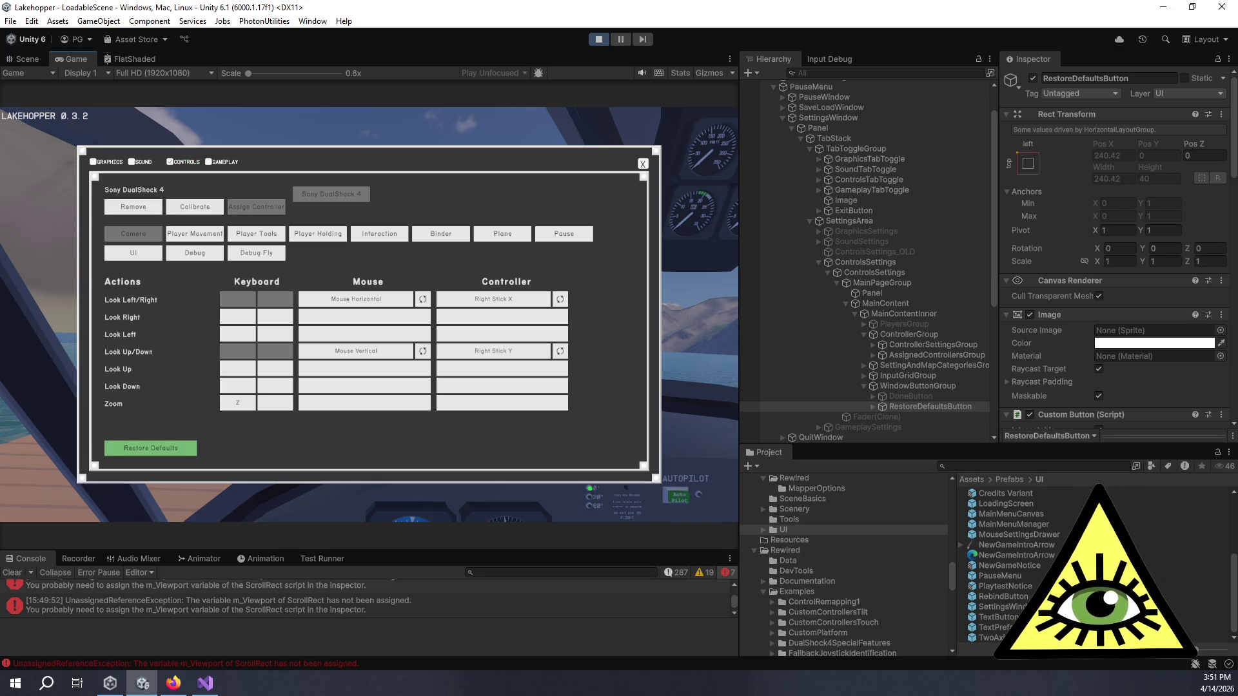
{"action": "left_click", "coordinate": [642, 163]}
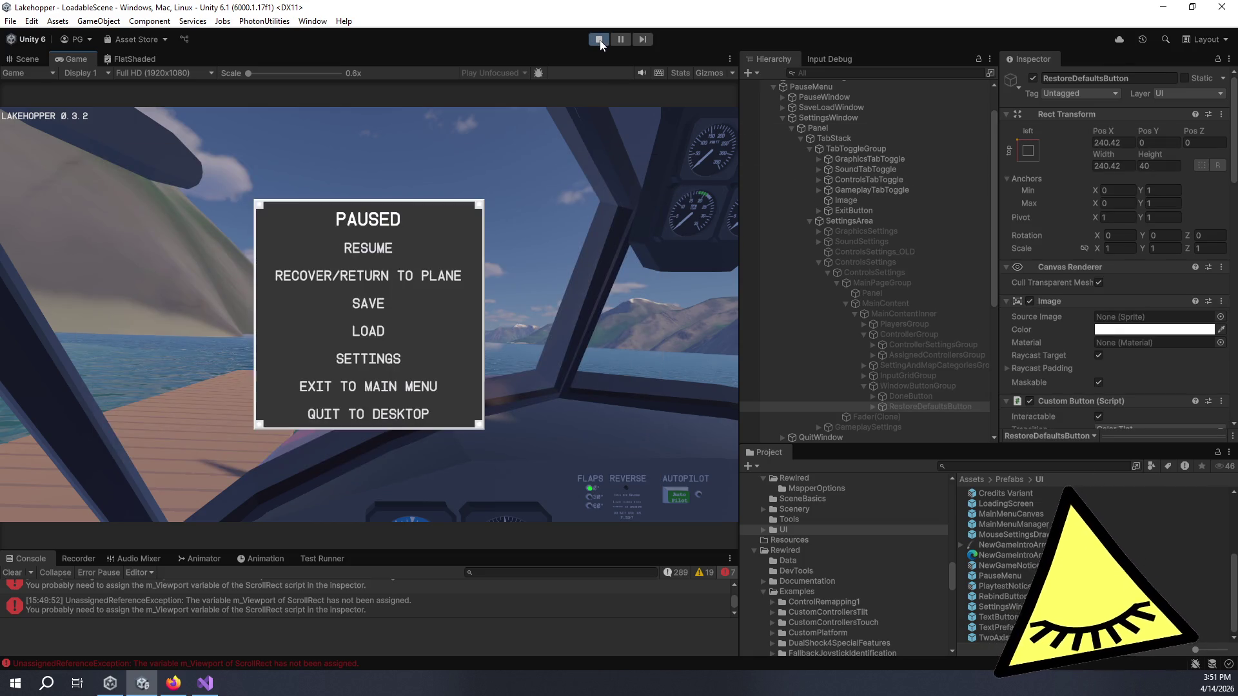
- Stop the game, open the ControlMapper prefab, and make WindowButtonGroup first under MainContentInner
{"action": "left_click", "coordinate": [599, 40]}
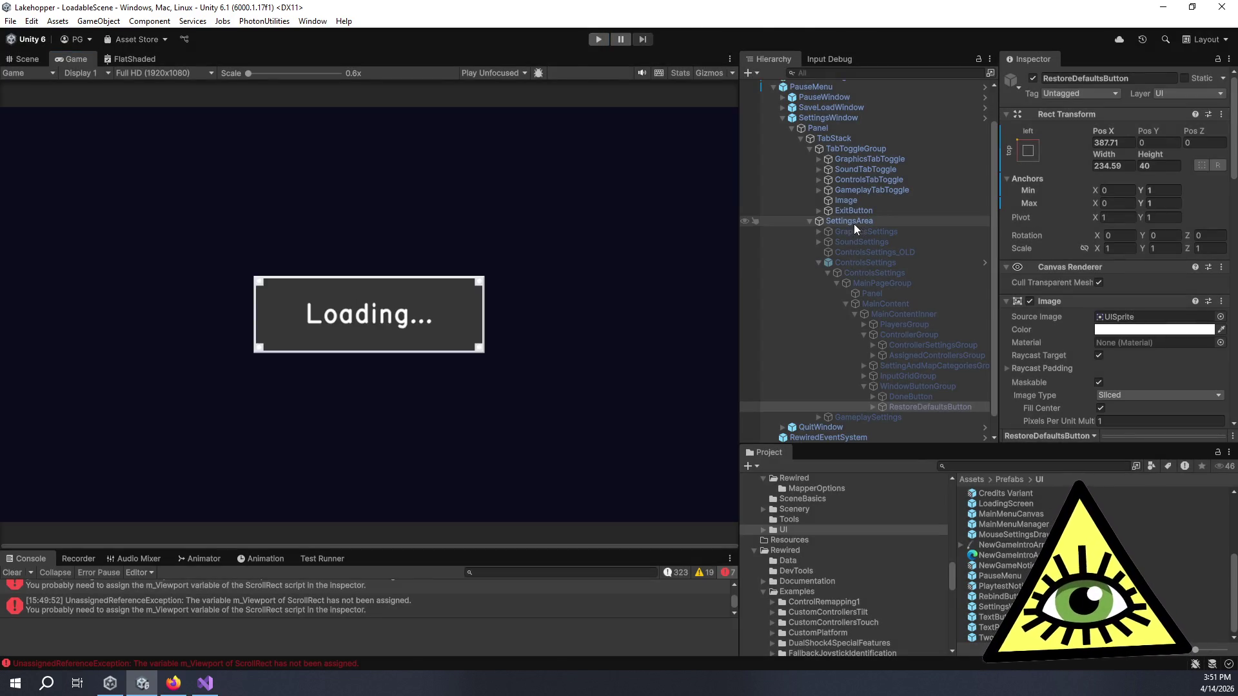
{"action": "left_click", "coordinate": [869, 262]}
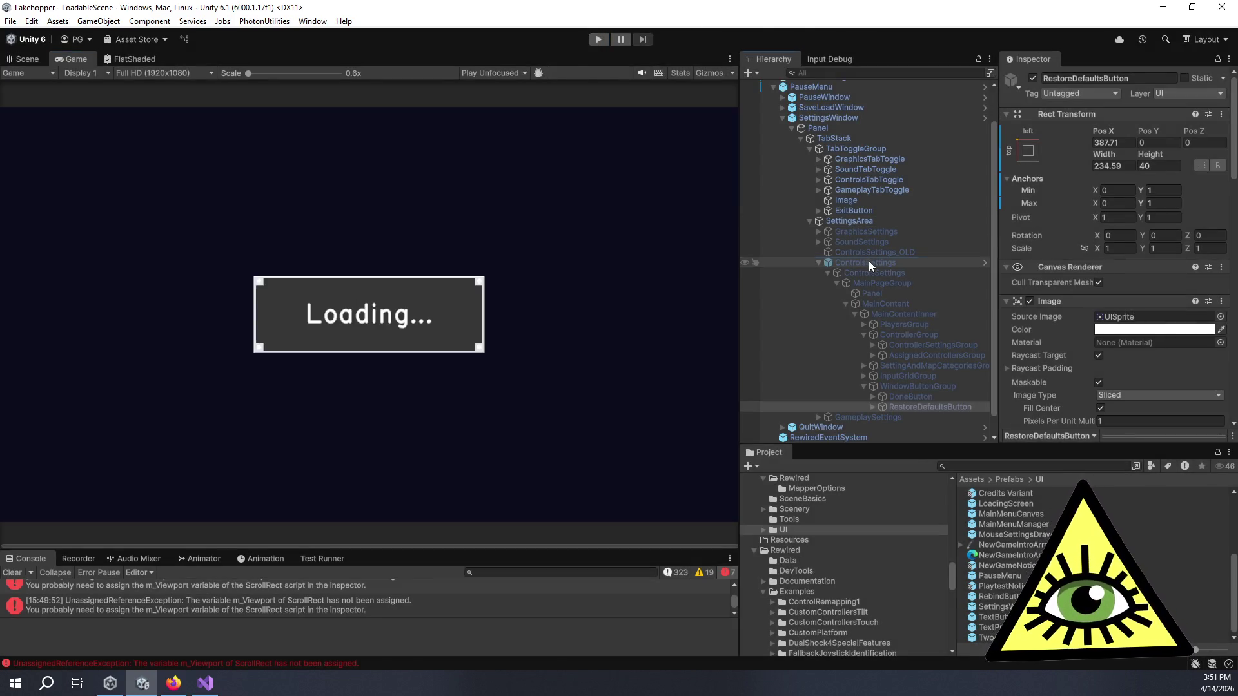
{"action": "scroll", "coordinate": [1108, 314], "scroll_direction": "down", "scroll_amount": 5}
{"action": "scroll", "coordinate": [1107, 312], "scroll_direction": "down", "scroll_amount": 10}
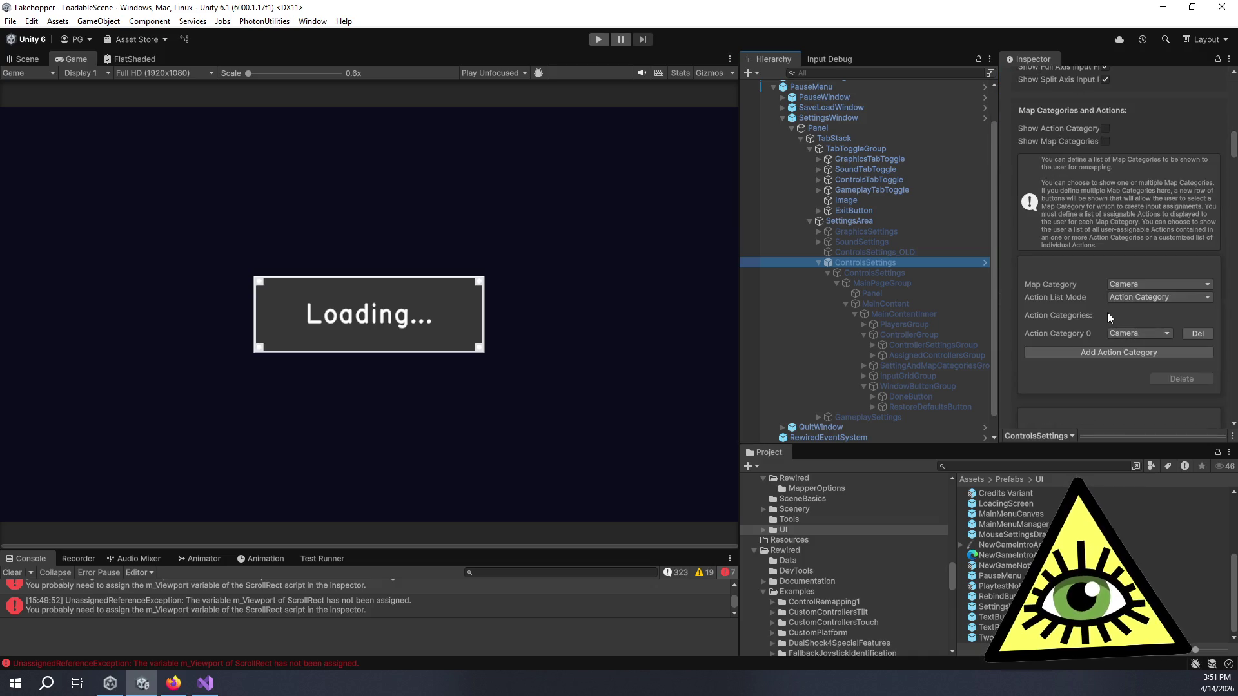
{"action": "scroll", "coordinate": [1098, 145], "scroll_direction": "up", "scroll_amount": 8}
{"action": "scroll", "coordinate": [1090, 160], "scroll_direction": "up", "scroll_amount": 5}
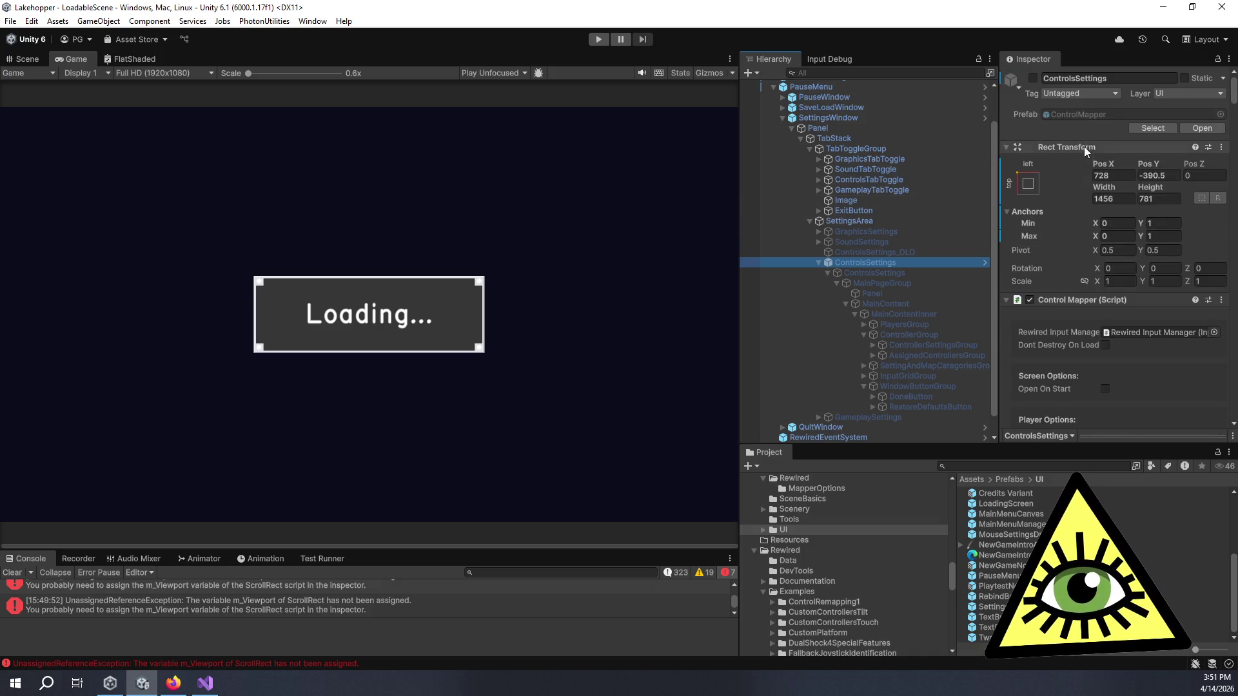
{"action": "left_click", "coordinate": [1081, 115]}
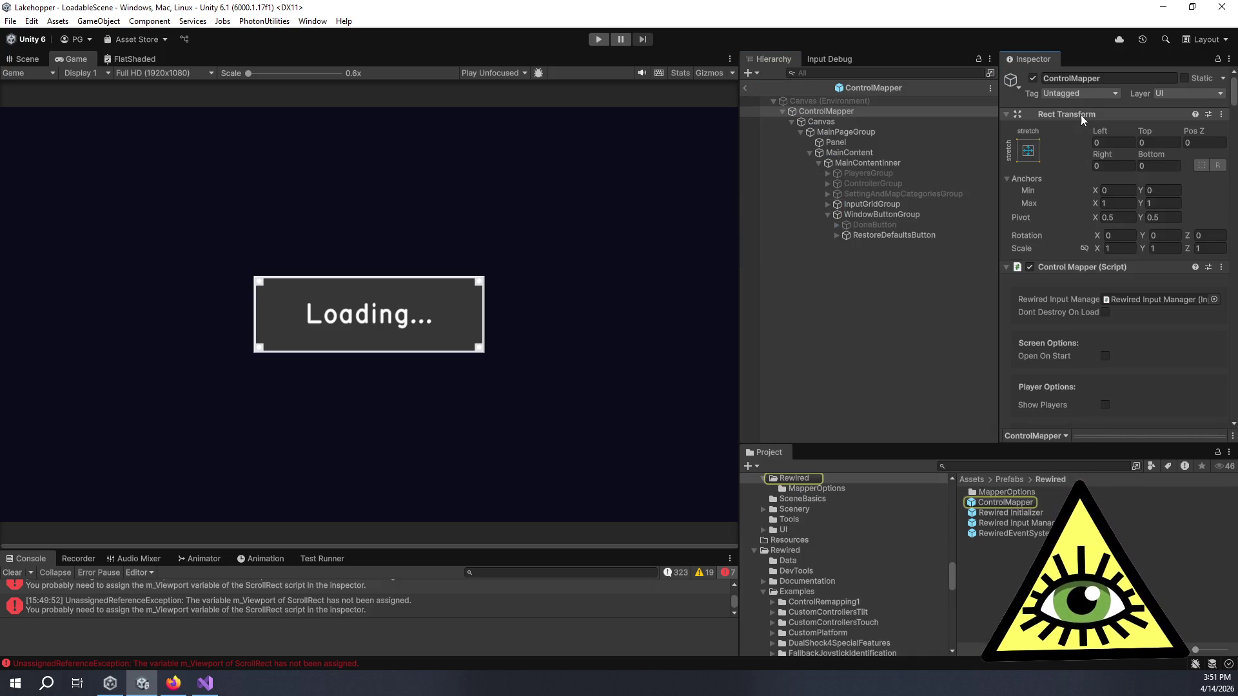
{"action": "left_click", "coordinate": [828, 214]}
{"action": "left_click_drag", "start_coordinate": [868, 213], "coordinate": [900, 169]}
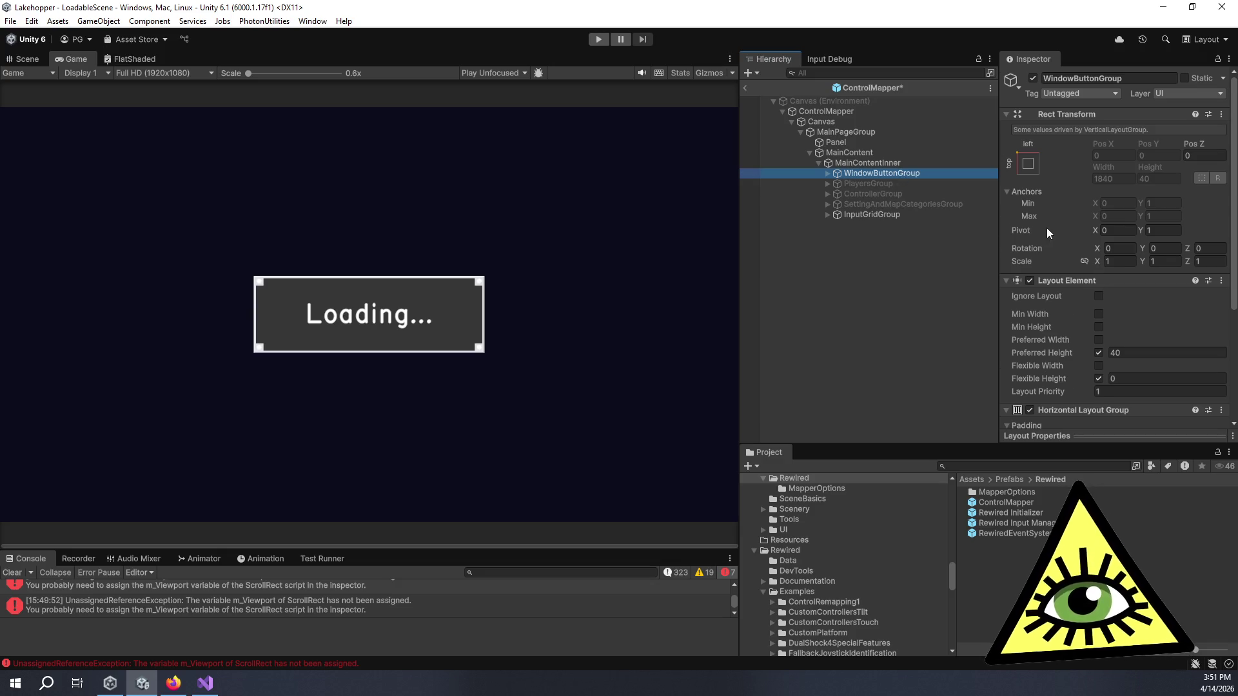
{"action": "scroll", "coordinate": [1046, 227], "scroll_direction": "down", "scroll_amount": 5}
- Enable Auto Nav Down on RestoreDefaultsButton inside WindowButtonGroup
{"action": "left_click", "coordinate": [828, 174]}
{"action": "left_click", "coordinate": [866, 192]}
{"action": "scroll", "coordinate": [1146, 353], "scroll_direction": "down", "scroll_amount": 8}
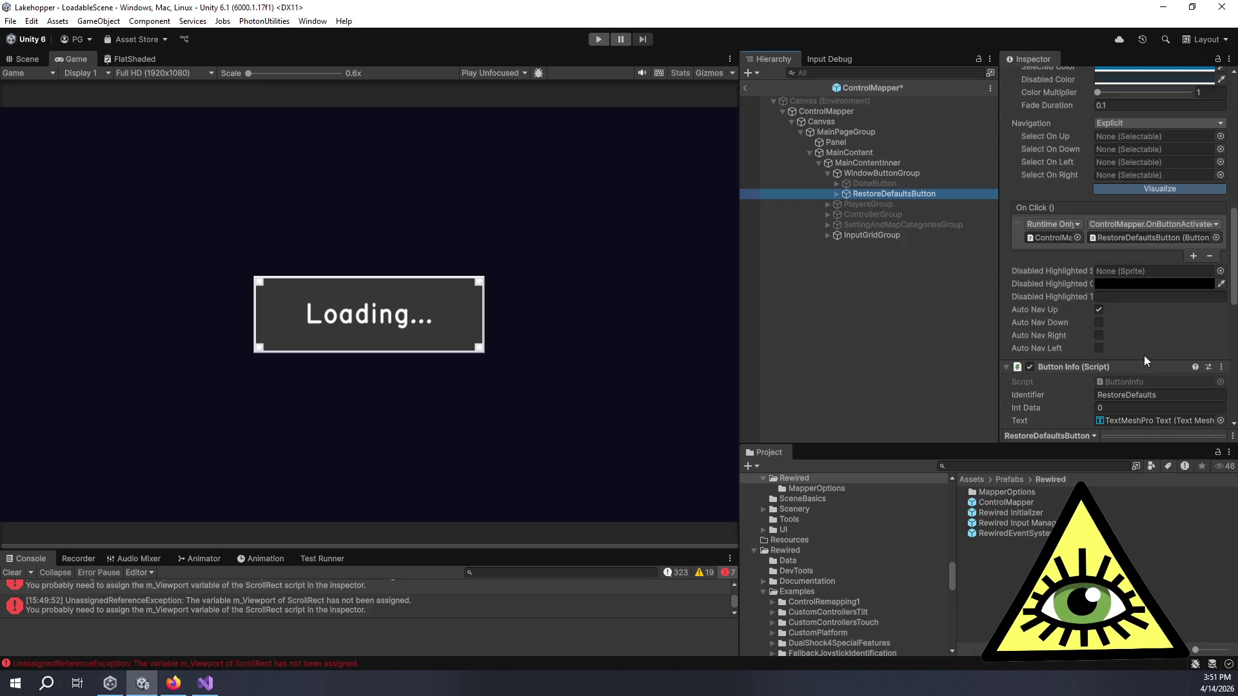
{"action": "left_click", "coordinate": [1098, 310]}
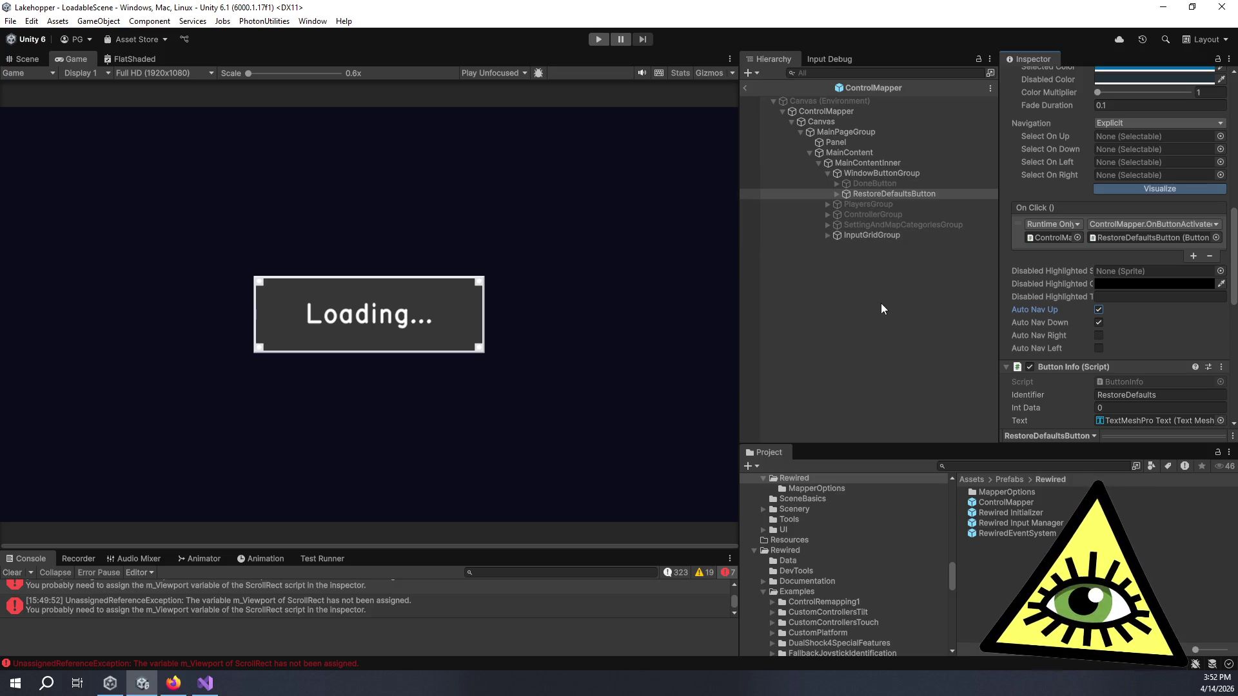
{"action": "left_click", "coordinate": [856, 174]}
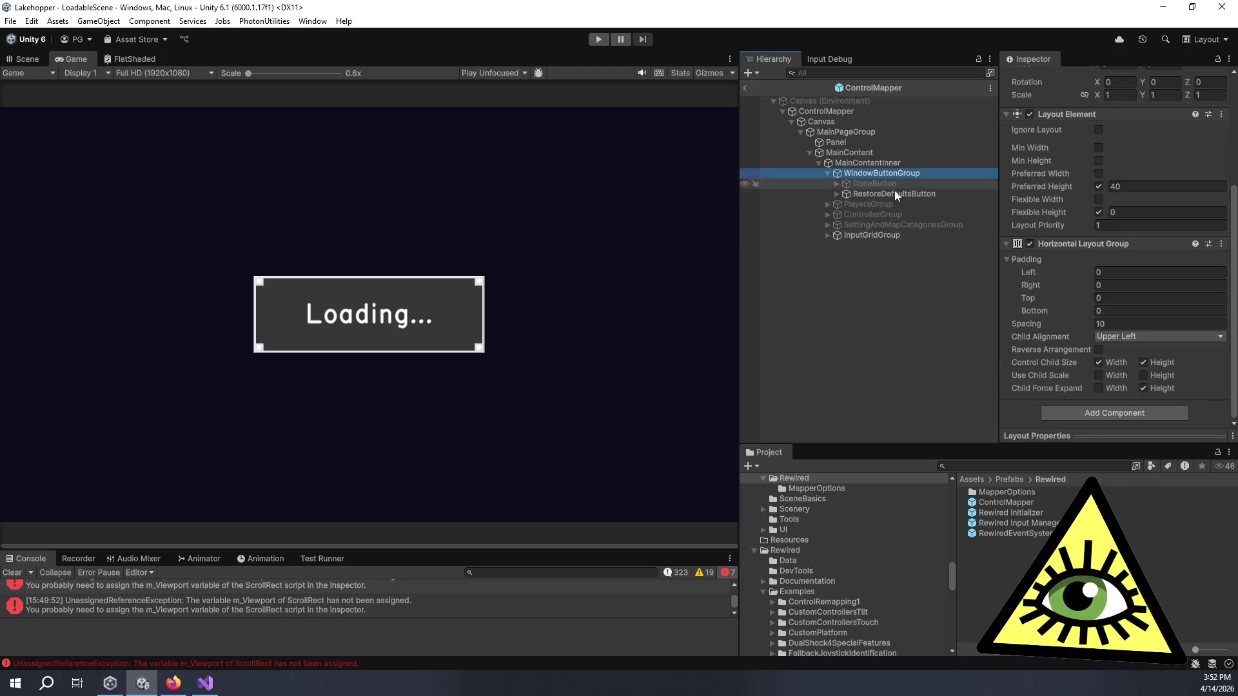
{"action": "left_click", "coordinate": [888, 192]}
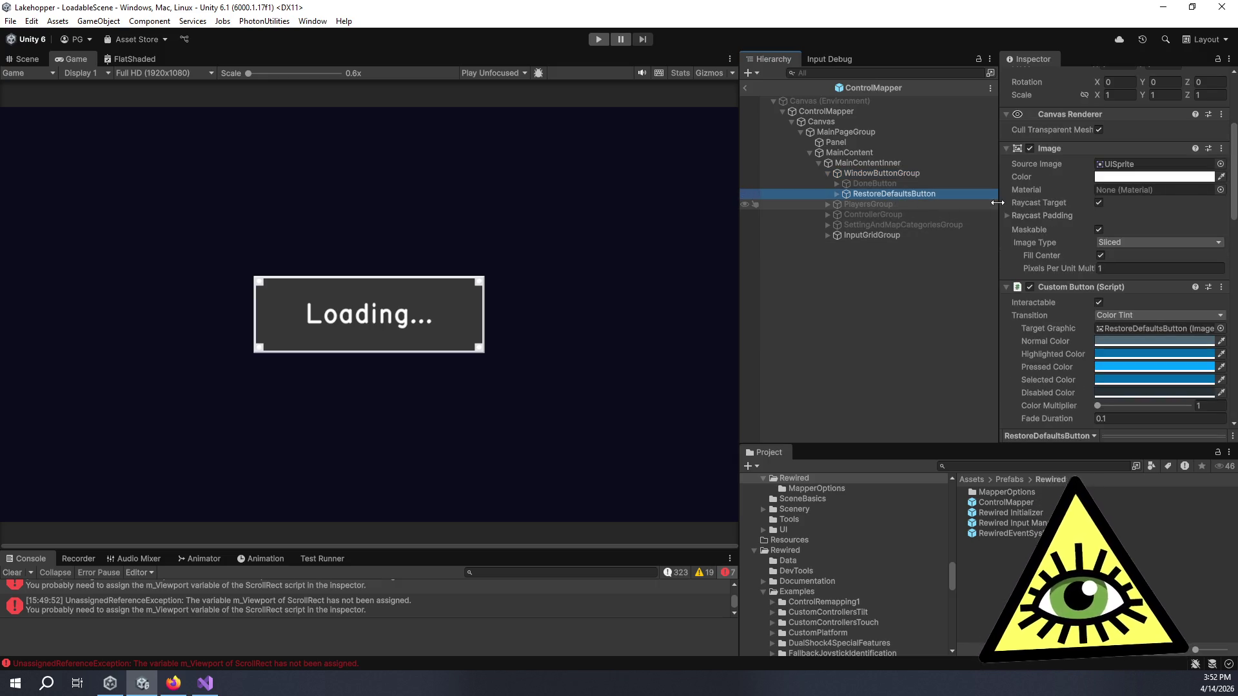
{"action": "left_click", "coordinate": [828, 174]}
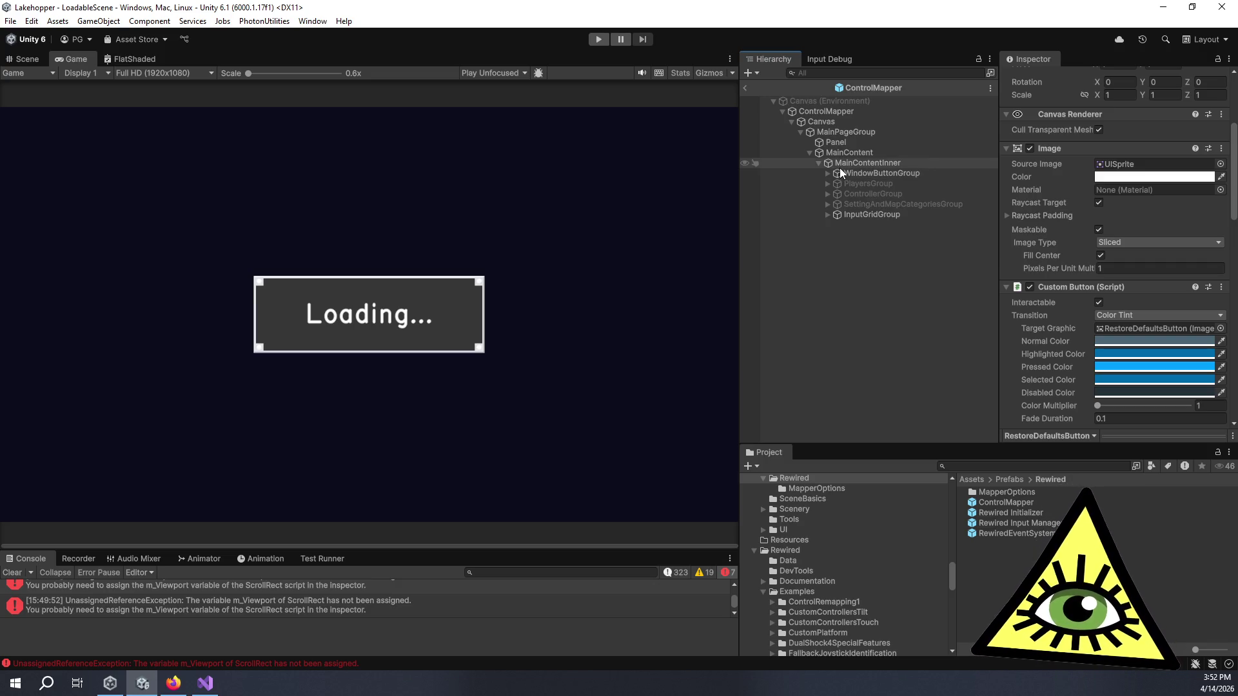
- Leave the ControlMapper prefab and open the SettingsWindow prefab for editing
{"action": "left_click", "coordinate": [746, 88]}
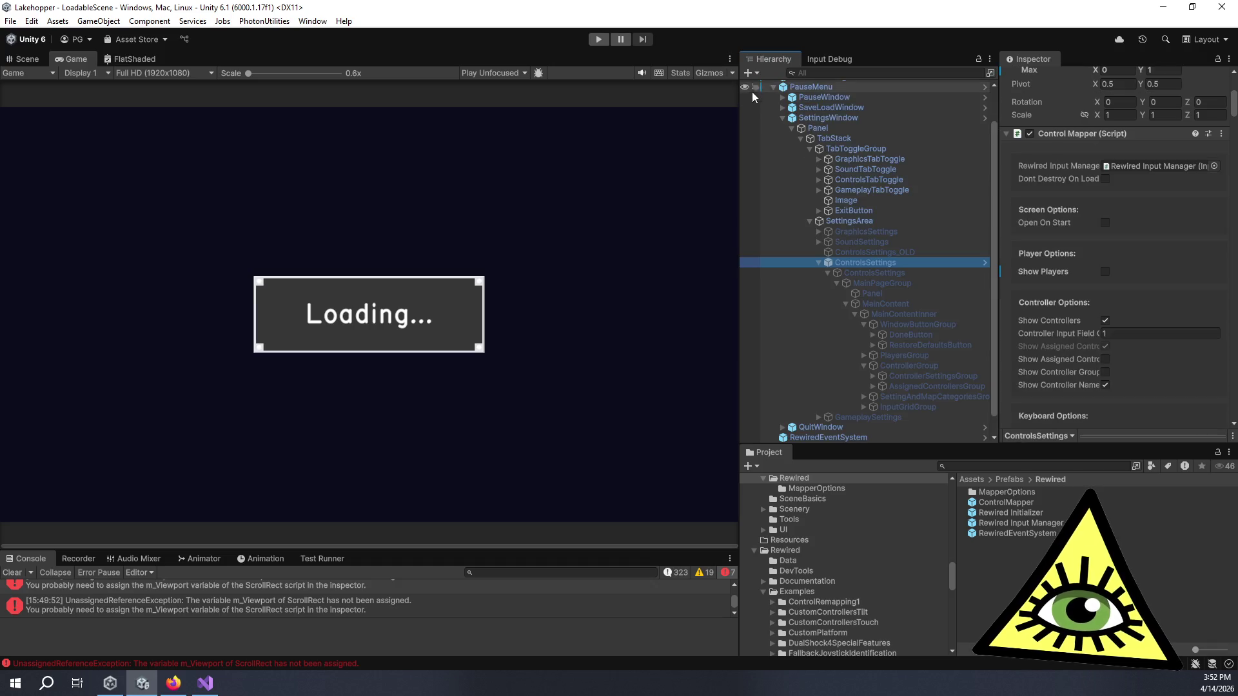
{"action": "left_click", "coordinate": [842, 120]}
{"action": "scroll", "coordinate": [1107, 133], "scroll_direction": "up", "scroll_amount": 5}
{"action": "left_click", "coordinate": [1106, 115]}
{"action": "double_click", "coordinate": [1106, 115]}
{"action": "scroll", "coordinate": [1103, 153], "scroll_direction": "down", "scroll_amount": 10}
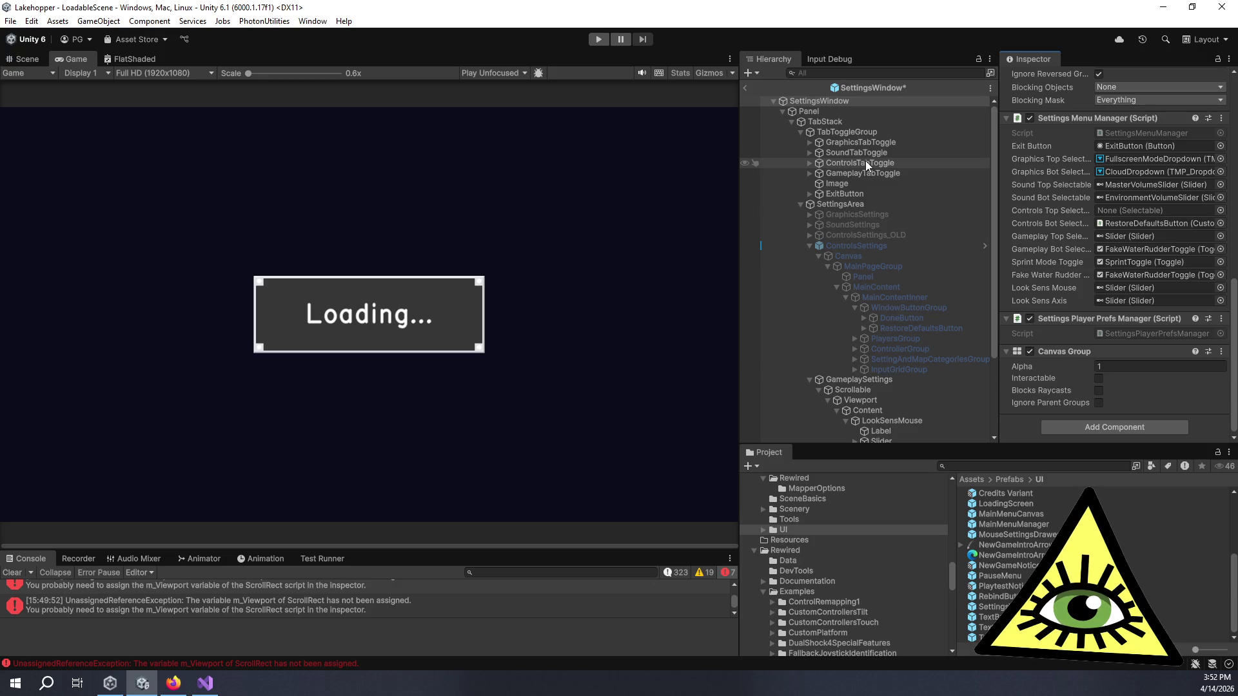
- Revert RestoreDefaultsButton's Select On Down from ControlsTabToggle back to None
{"action": "left_click", "coordinate": [922, 326]}
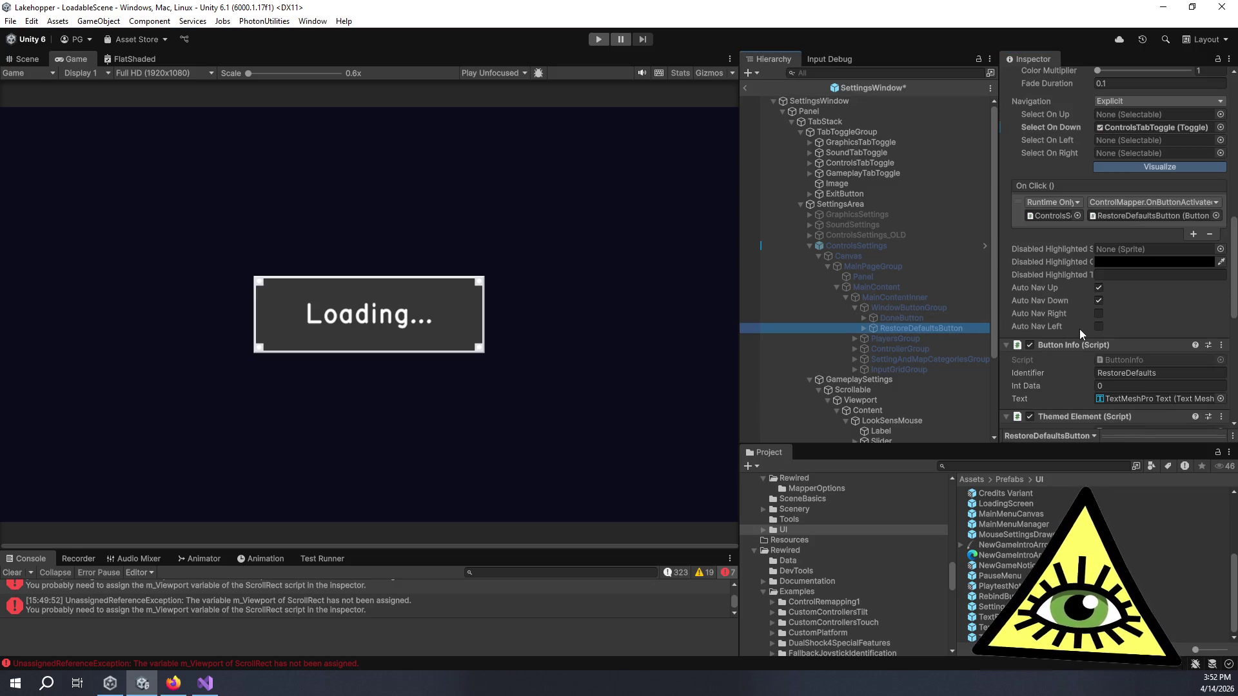
{"action": "scroll", "coordinate": [1086, 314], "scroll_direction": "up", "scroll_amount": 4}
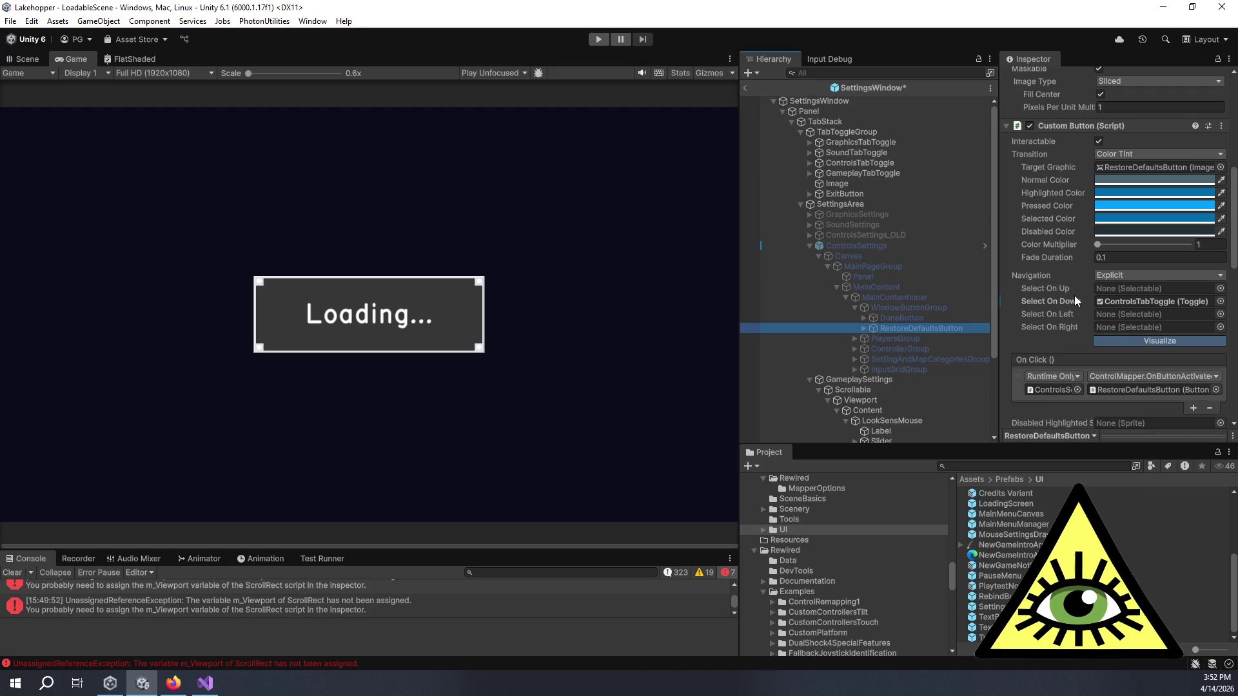
{"action": "right_click", "coordinate": [1074, 300]}
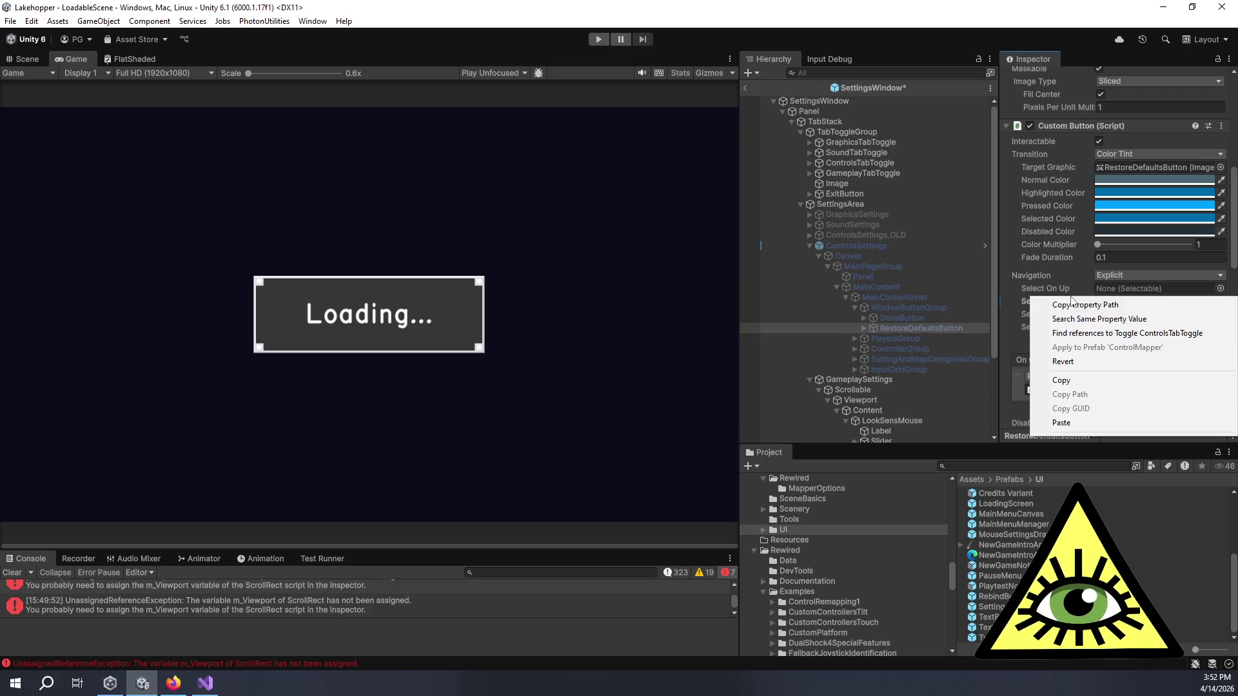
{"action": "left_click", "coordinate": [1096, 362]}
{"action": "scroll", "coordinate": [1086, 338], "scroll_direction": "down", "scroll_amount": 3}
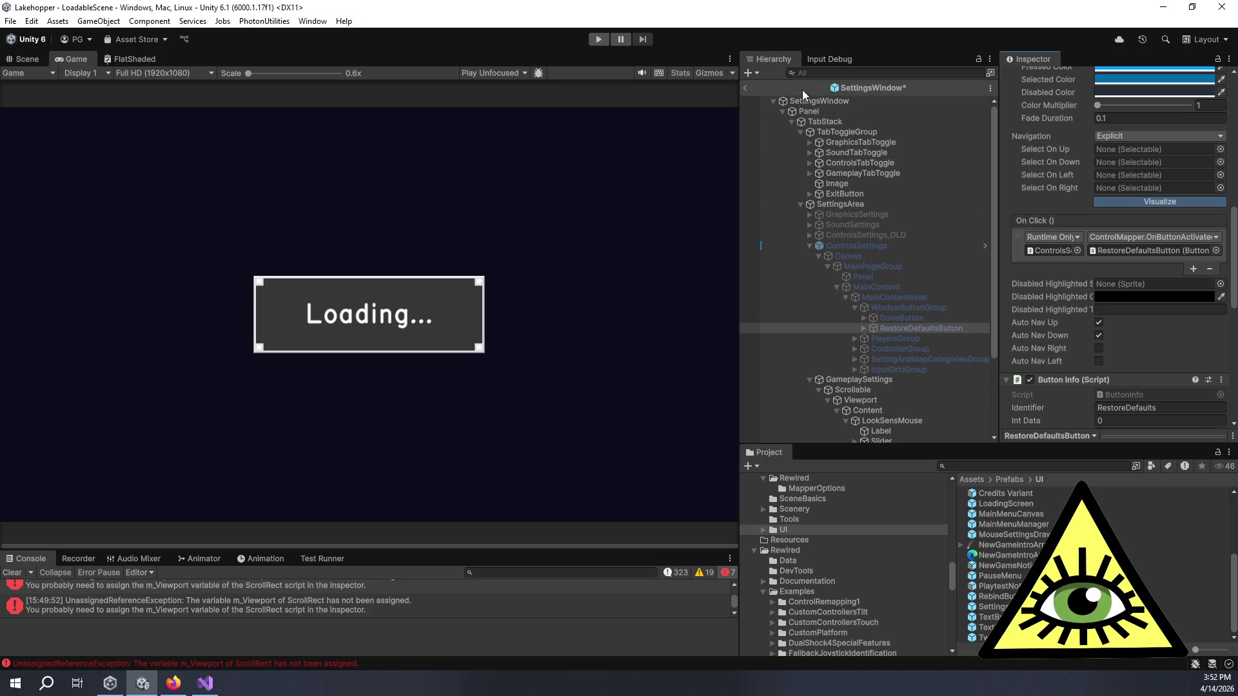
- Review ControlsTabToggle's Navigation, save the SettingsWindow prefab, and return to the scene
{"action": "left_click", "coordinate": [864, 163]}
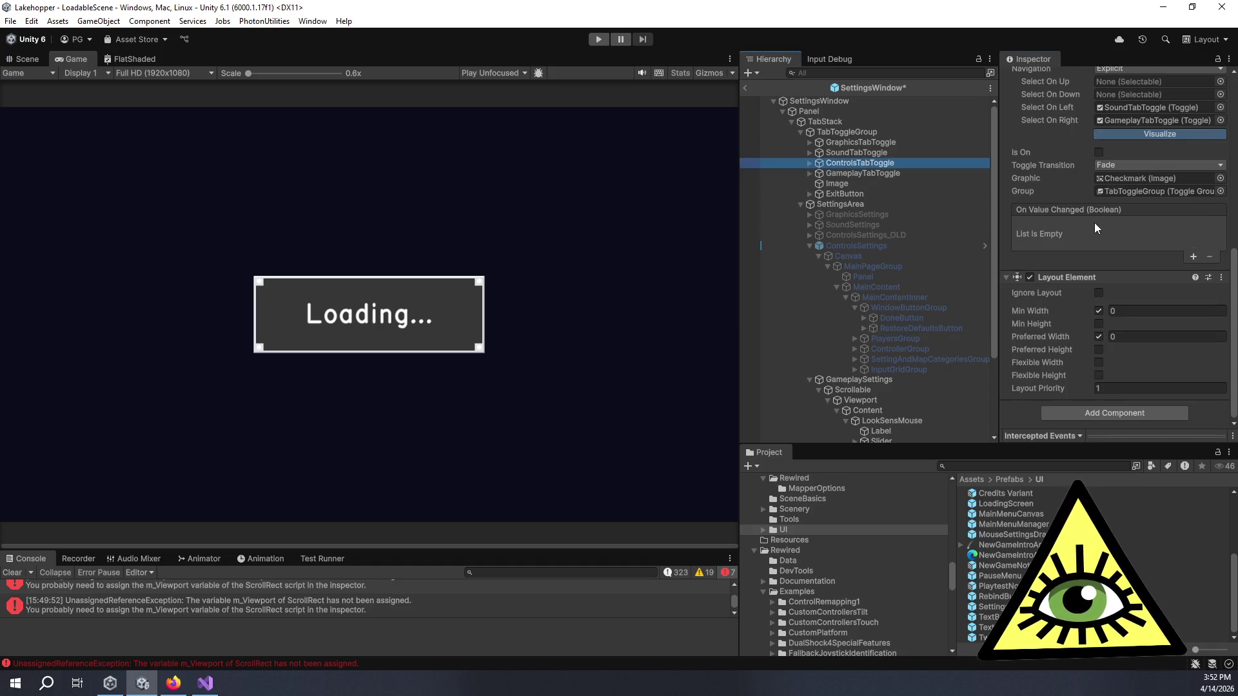
{"action": "scroll", "coordinate": [1100, 218], "scroll_direction": "up", "scroll_amount": 2}
{"action": "scroll", "coordinate": [1100, 218], "scroll_direction": "up", "scroll_amount": 6}
{"action": "scroll", "coordinate": [1109, 241], "scroll_direction": "down", "scroll_amount": 5}
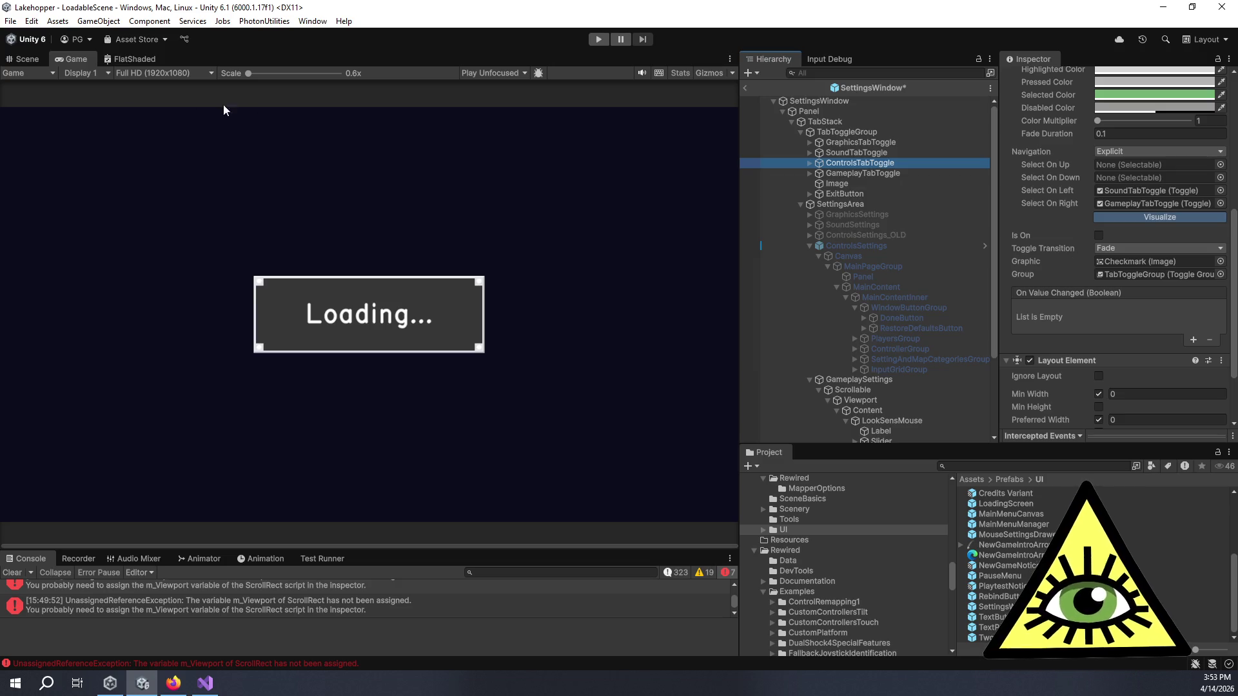
{"action": "key", "text": "ctrl+s"}
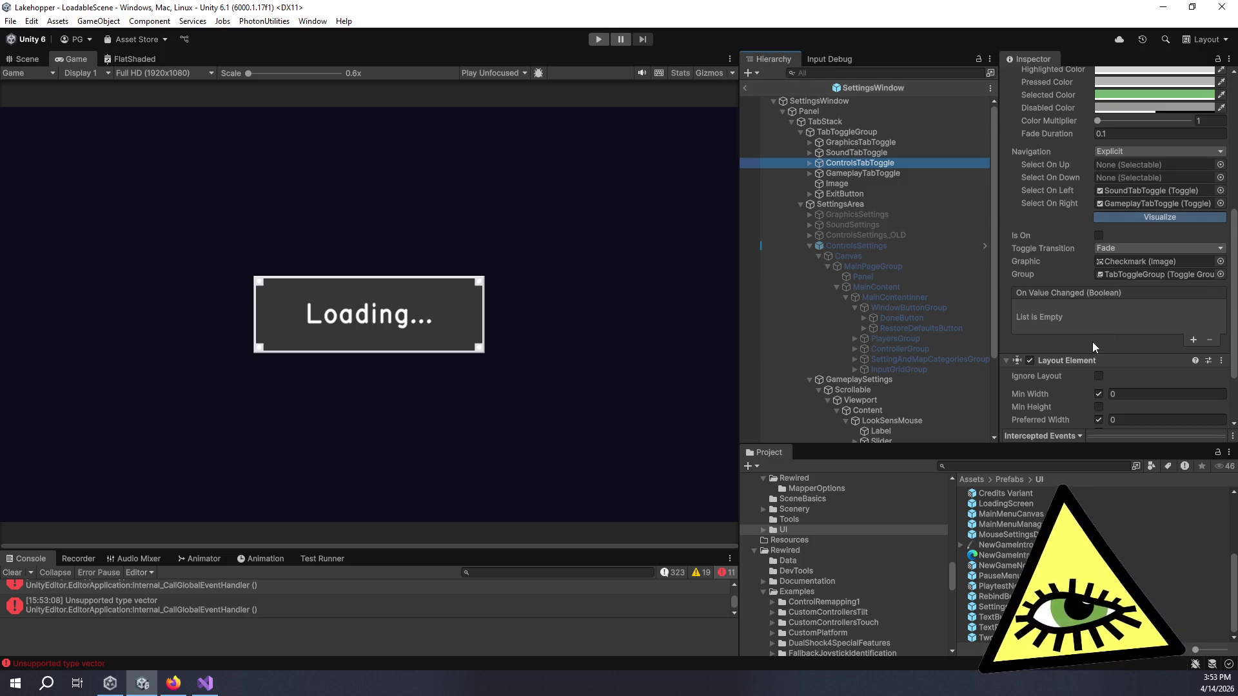
{"action": "left_click", "coordinate": [749, 91]}
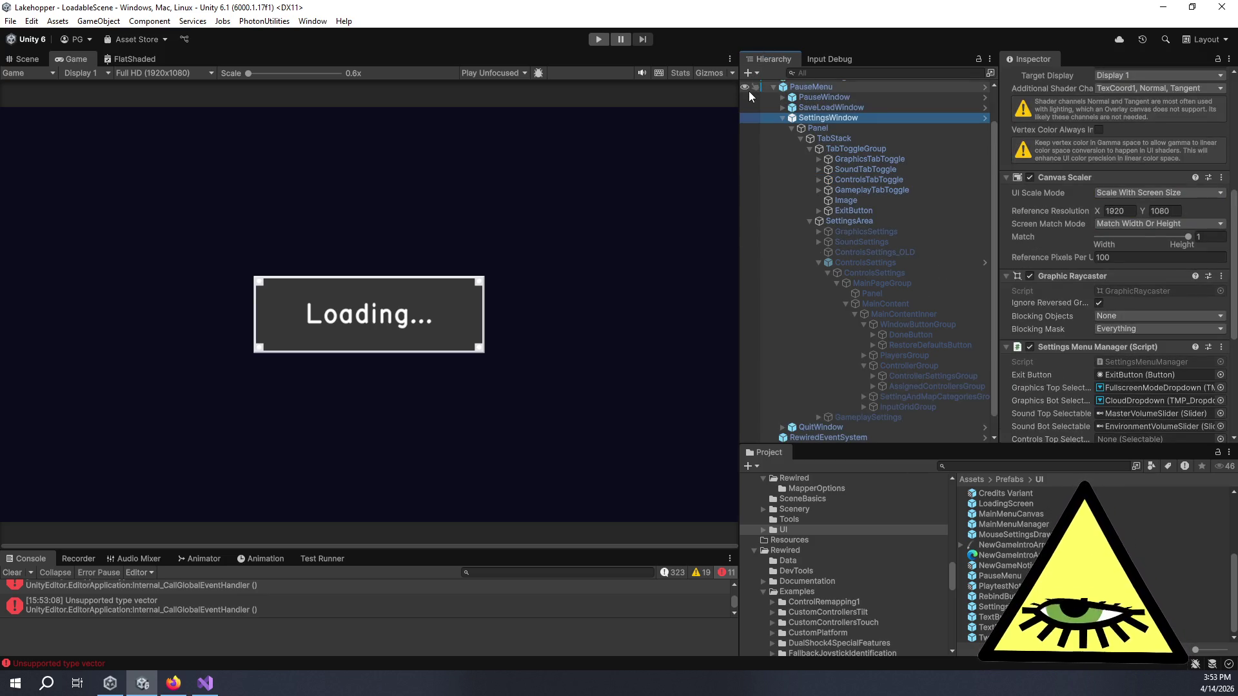
- Enter play mode and let the game load to the seaplane cockpit on the lake
{"action": "left_click", "coordinate": [715, 82]}
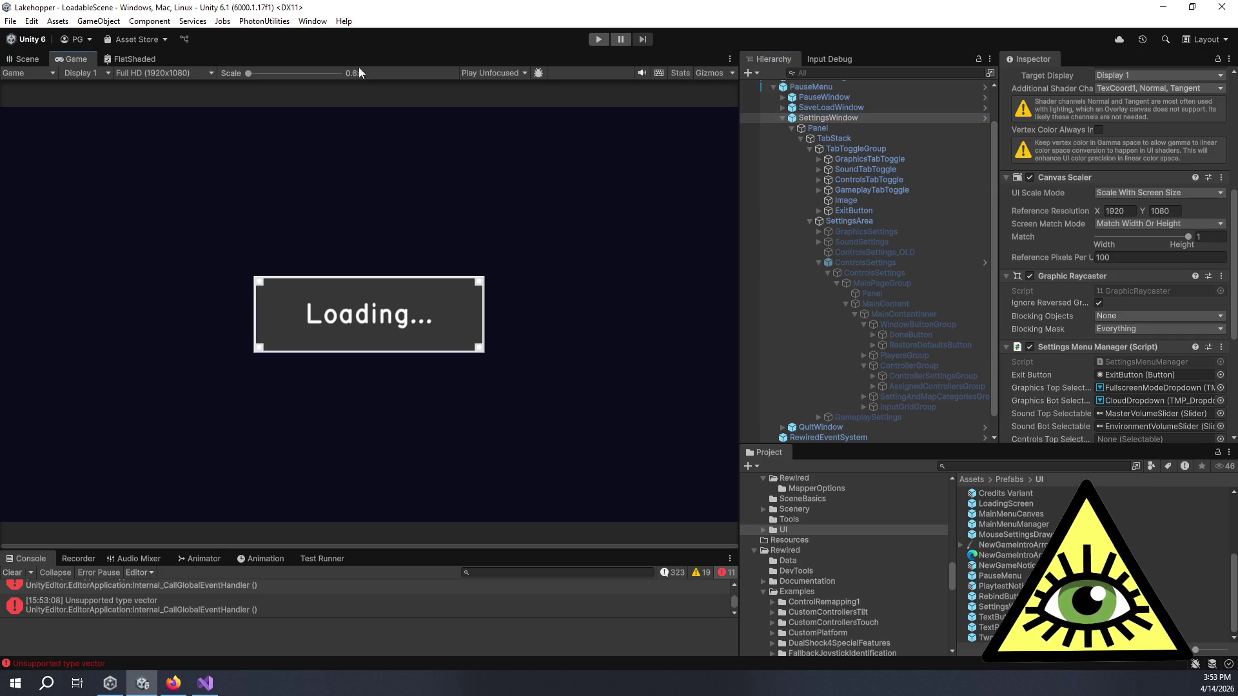
{"action": "left_click", "coordinate": [599, 41]}
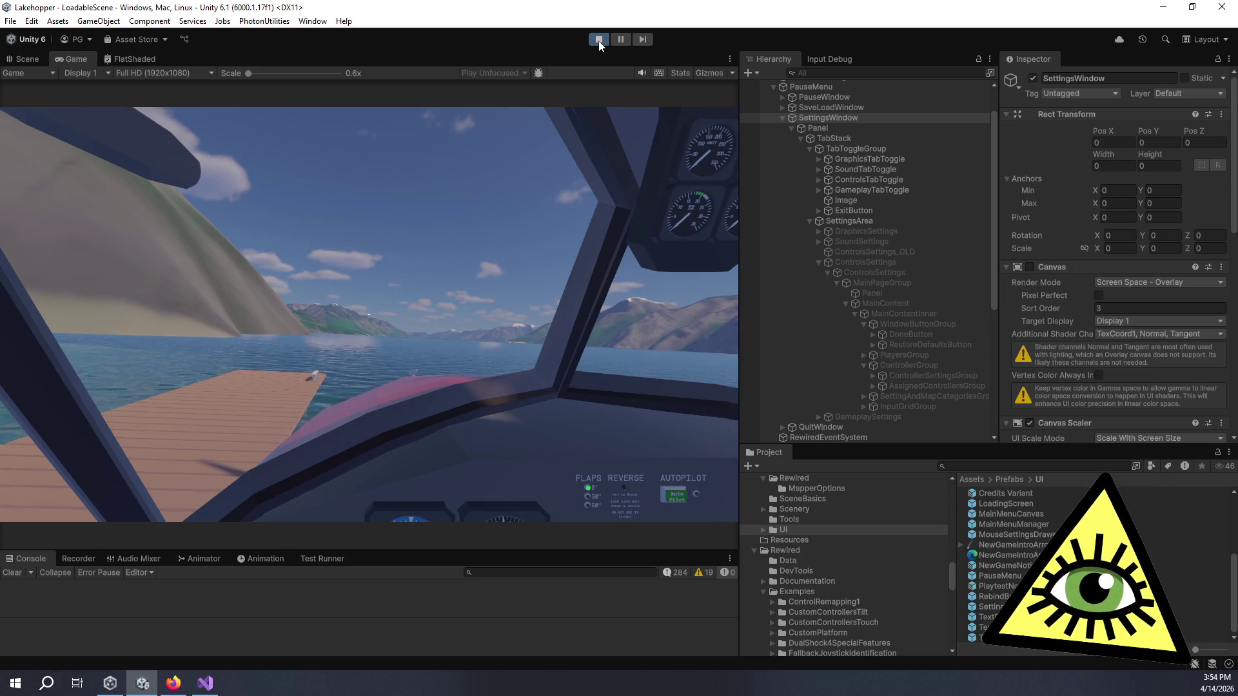
- Focus the Game view, look around the cockpit, and pause with Escape to show the PAUSED menu
{"action": "left_click", "coordinate": [556, 131]}
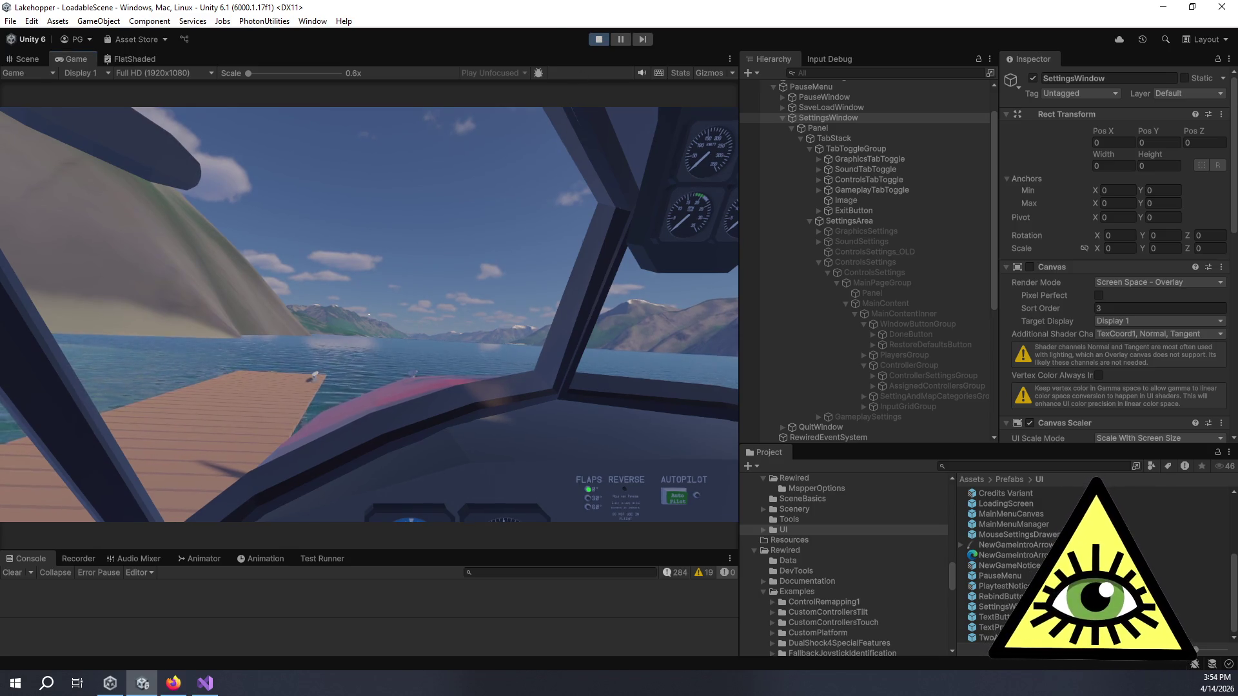
{"action": "mouse_move", "coordinate": [370, 314]}
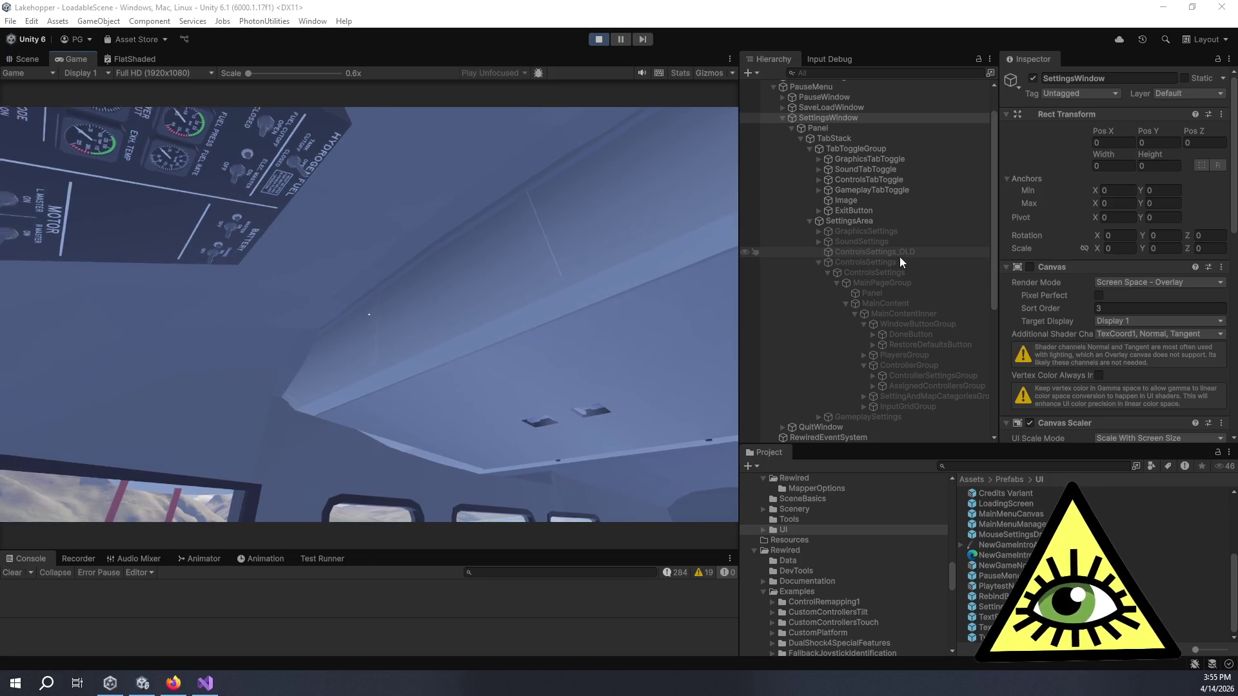
{"action": "left_click", "coordinate": [595, 311]}
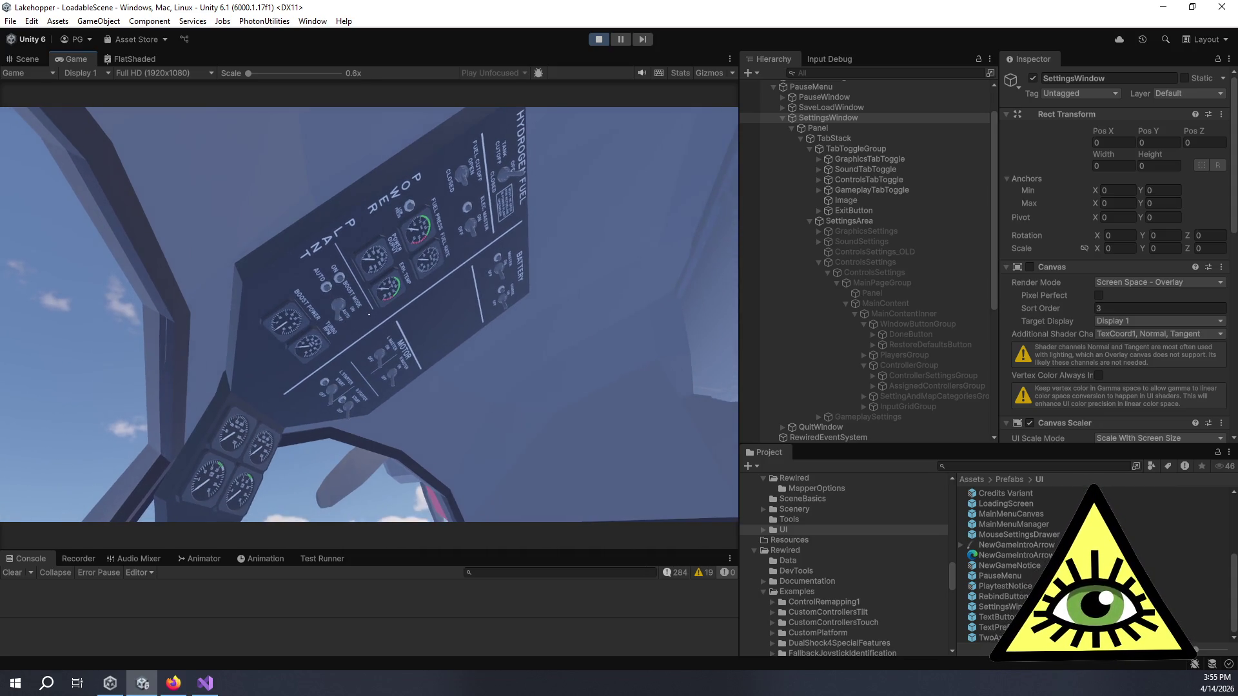
{"action": "key", "text": "Escape"}
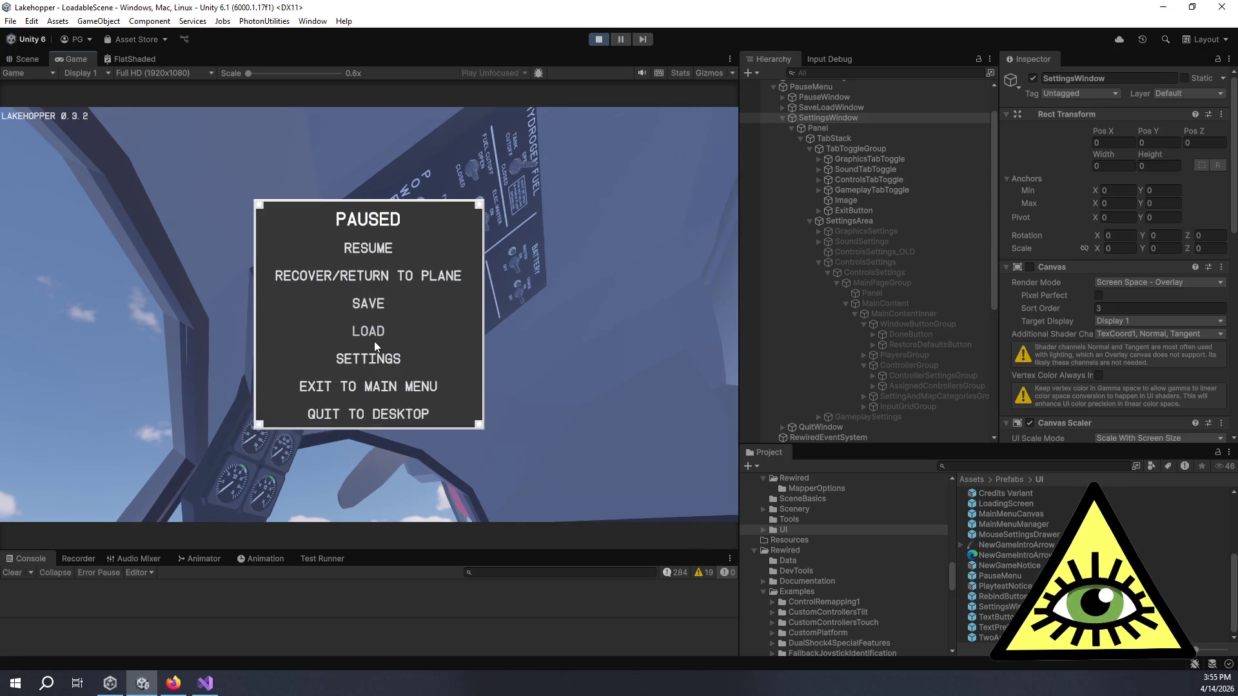
{"action": "left_click", "coordinate": [379, 360]}
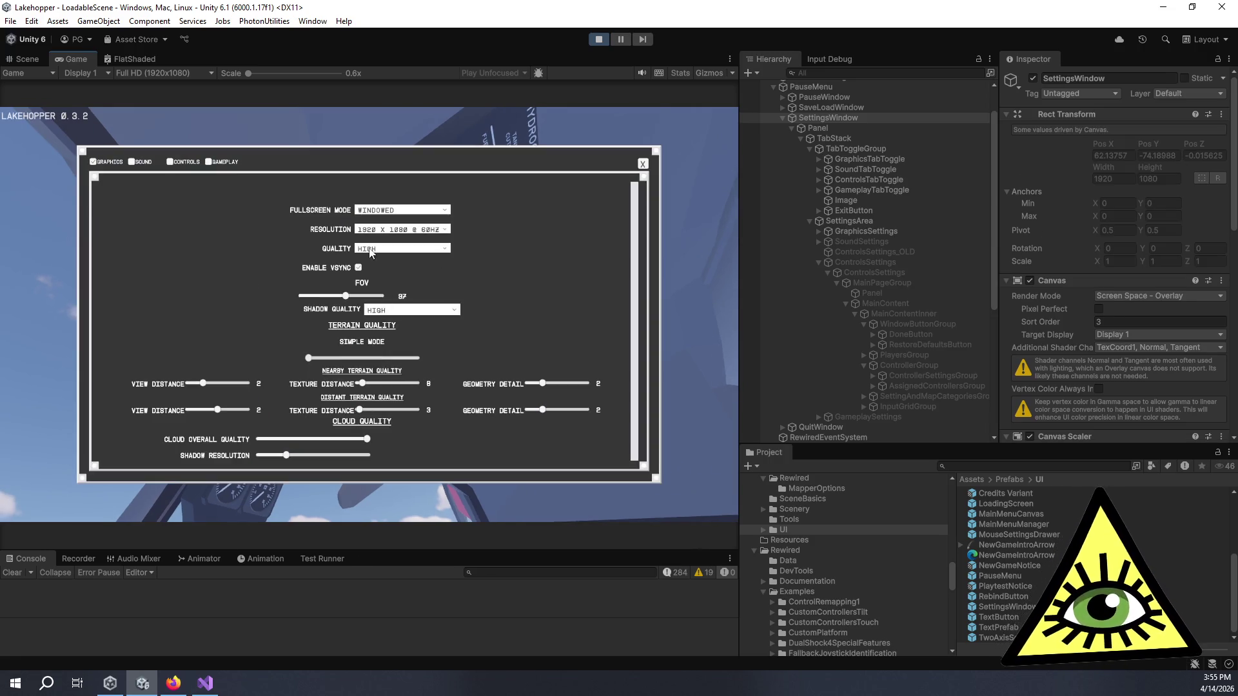
{"action": "left_click", "coordinate": [183, 163]}
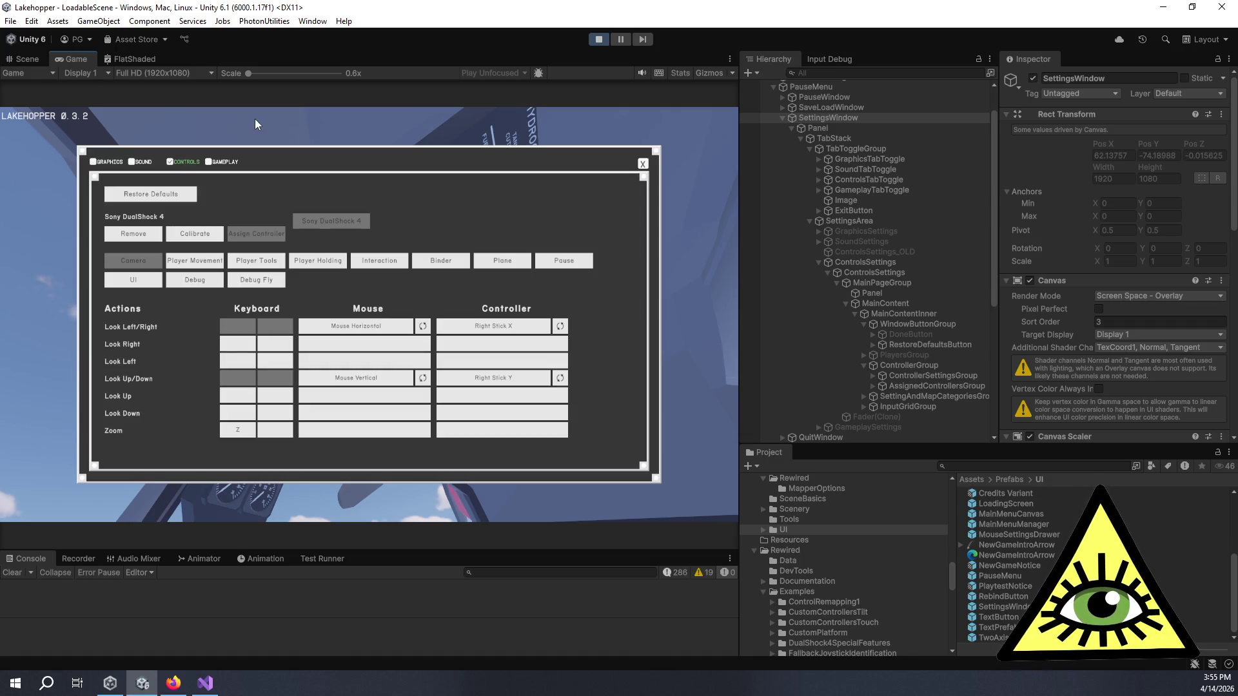
{"action": "key", "text": "Down"}
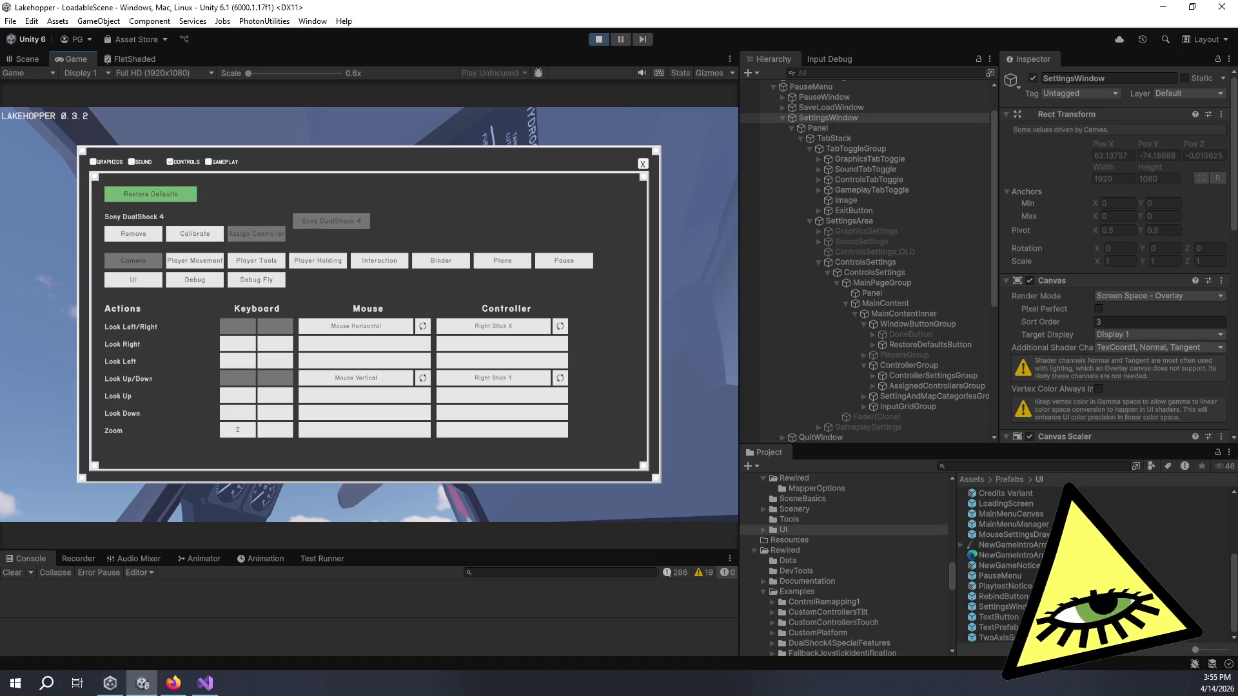
{"action": "key", "text": "Down"}
{"action": "key", "text": "Up"}
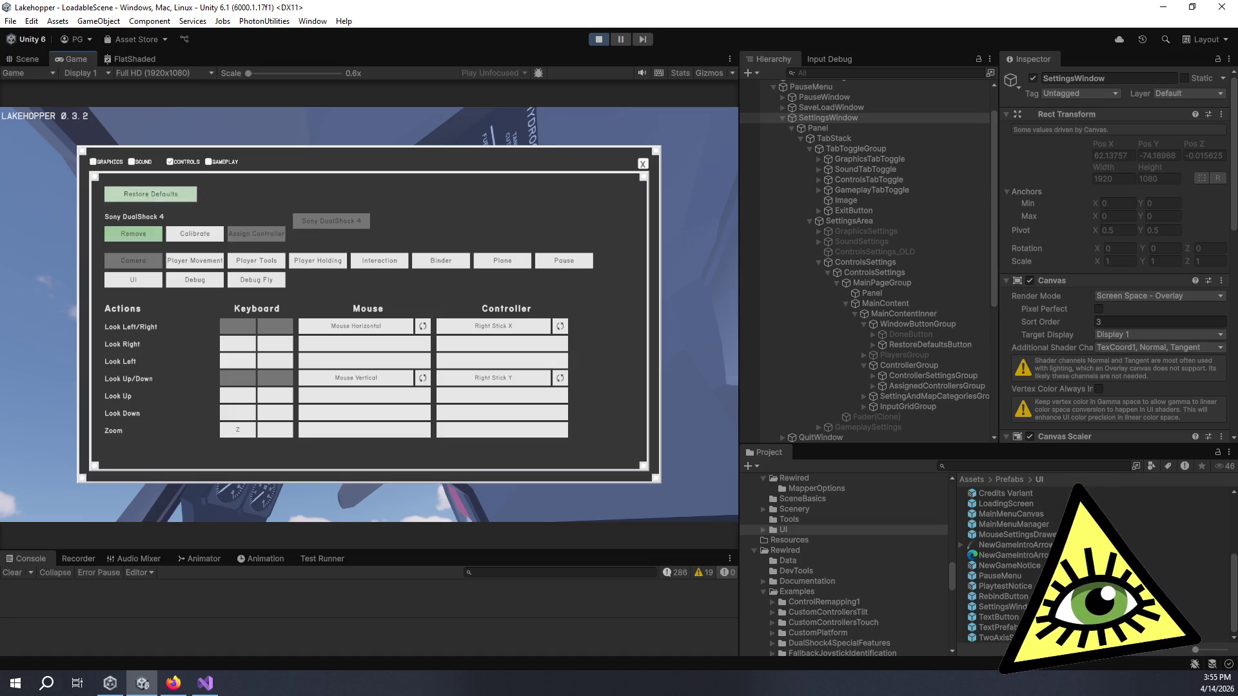
{"action": "key", "text": "Down"}
{"action": "key", "text": "Down"}
{"action": "key", "text": "Down"}
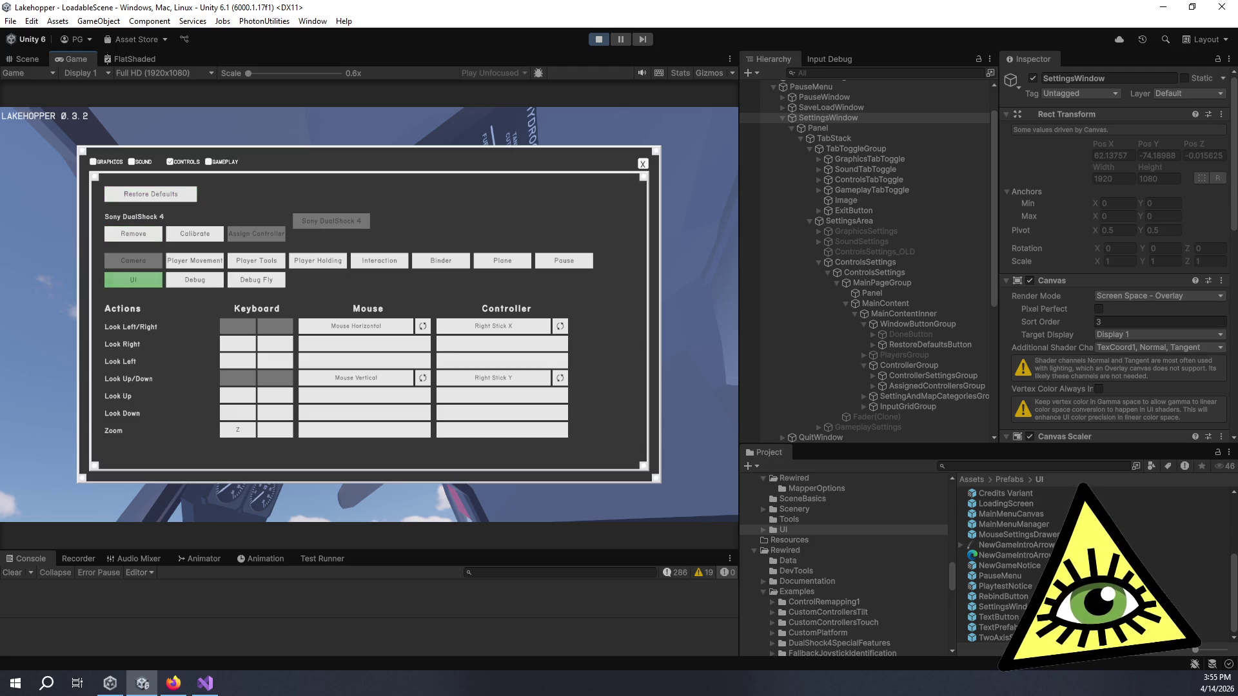
{"action": "key", "text": "Down"}
{"action": "key", "text": "Down"}
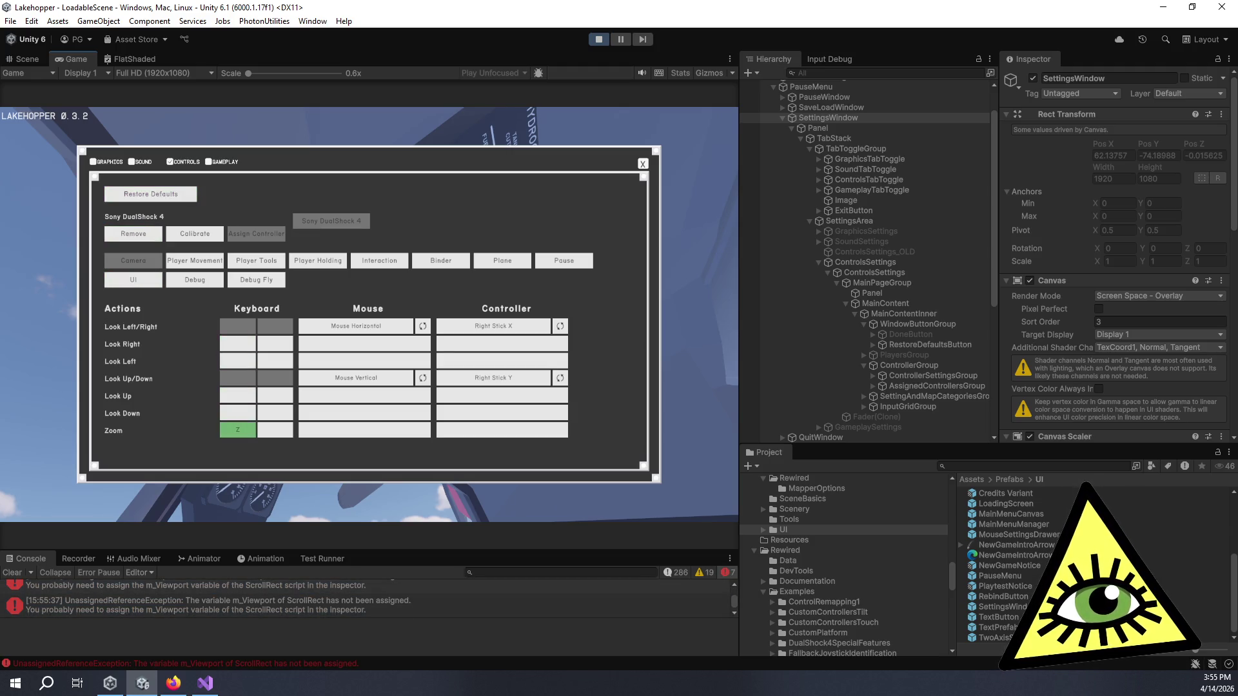
{"action": "key", "text": "Up"}
{"action": "key", "text": "Up"}
{"action": "key", "text": "Up"}
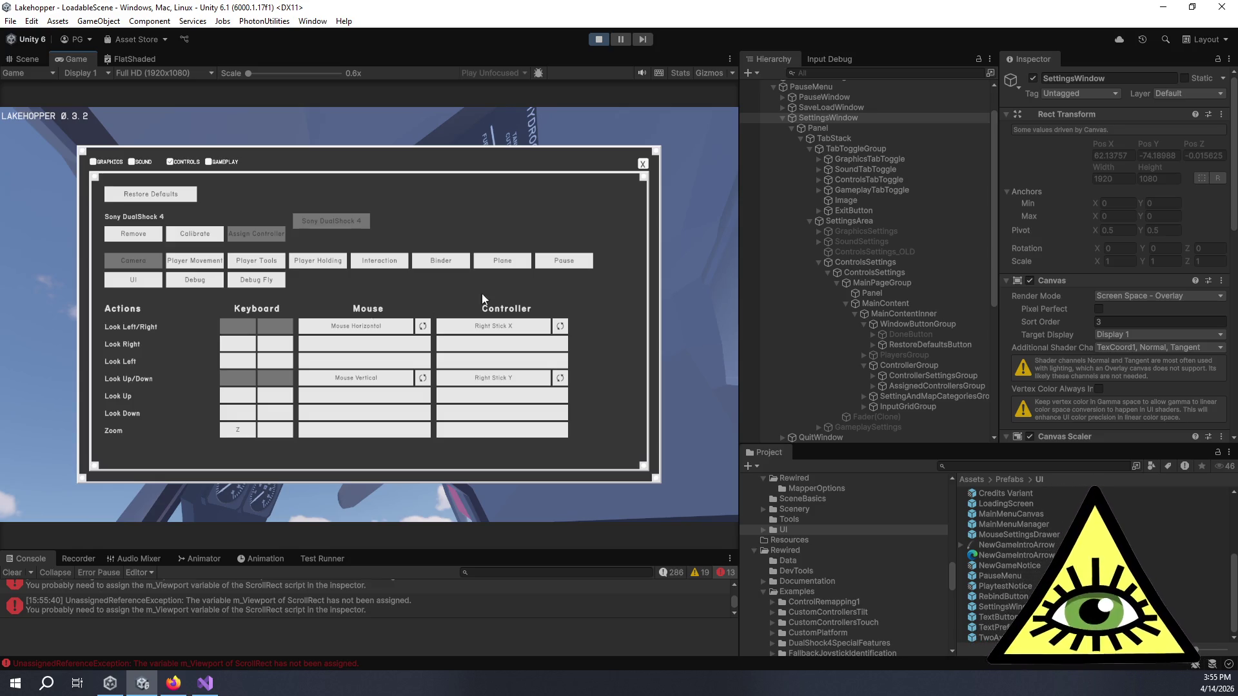
{"action": "left_click", "coordinate": [642, 163]}
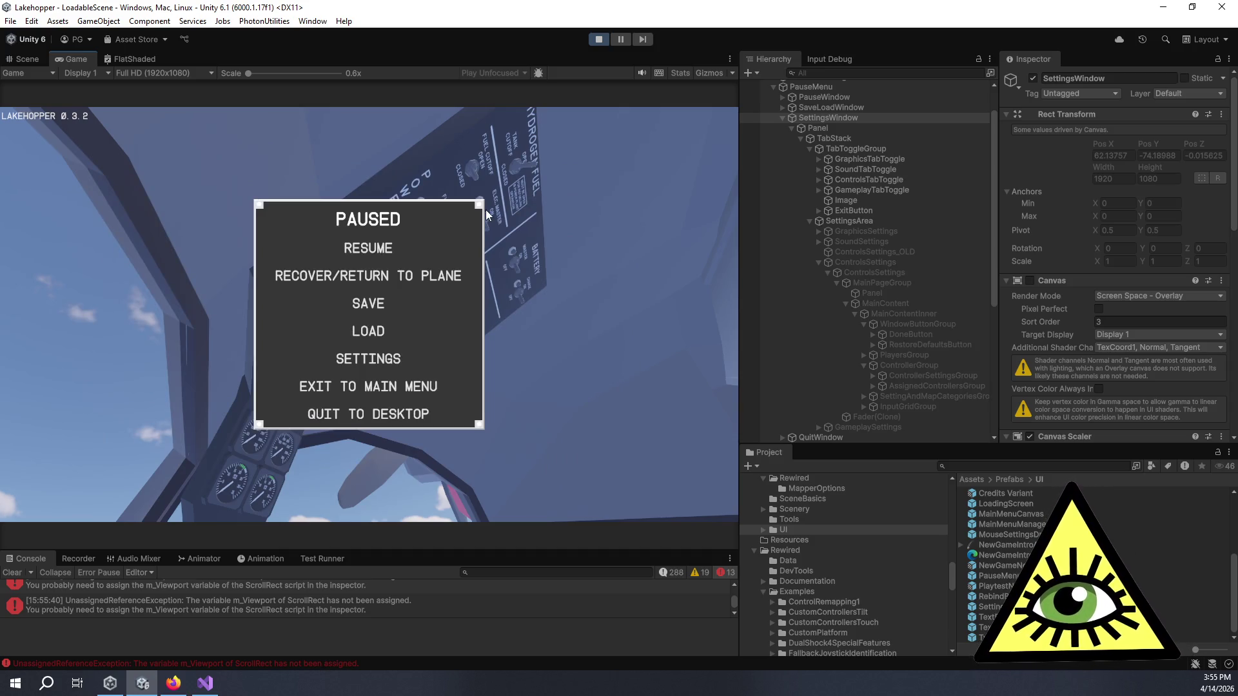
- Choose Resume in the PAUSED menu to return to the cockpit
{"action": "left_click", "coordinate": [370, 250]}
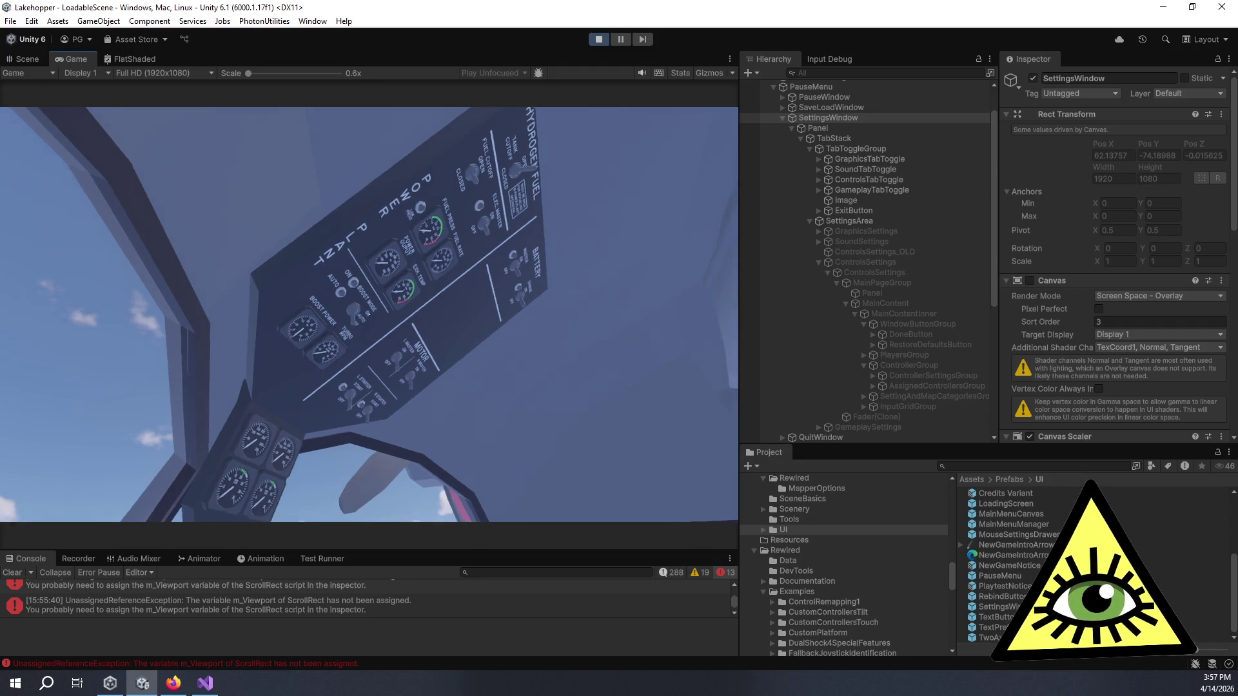
{"action": "scroll", "coordinate": [369, 314], "scroll_direction": "up", "scroll_amount": 5}
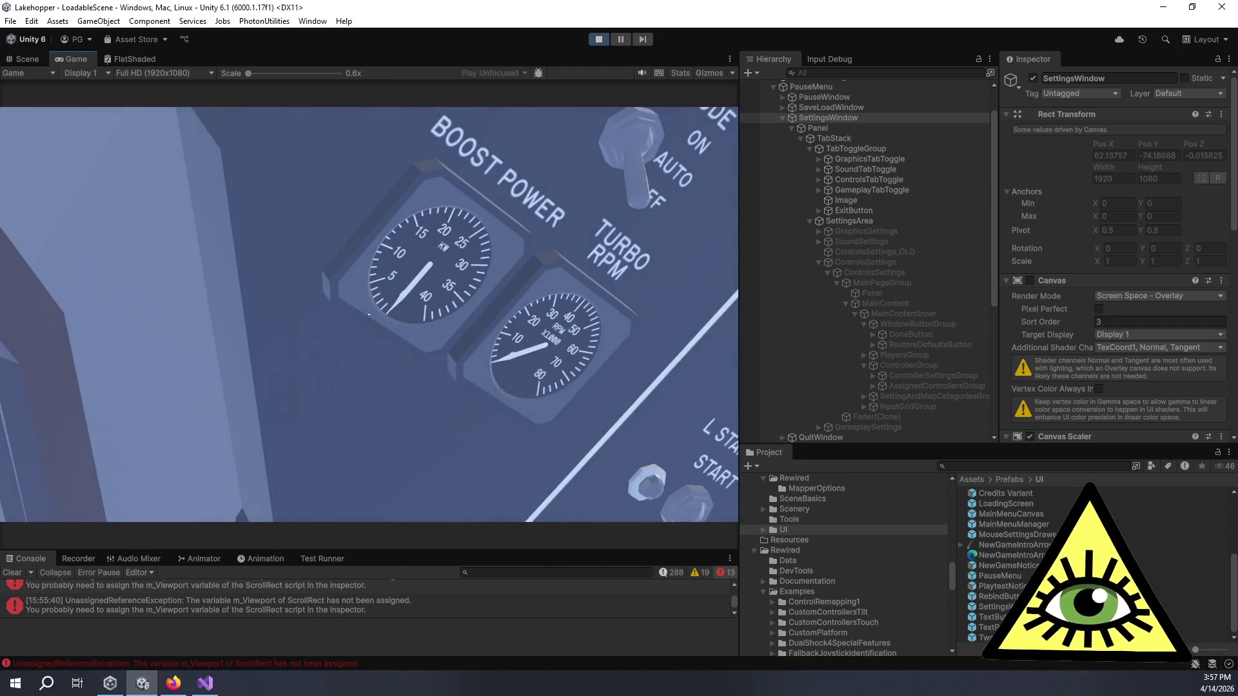
{"action": "scroll", "coordinate": [369, 315], "scroll_direction": "down", "scroll_amount": 5}
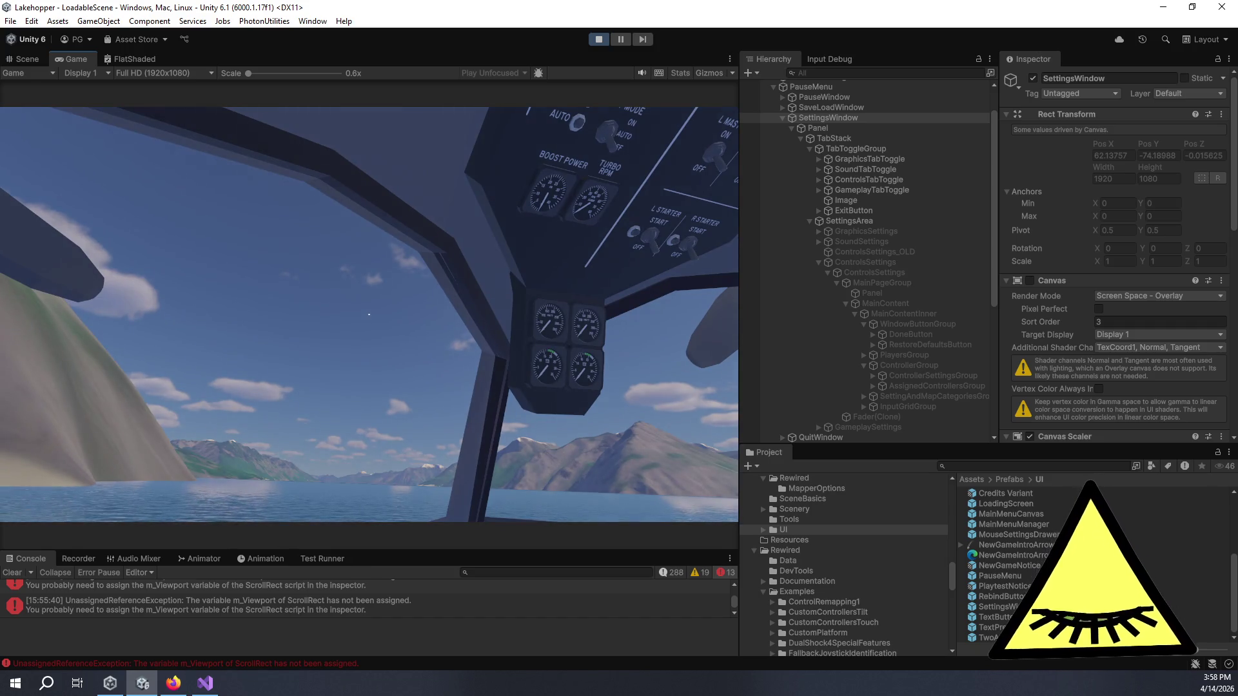
- Stop play mode, back out of the ControlMapper prefab, and open the SettingsWindow prefab for editing
{"action": "key", "text": "ctrl+p"}
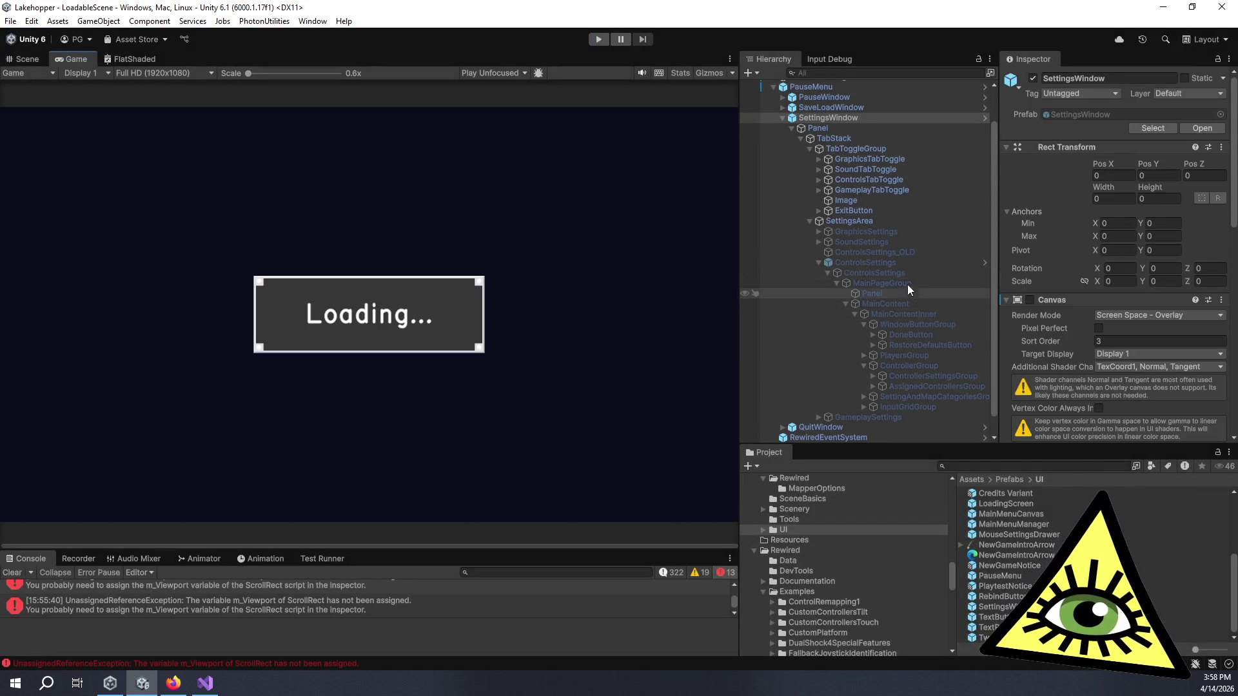
{"action": "left_click", "coordinate": [867, 262]}
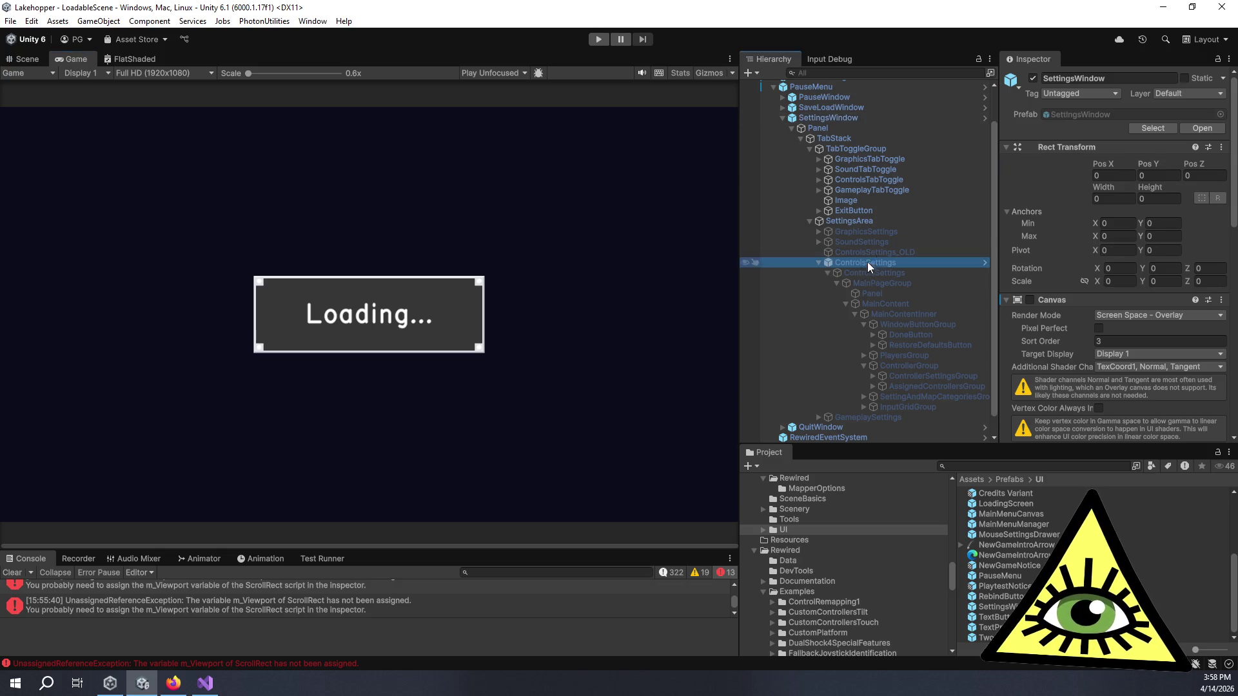
{"action": "double_click", "coordinate": [1098, 115]}
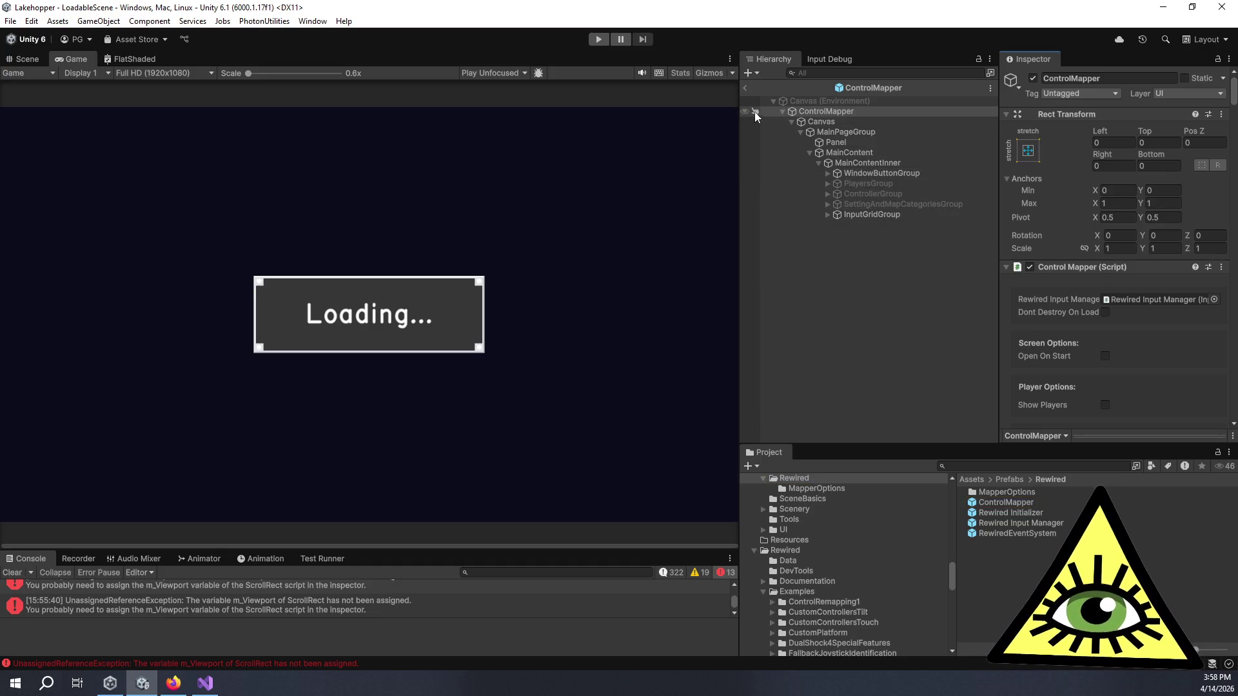
{"action": "left_click", "coordinate": [745, 88]}
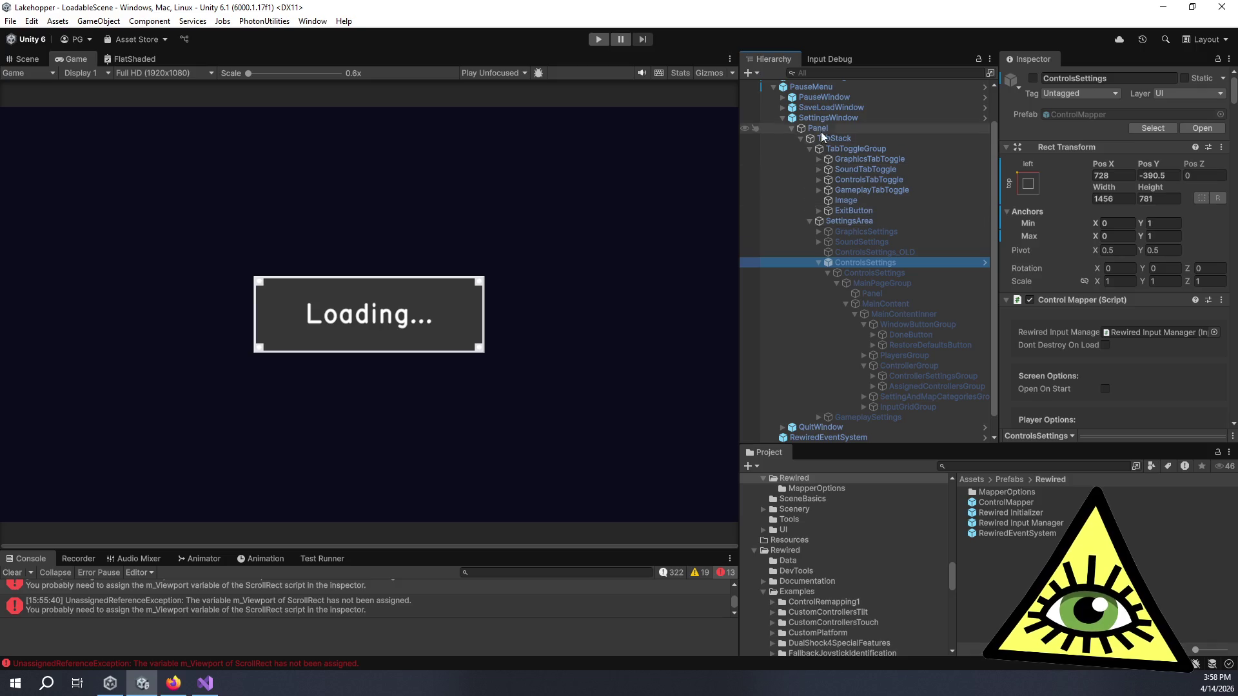
{"action": "left_click", "coordinate": [825, 119]}
{"action": "double_click", "coordinate": [1071, 113]}
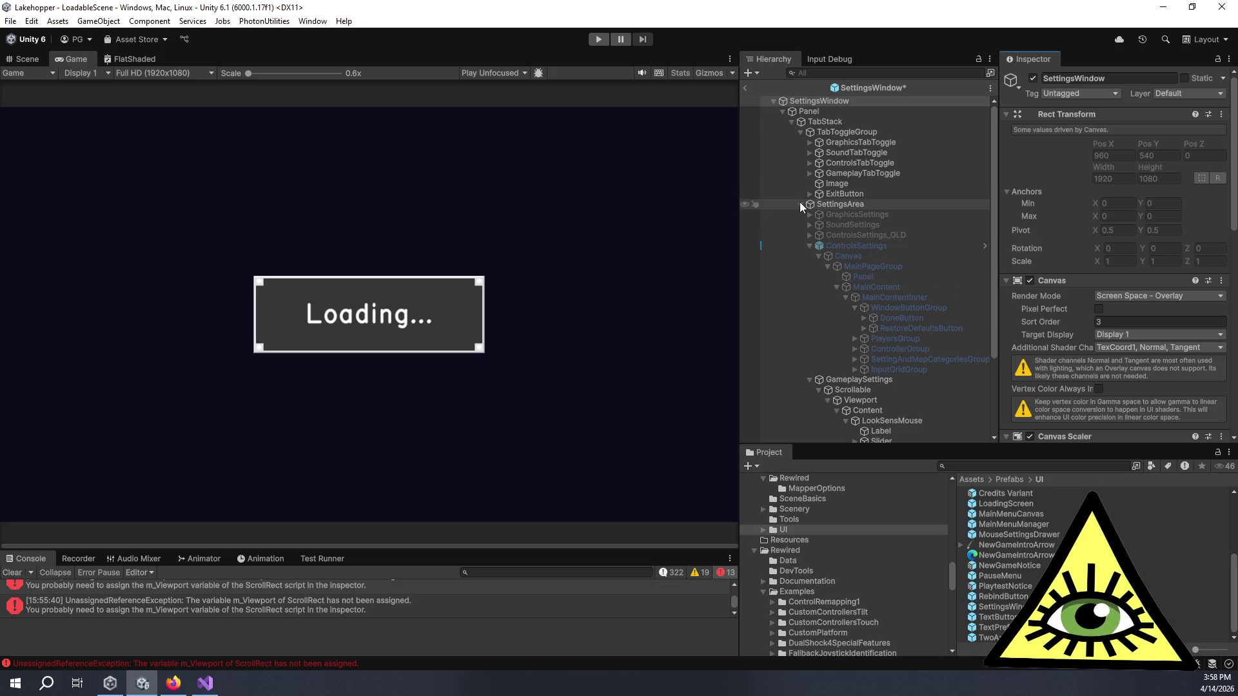
- Revert RestoreDefaultsButton's Auto Nav Up and set its Select On Up to ControlsTabToggle
{"action": "left_click", "coordinate": [927, 328]}
{"action": "scroll", "coordinate": [1094, 345], "scroll_direction": "down", "scroll_amount": 5}
{"action": "scroll", "coordinate": [1097, 350], "scroll_direction": "down", "scroll_amount": 6}
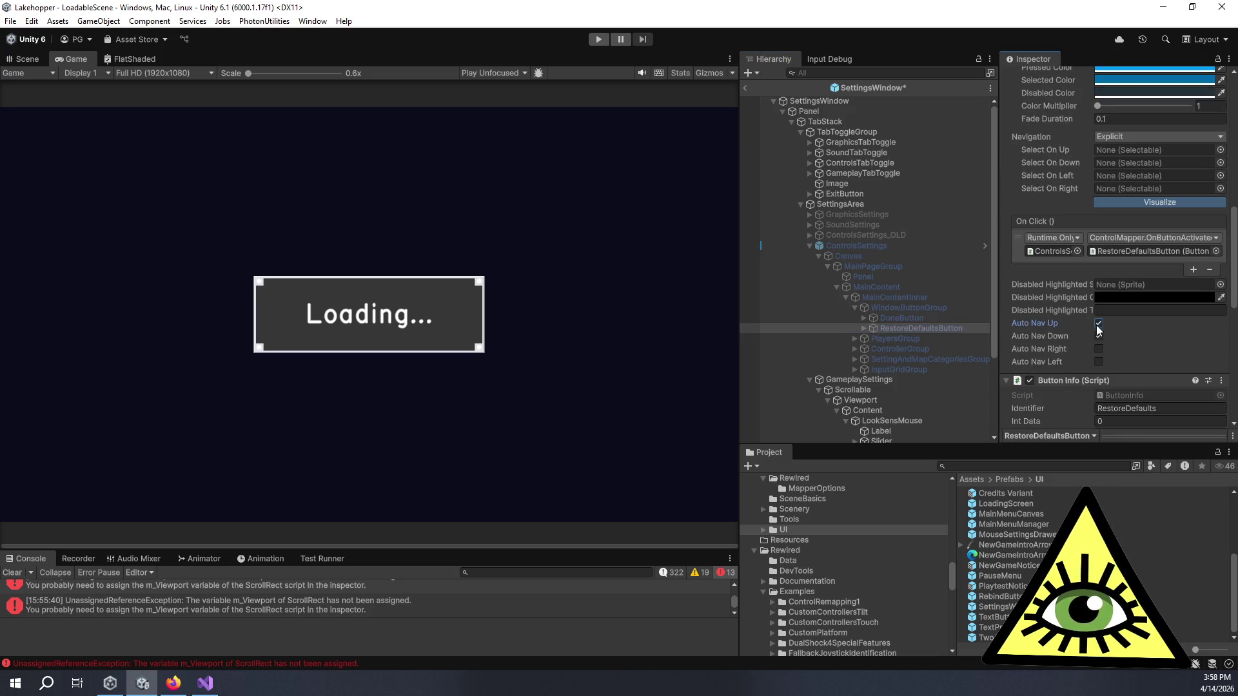
{"action": "right_click", "coordinate": [1055, 323]}
{"action": "left_click", "coordinate": [1108, 373]}
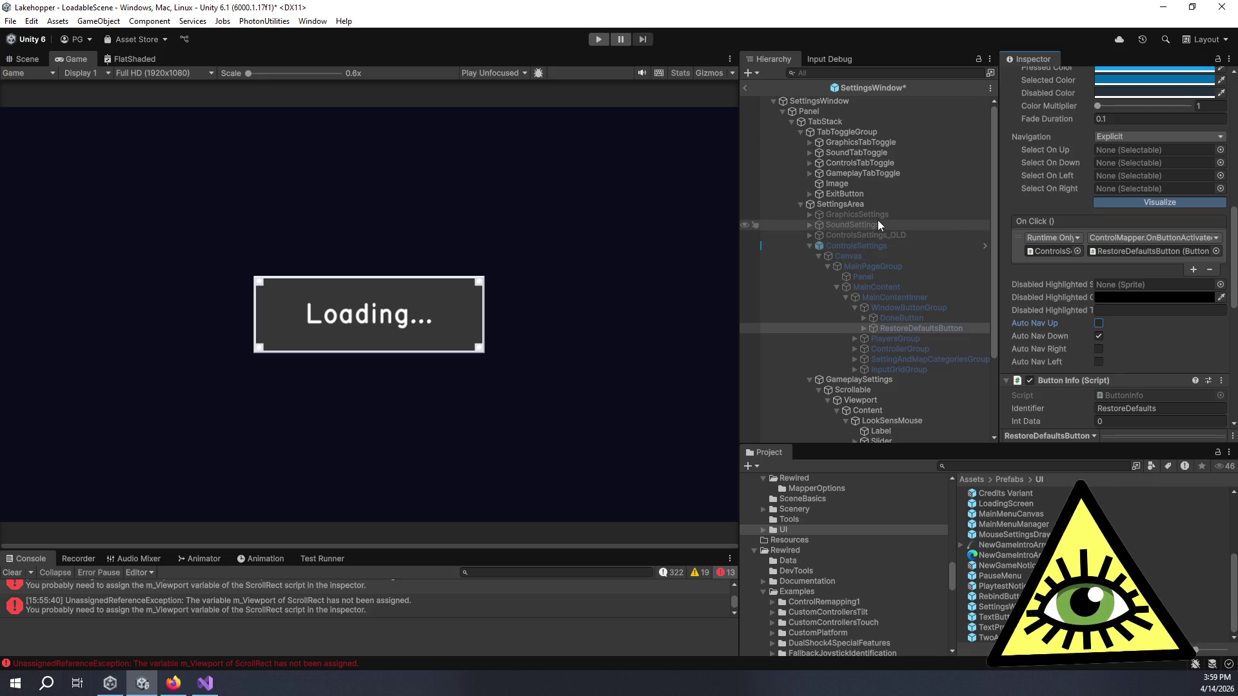
{"action": "mouse_move", "coordinate": [869, 163]}
{"action": "left_mouse_down"}
{"action": "mouse_move", "coordinate": [1009, 222]}
{"action": "mouse_move", "coordinate": [1135, 168]}
{"action": "mouse_move", "coordinate": [1139, 150]}
{"action": "left_mouse_up"}
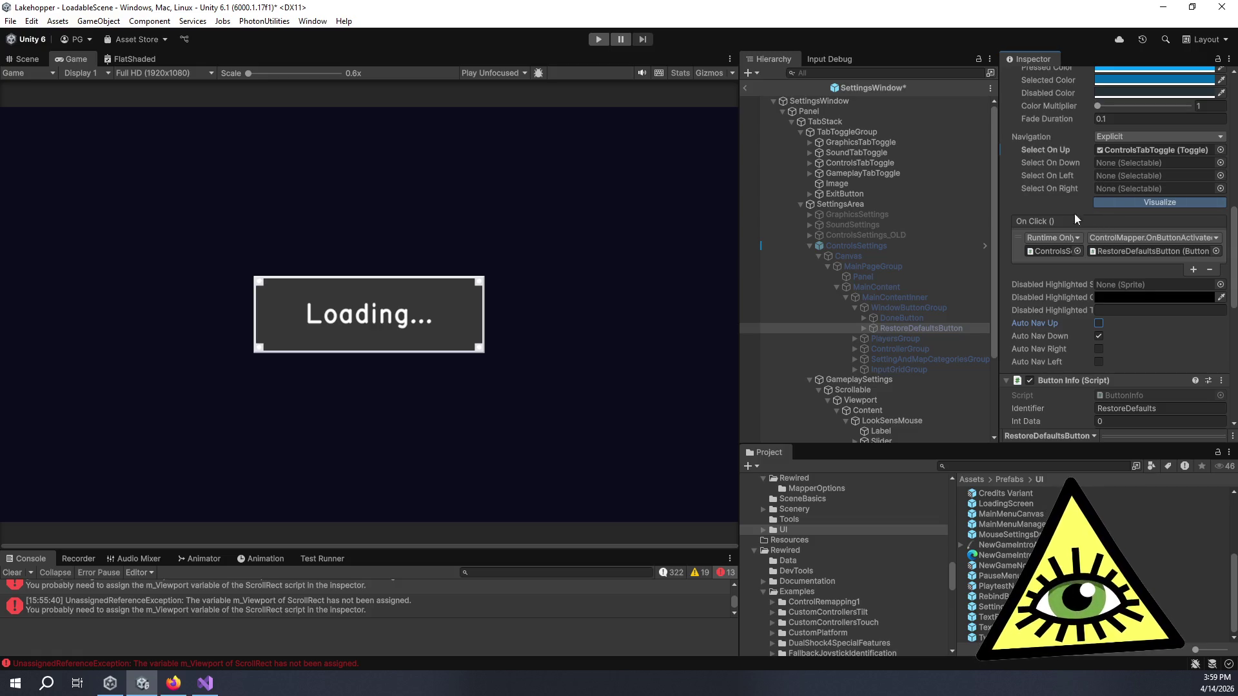
{"action": "left_click", "coordinate": [868, 174]}
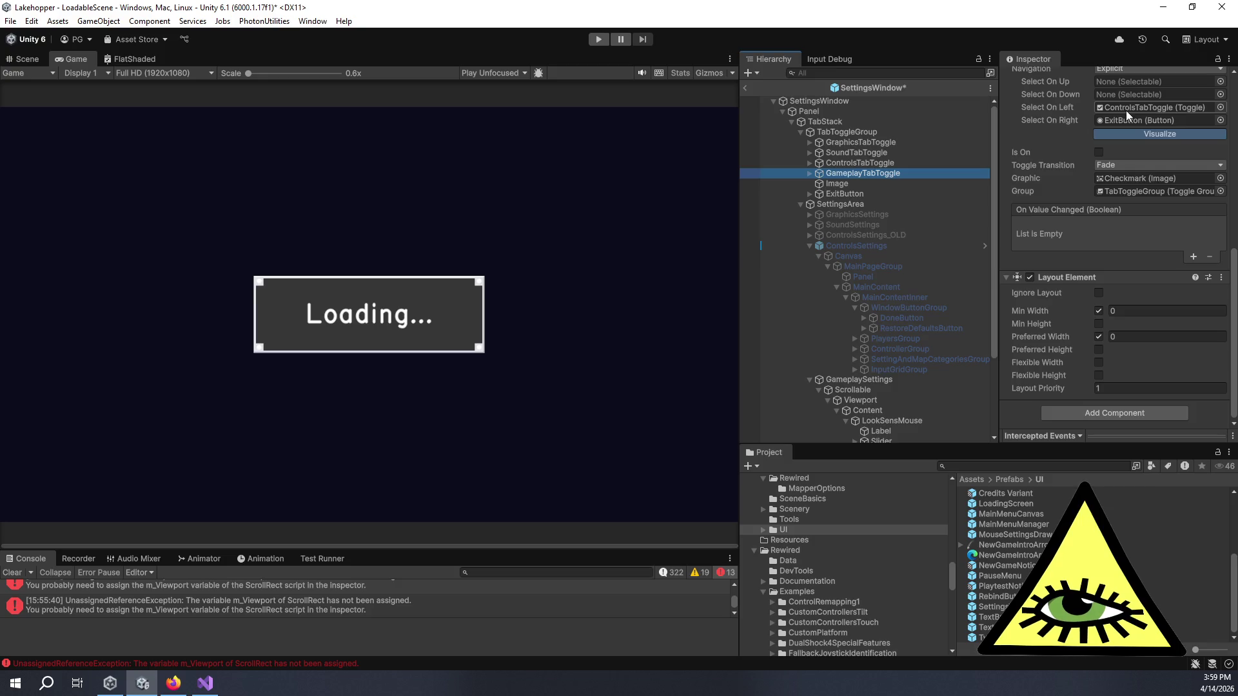
- Check ControlsTabToggle's navigation neighbours, then view SettingsWindow's Settings Menu Manager fields
{"action": "left_click", "coordinate": [878, 161]}
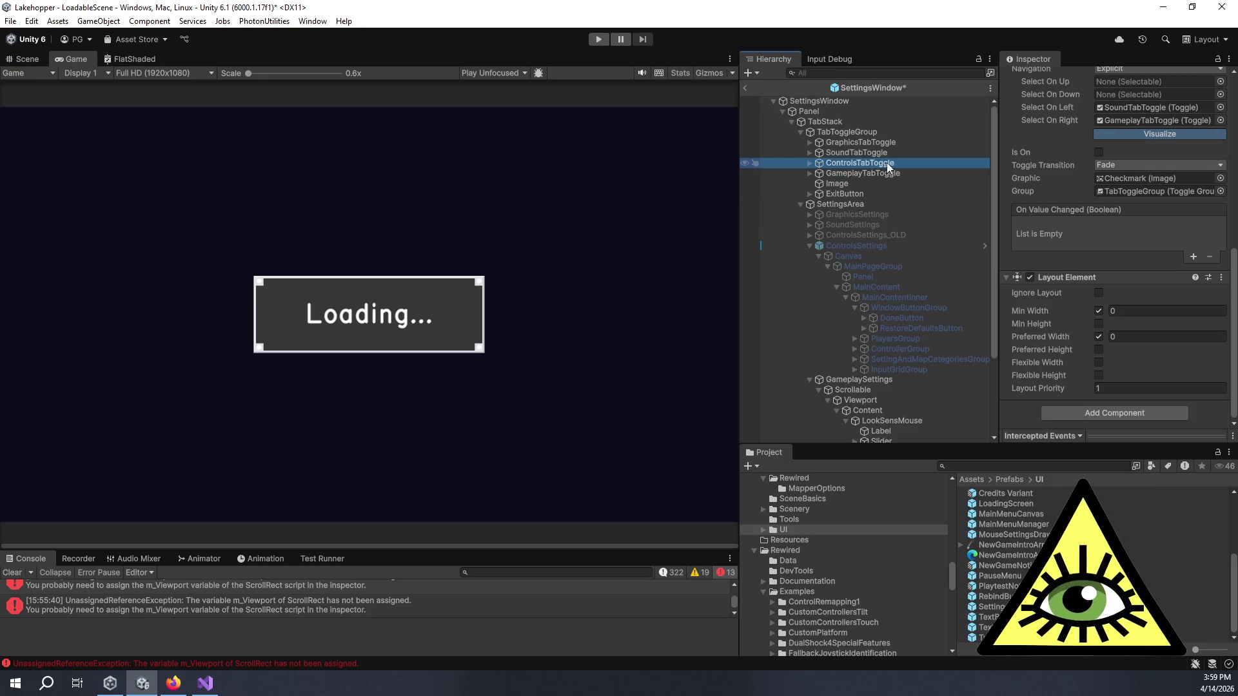
{"action": "left_click", "coordinate": [845, 102]}
{"action": "scroll", "coordinate": [1149, 331], "scroll_direction": "down", "scroll_amount": 2}
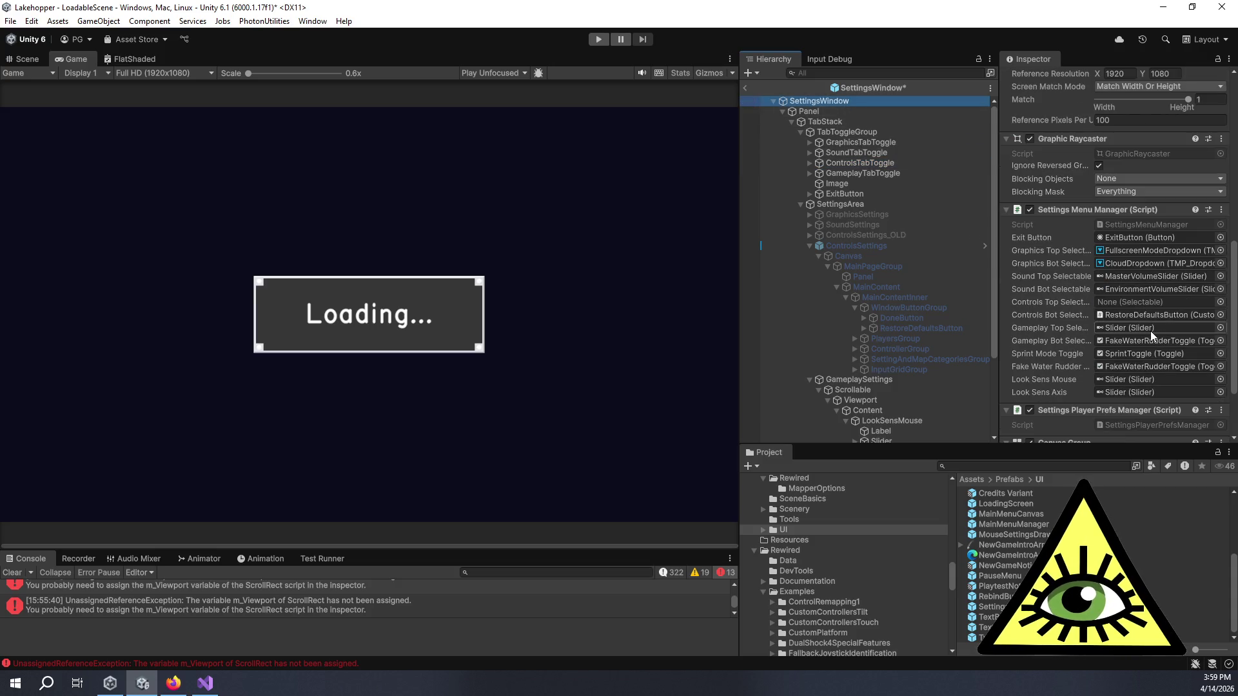
- Set Controls Bot Selectable to None and clear the Console's error messages
{"action": "left_click", "coordinate": [1144, 312]}
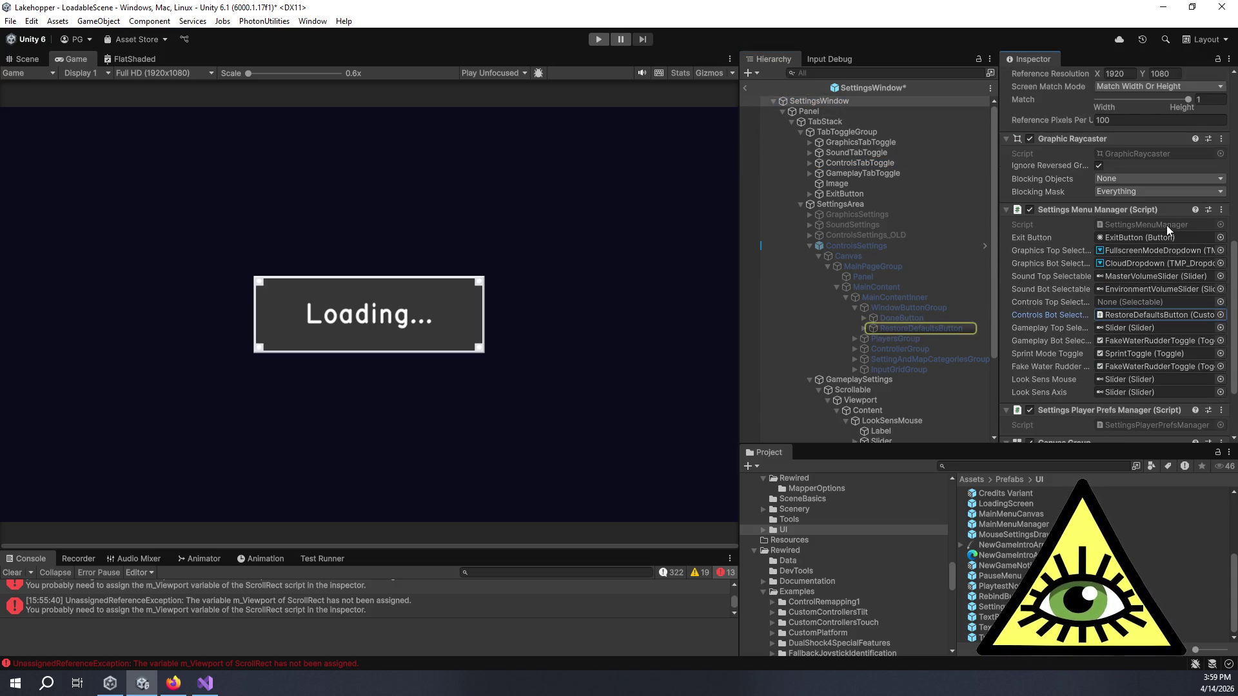
{"action": "key", "text": "Delete"}
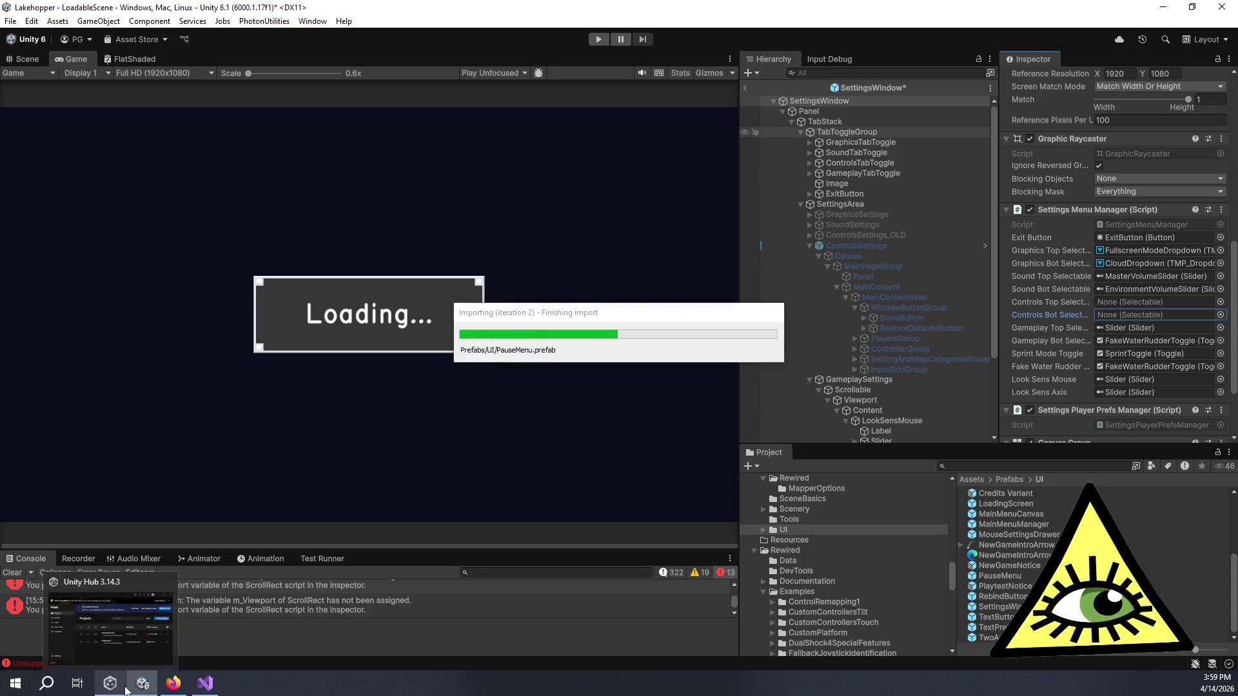
{"action": "mouse_move", "coordinate": [197, 689]}
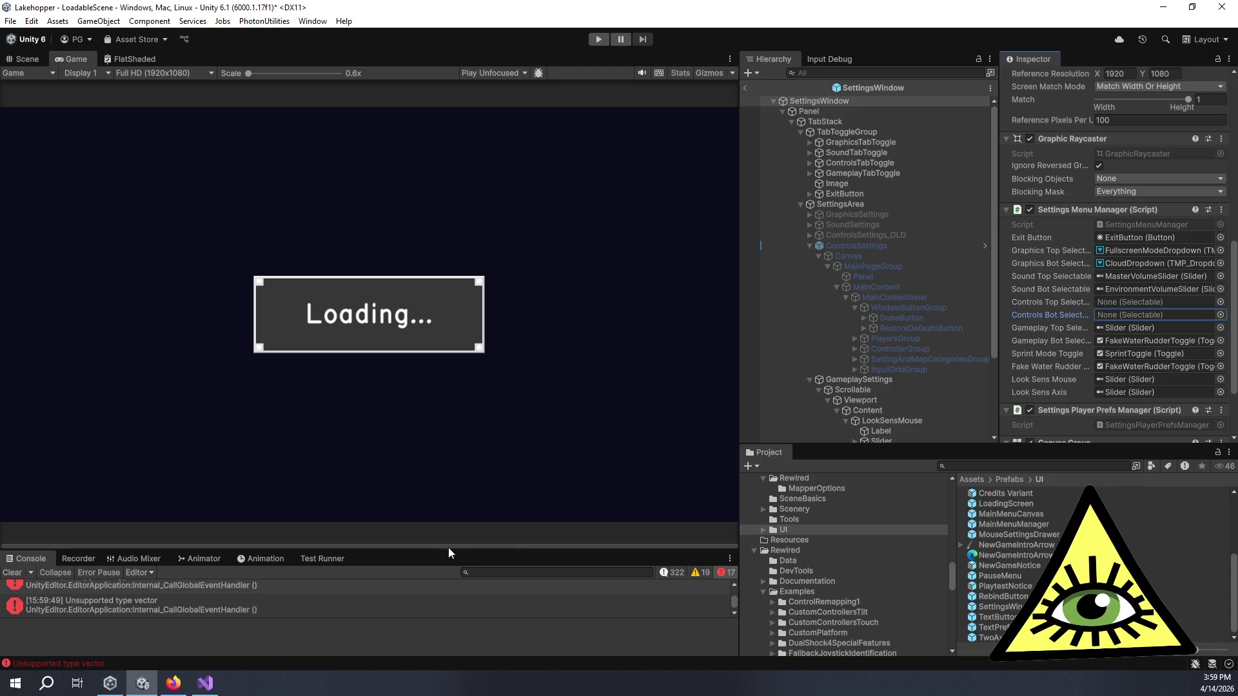
{"action": "left_click", "coordinate": [18, 572]}
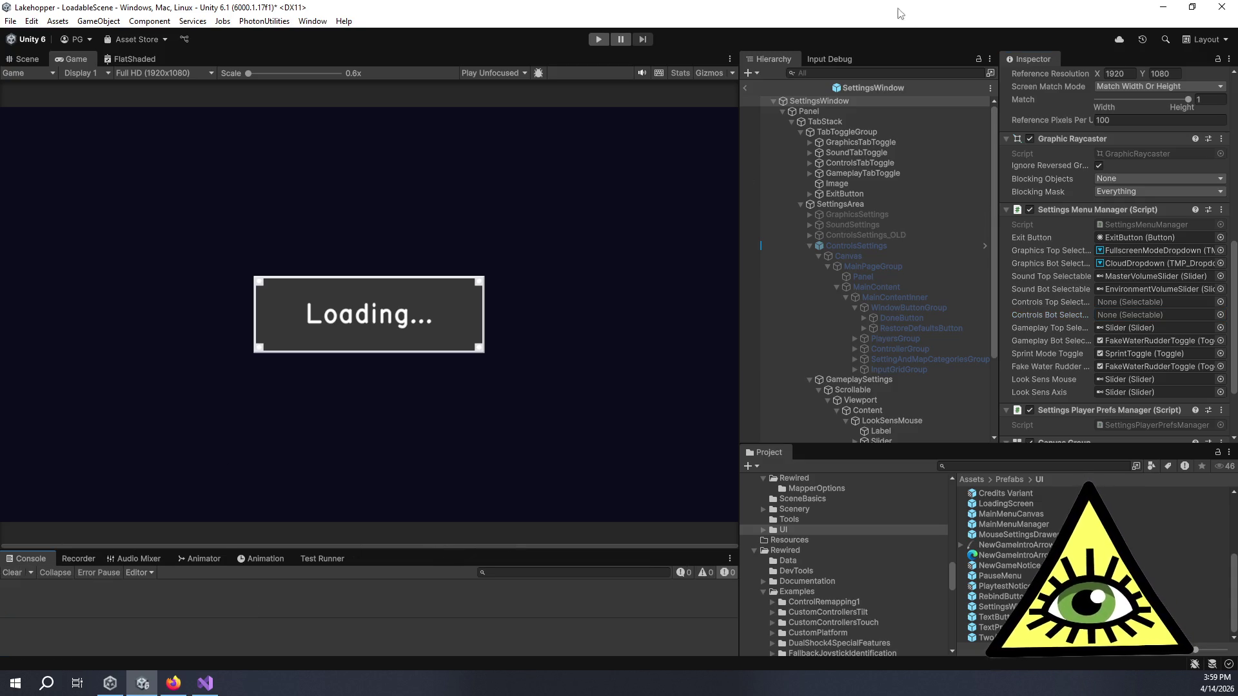
- Reselect SettingsWindow, run the game, and open the PAUSED menu once the cockpit loads
{"action": "left_click", "coordinate": [745, 90]}
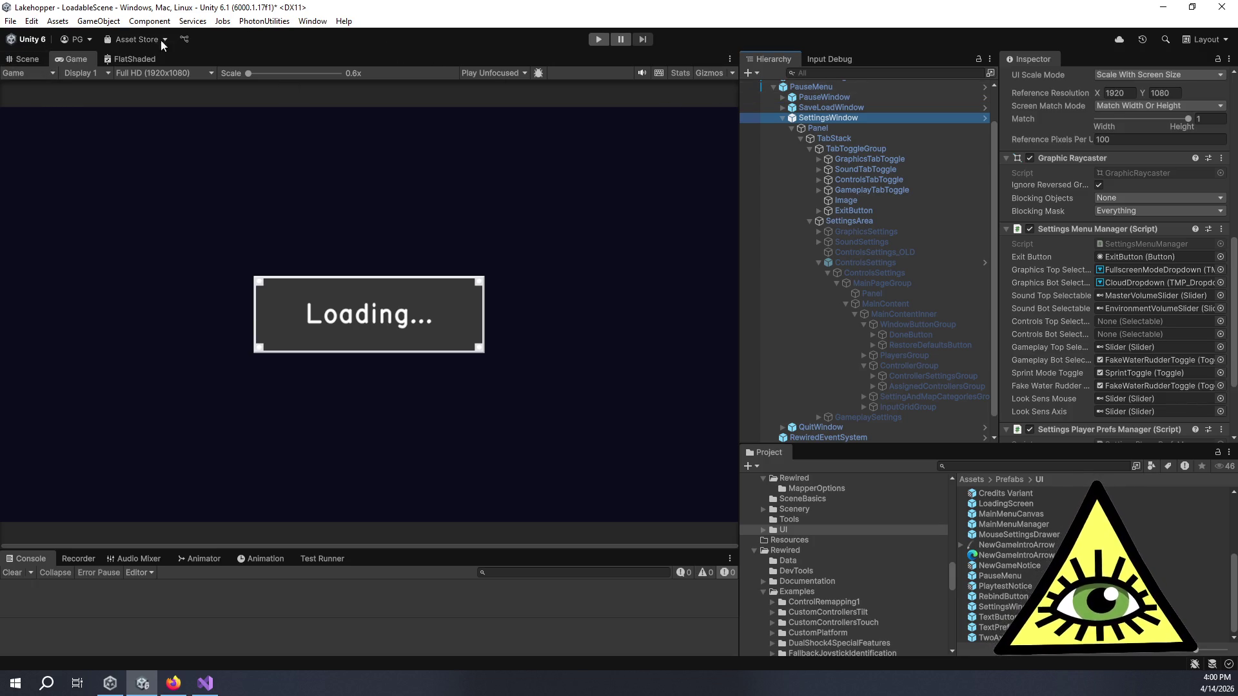
{"action": "left_click", "coordinate": [599, 39]}
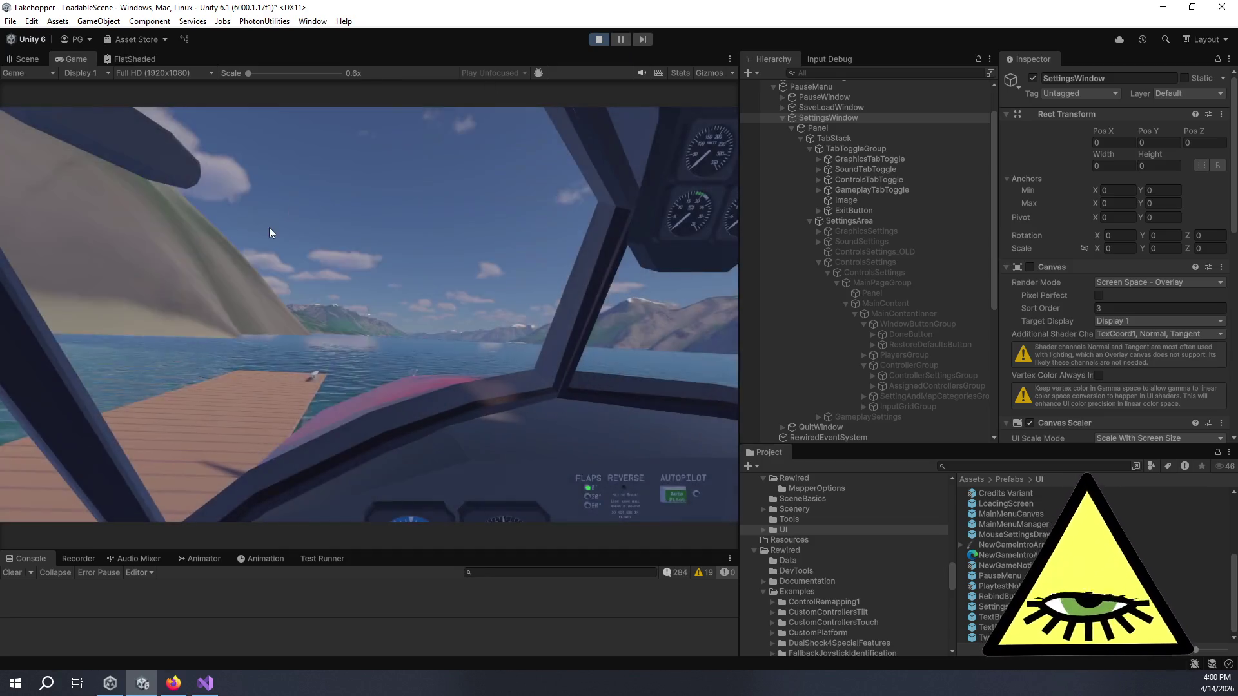
{"action": "key", "text": "Escape"}
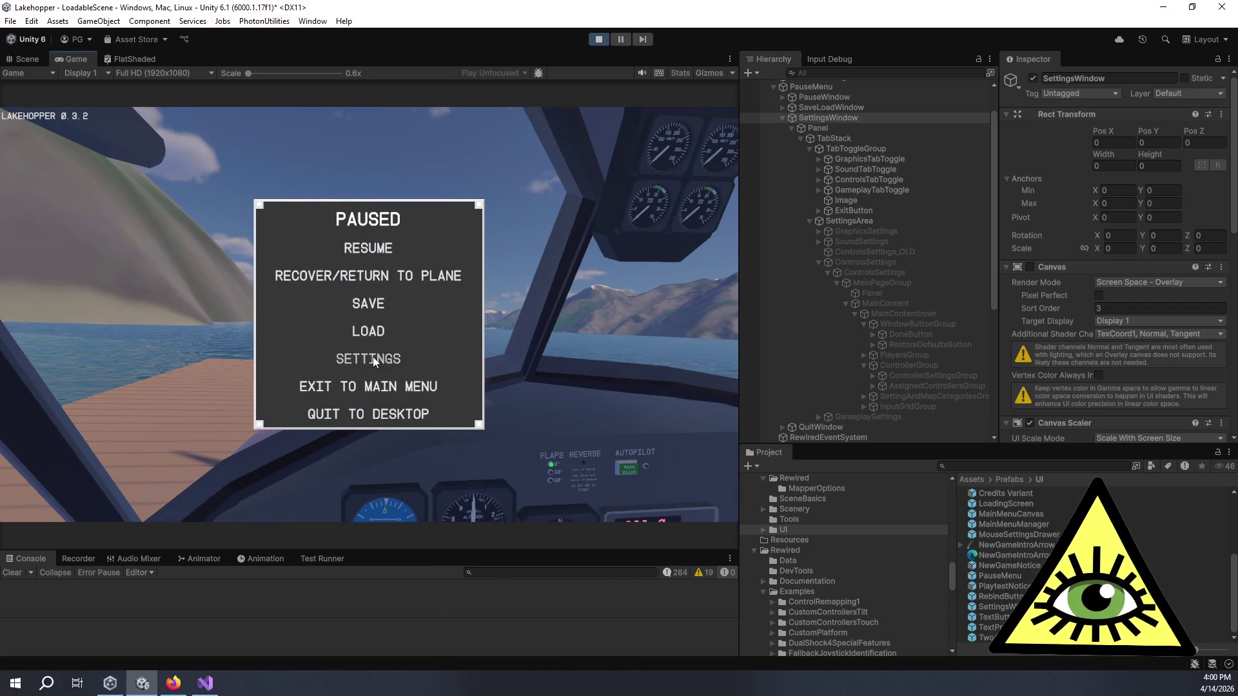
- Open Settings > Controls and arrow between Restore Defaults, Remove, Calibrate and the GAMEPLAY tab
{"action": "left_click", "coordinate": [373, 357]}
{"action": "left_click", "coordinate": [186, 162]}
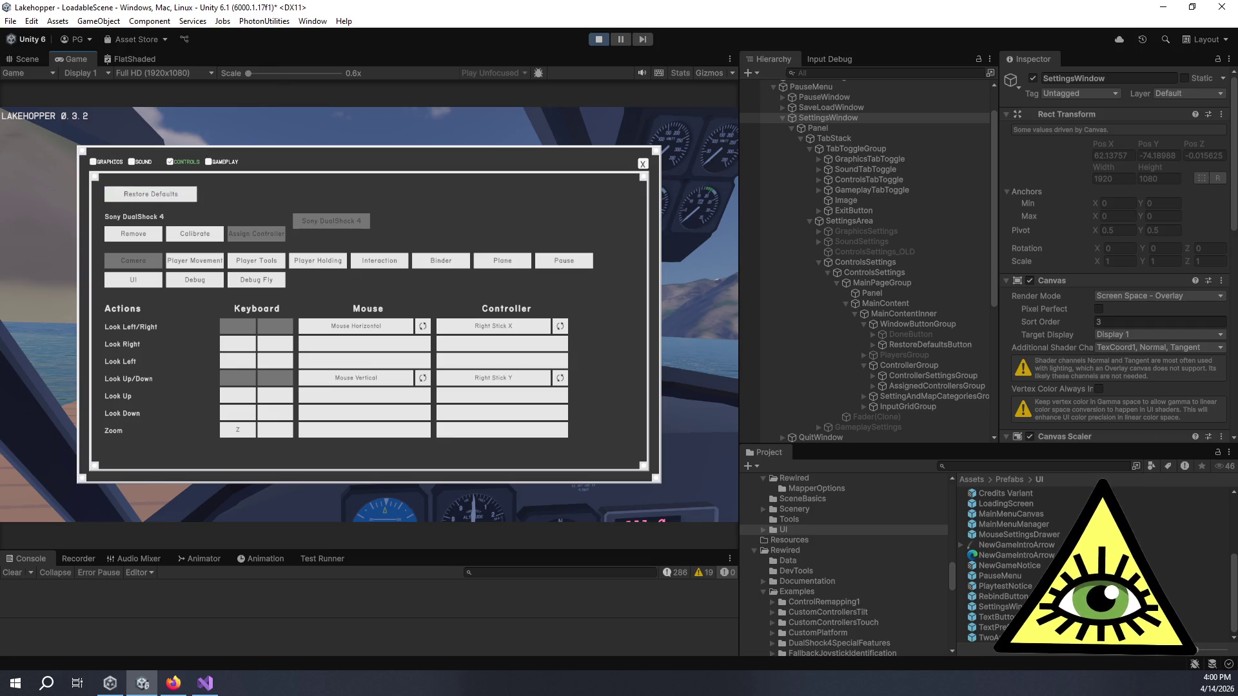
{"action": "key", "text": "Down"}
{"action": "key", "text": "Right"}
{"action": "key", "text": "Up"}
{"action": "key", "text": "Down"}
{"action": "key", "text": "Right"}
{"action": "key", "text": "Up"}
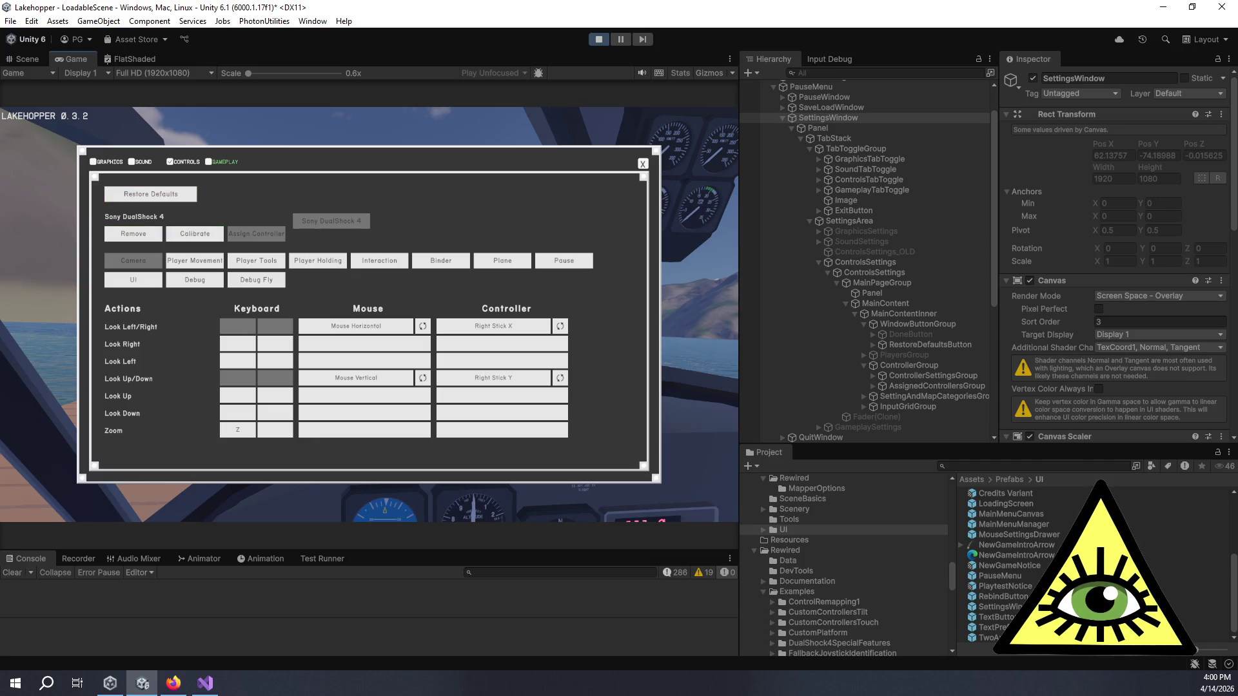
{"action": "key", "text": "Right"}
{"action": "key", "text": "Down"}
{"action": "key", "text": "Down"}
{"action": "key", "text": "Right"}
{"action": "key", "text": "Down"}
{"action": "key", "text": "Up"}
{"action": "key", "text": "Down"}
{"action": "key", "text": "Down"}
{"action": "key", "text": "Down"}
{"action": "key", "text": "Down"}
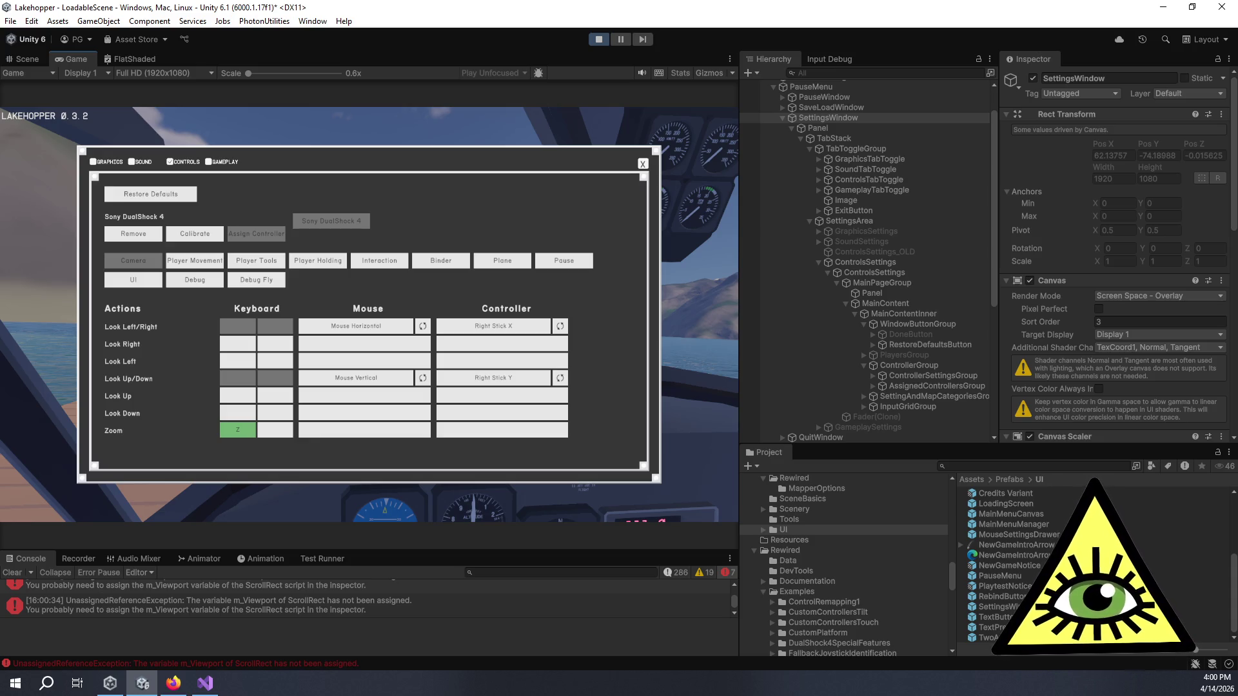
- Arrow across the GAMEPLAY, CONTROLS and SOUND tabs, then into the categories to show Player Movement
{"action": "key", "text": "Up"}
{"action": "key", "text": "Up"}
{"action": "key", "text": "Up"}
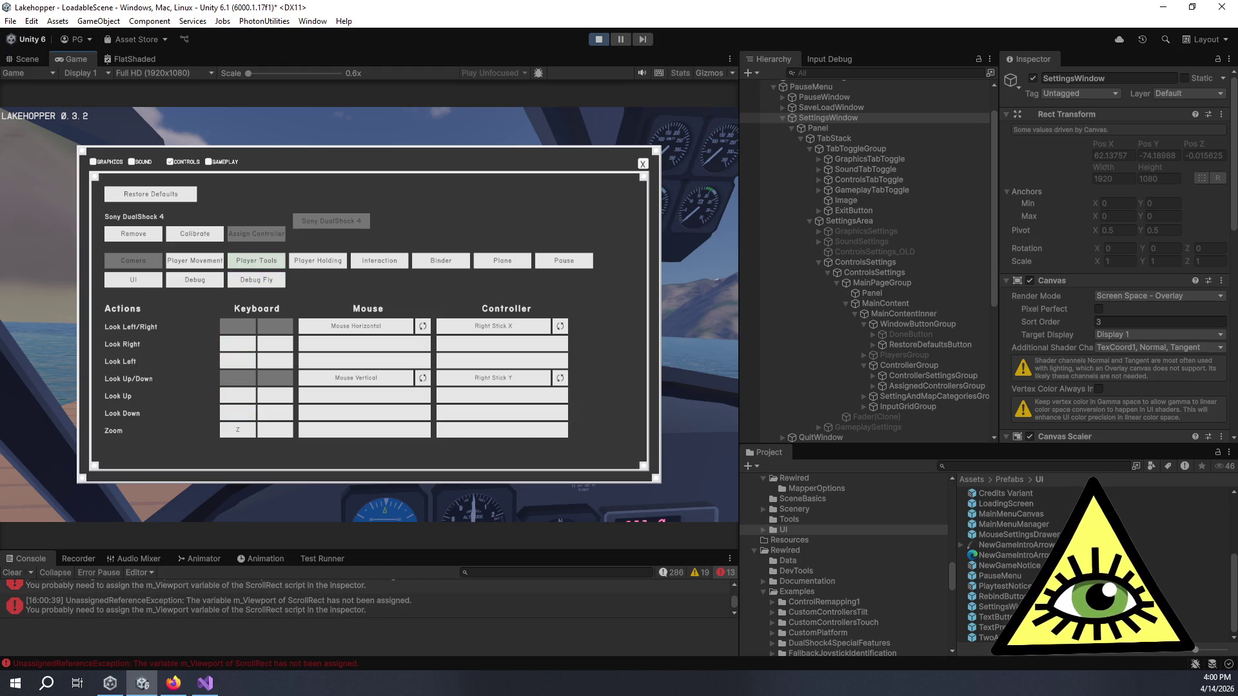
{"action": "key", "text": "Left"}
{"action": "key", "text": "Left"}
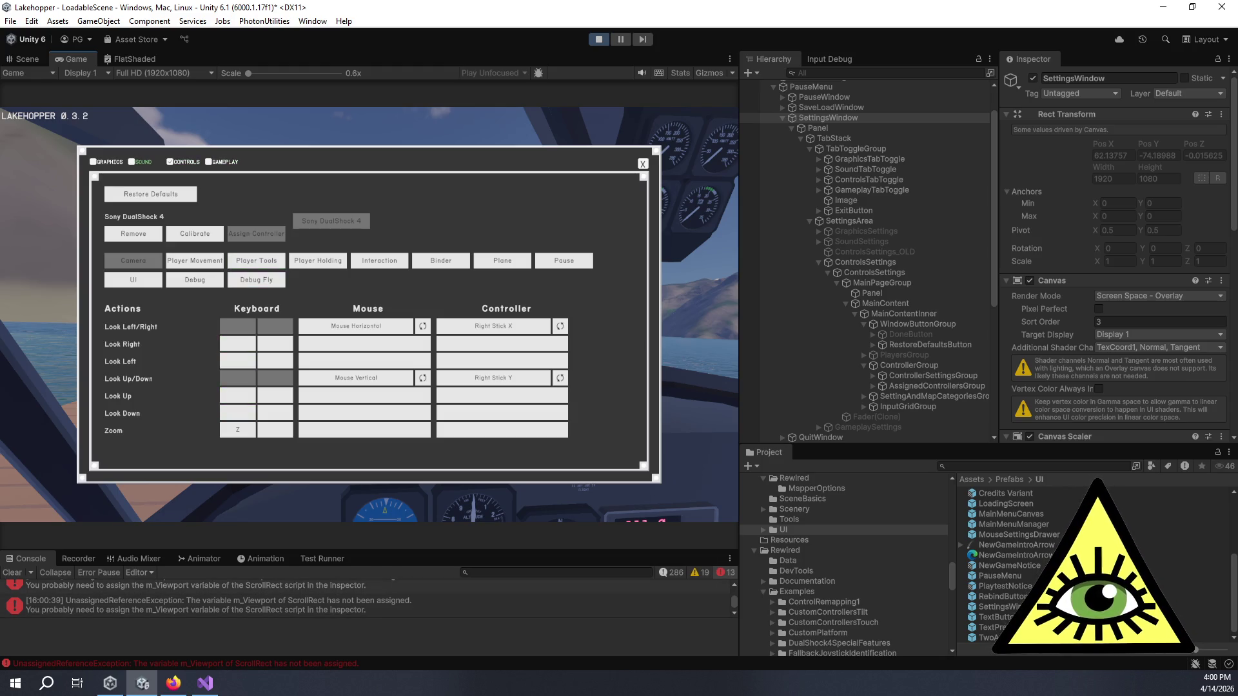
{"action": "key", "text": "Return"}
{"action": "key", "text": "Right"}
{"action": "key", "text": "Return"}
{"action": "key", "text": "Down"}
{"action": "key", "text": "Up"}
{"action": "key", "text": "Down"}
{"action": "key", "text": "Down"}
{"action": "key", "text": "Down"}
{"action": "key", "text": "Up"}
{"action": "key", "text": "Right"}
{"action": "key", "text": "Return"}
- Arrow through the Player Movement bindings and categories, back to Restore Defaults, then open Calibrate Controller
{"action": "key", "text": "Down"}
{"action": "key", "text": "Down"}
{"action": "key", "text": "Right"}
{"action": "key", "text": "Right"}
{"action": "key", "text": "Up"}
{"action": "key", "text": "Up"}
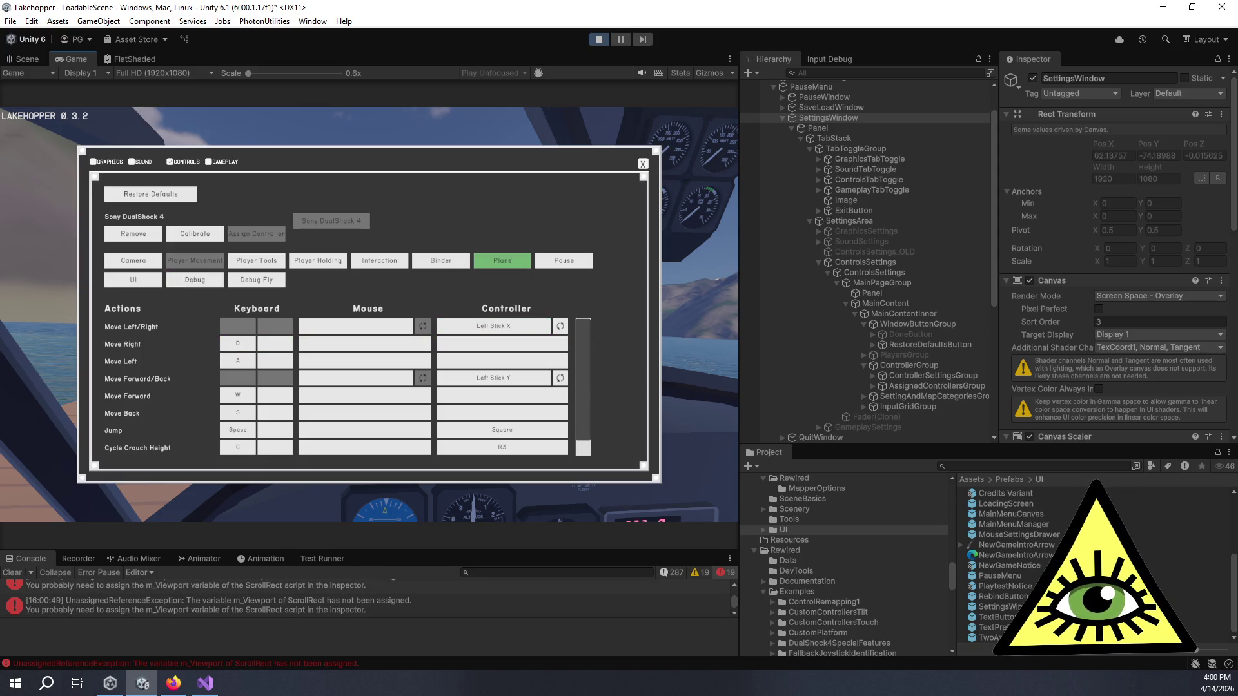
{"action": "key", "text": "Left"}
{"action": "key", "text": "Left"}
{"action": "key", "text": "Left"}
{"action": "key", "text": "Down"}
{"action": "key", "text": "Down"}
{"action": "key", "text": "Down"}
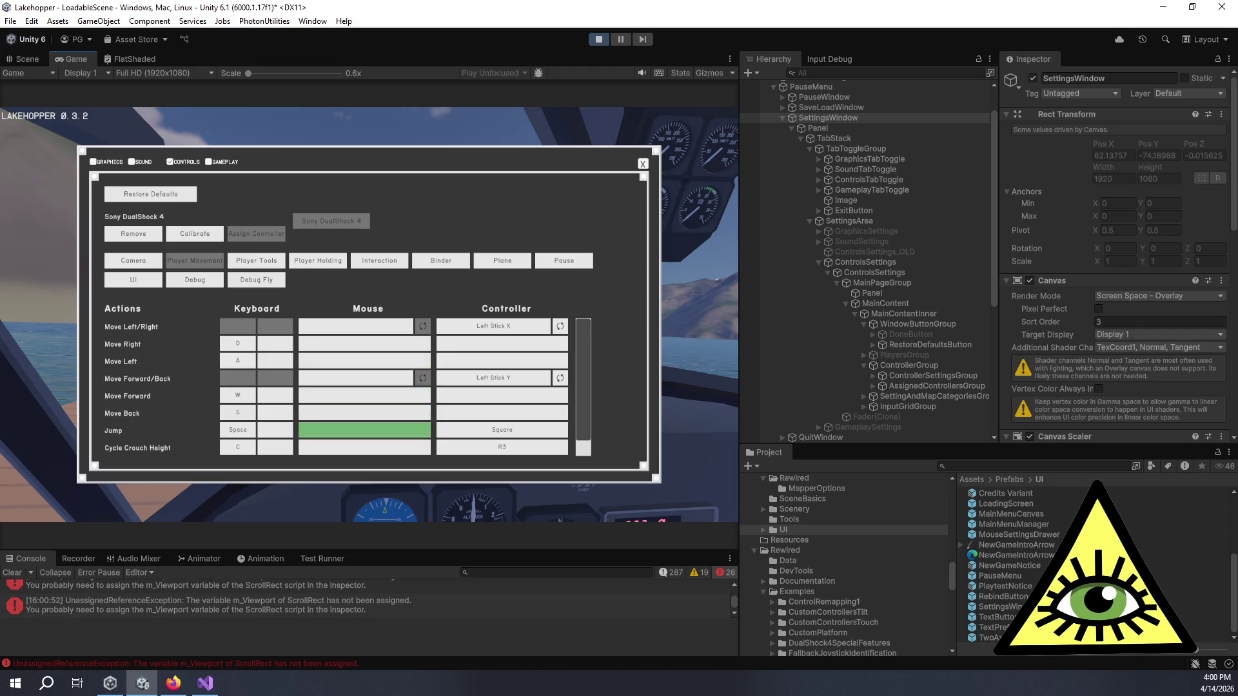
{"action": "key", "text": "Down"}
{"action": "key", "text": "Up"}
{"action": "key", "text": "Up"}
{"action": "key", "text": "Up"}
{"action": "key", "text": "Up"}
{"action": "key", "text": "Up"}
{"action": "key", "text": "Up"}
{"action": "key", "text": "Up"}
{"action": "key", "text": "Up"}
{"action": "key", "text": "Up"}
{"action": "key", "text": "Down"}
{"action": "key", "text": "Down"}
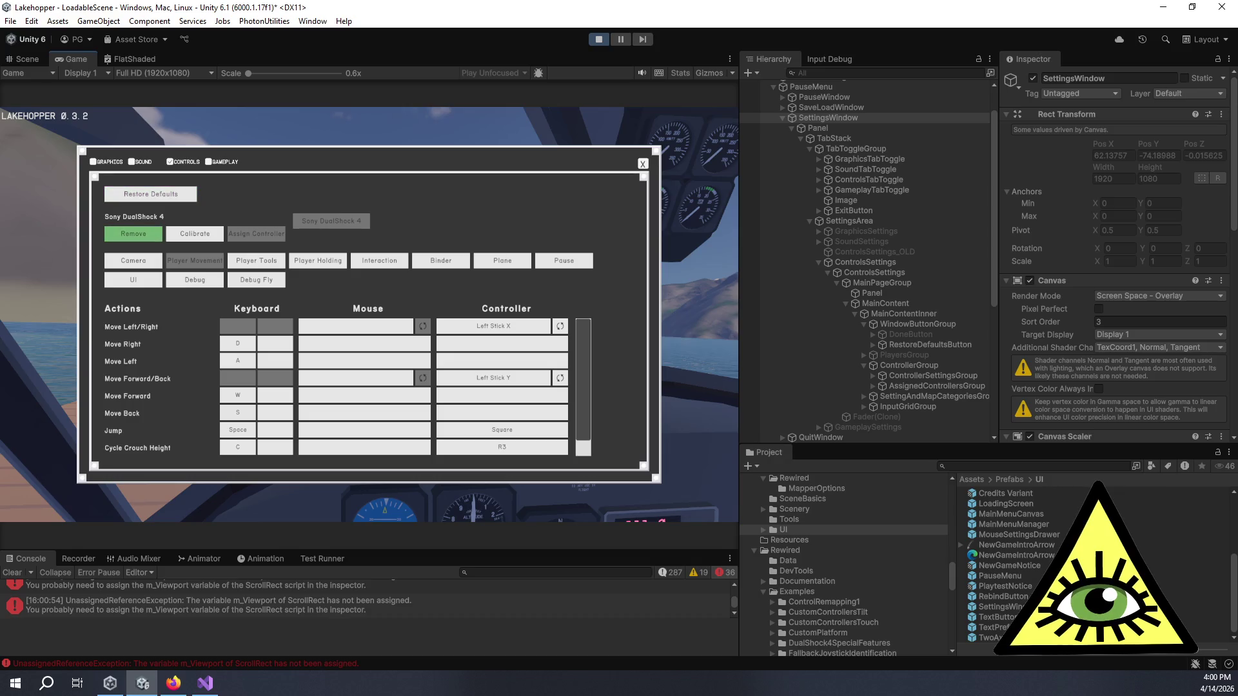
{"action": "key", "text": "Right"}
{"action": "key", "text": "Return"}
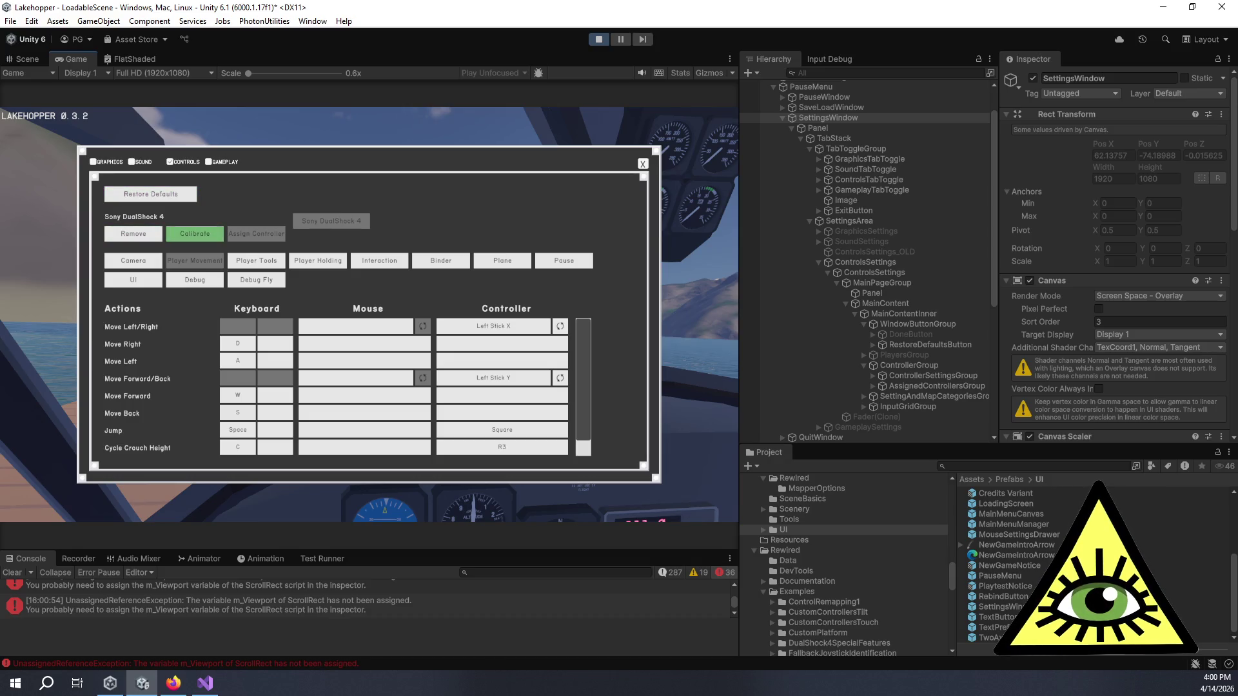
{"action": "key", "text": "Right"}
{"action": "key", "text": "Right"}
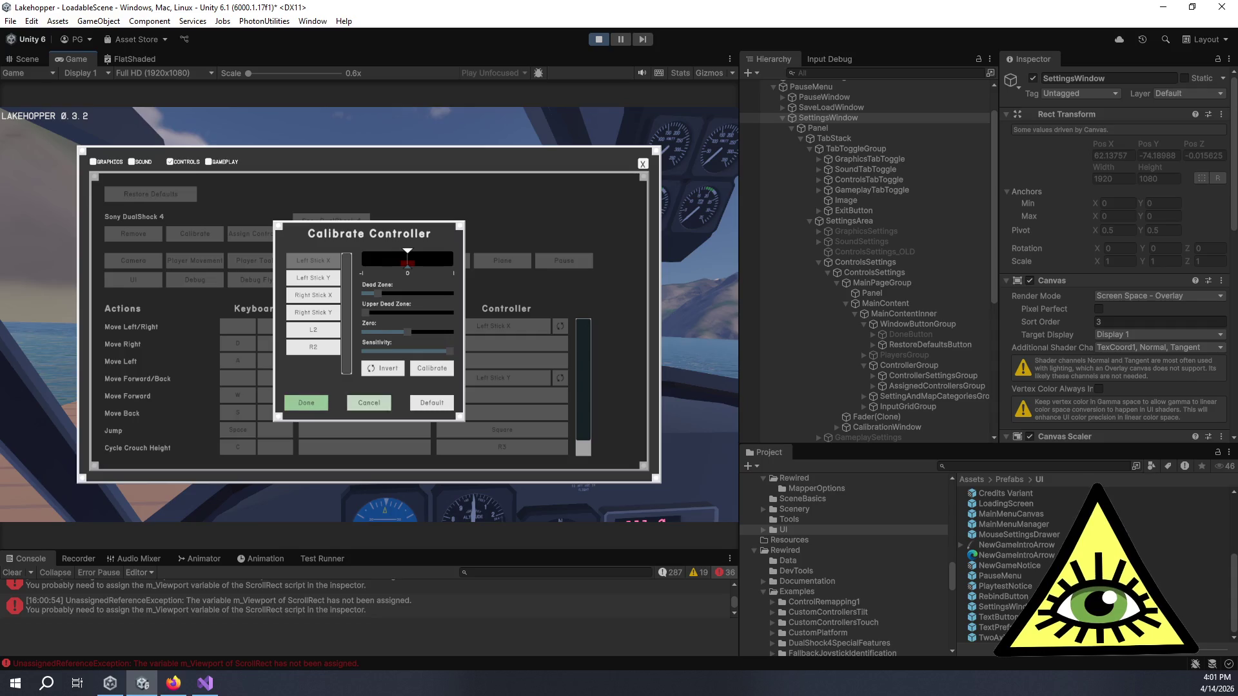
- Arrow through the Calibrate Controller axis list and Invert, close it with Done, then select Remove
{"action": "key", "text": "Up"}
{"action": "key", "text": "Left"}
{"action": "key", "text": "Left"}
{"action": "key", "text": "Left"}
{"action": "key", "text": "Down"}
{"action": "key", "text": "Down"}
{"action": "key", "text": "Down"}
{"action": "key", "text": "Left"}
{"action": "key", "text": "Left"}
{"action": "key", "text": "Left"}
{"action": "key", "text": "Right"}
{"action": "key", "text": "Right"}
{"action": "key", "text": "Right"}
{"action": "key", "text": "Down"}
{"action": "key", "text": "Down"}
{"action": "key", "text": "Down"}
{"action": "key", "text": "Down"}
{"action": "key", "text": "Down"}
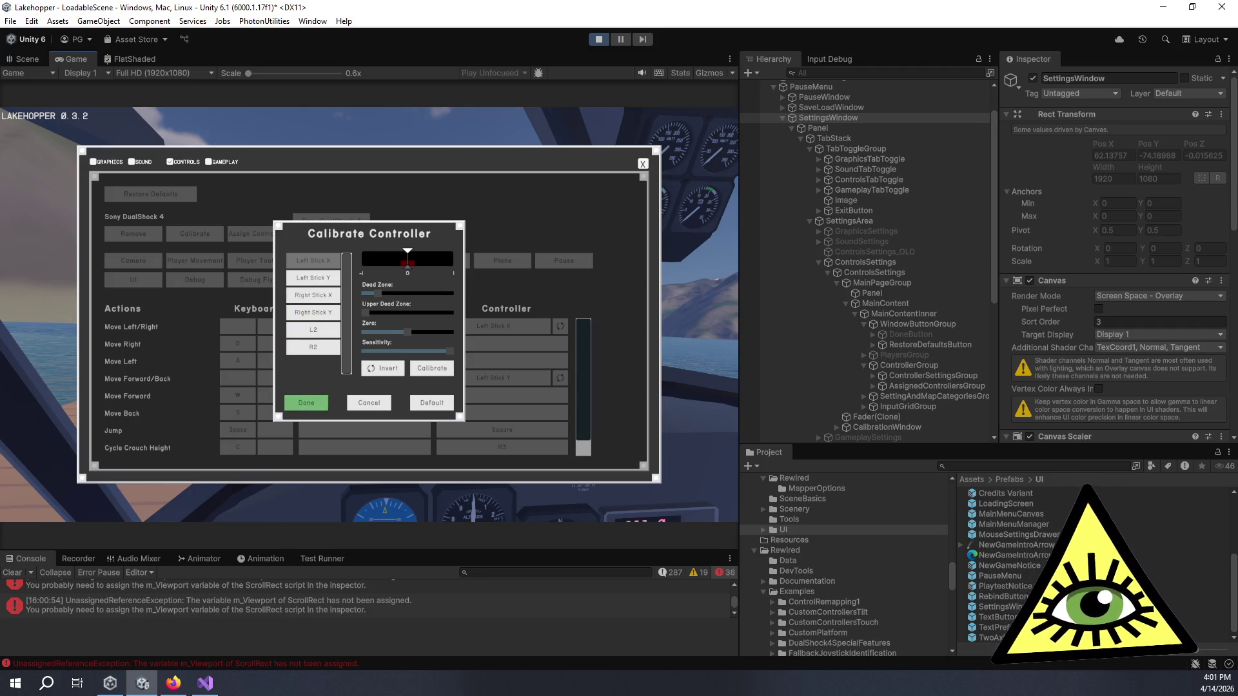
{"action": "key", "text": "Return"}
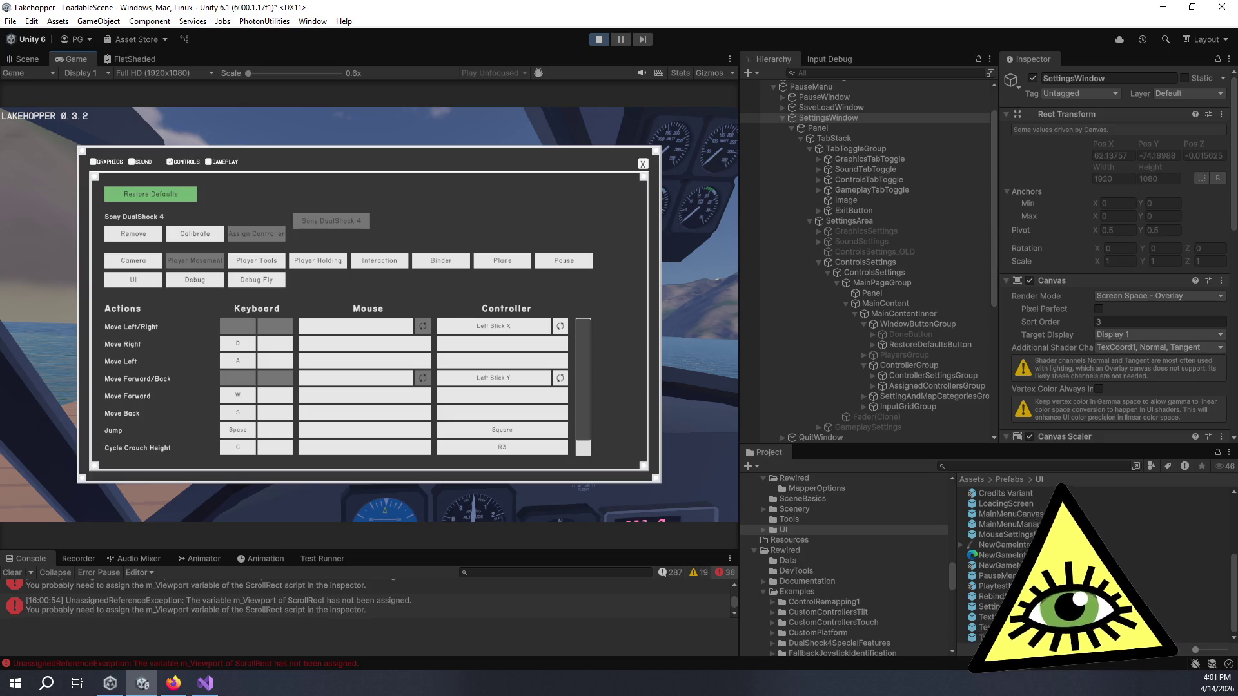
{"action": "left_click", "coordinate": [133, 234]}
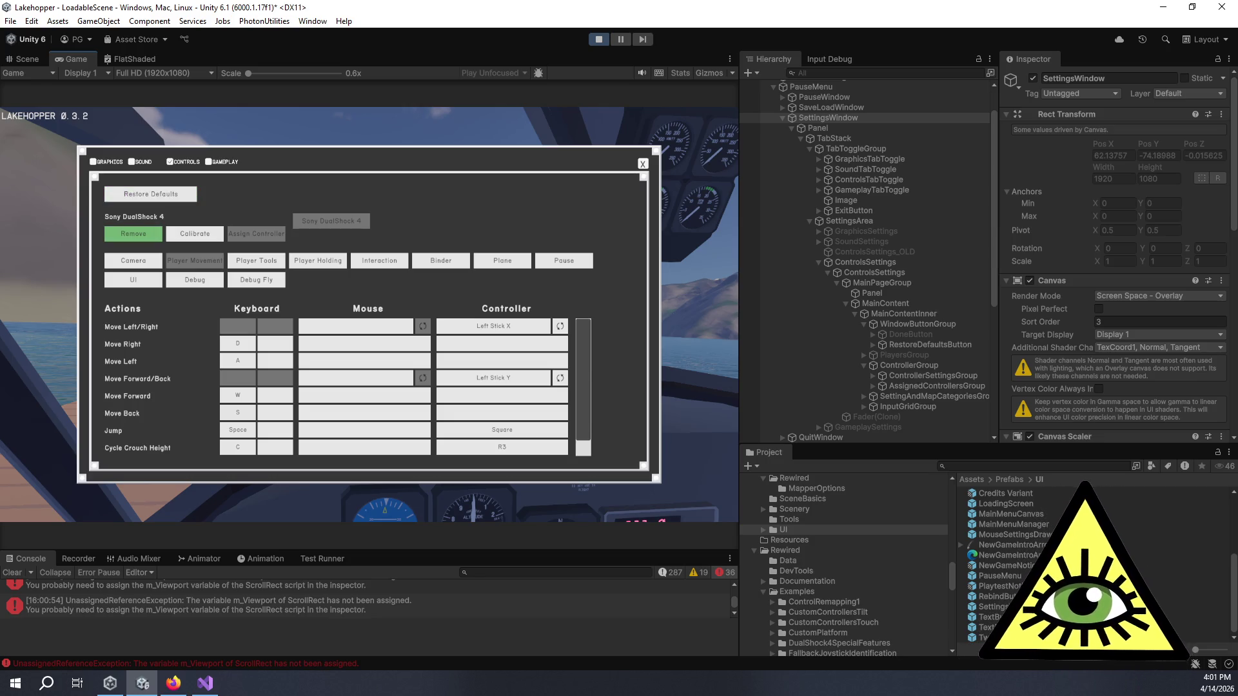
- Inspect MainContentInner, its parent MainContent, and MainPageGroup with its Canvas Group
{"action": "left_click", "coordinate": [894, 313]}
{"action": "scroll", "coordinate": [1089, 296], "scroll_direction": "down", "scroll_amount": 2}
{"action": "left_click", "coordinate": [883, 304]}
{"action": "left_click", "coordinate": [891, 284]}
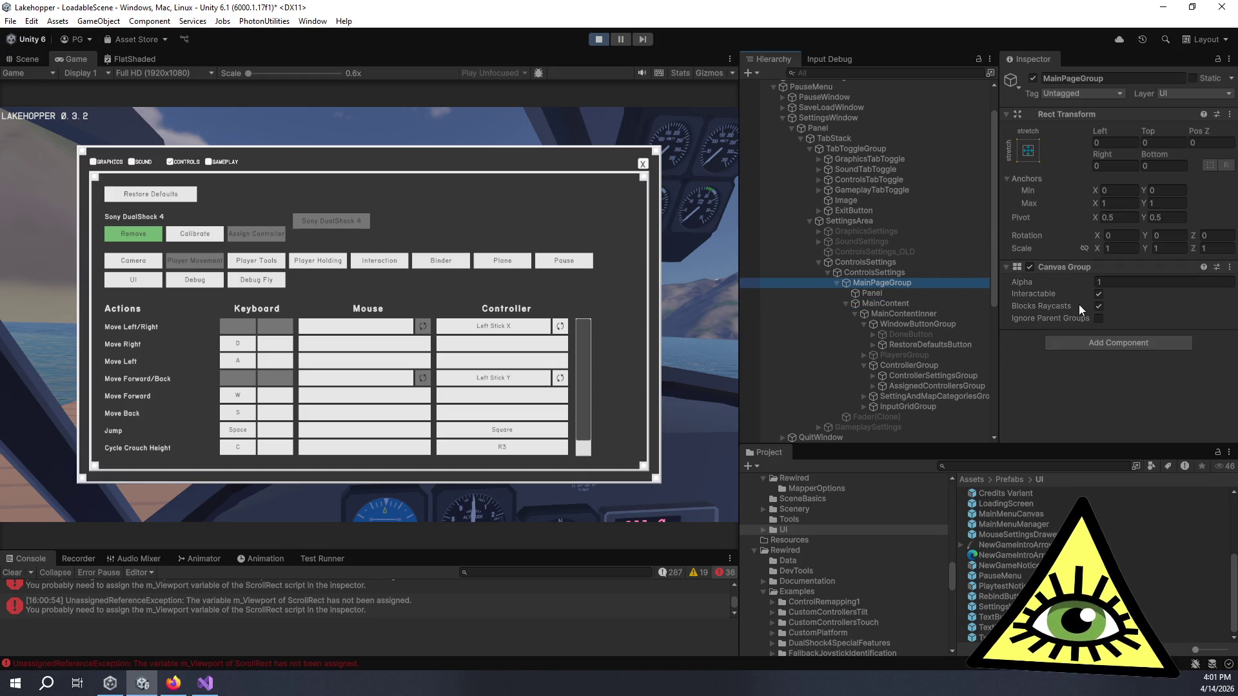
- Test gamepad focus in the game's Calibrate dialog across the axis list and tabs, then switch to Trello
{"action": "left_click", "coordinate": [602, 157]}
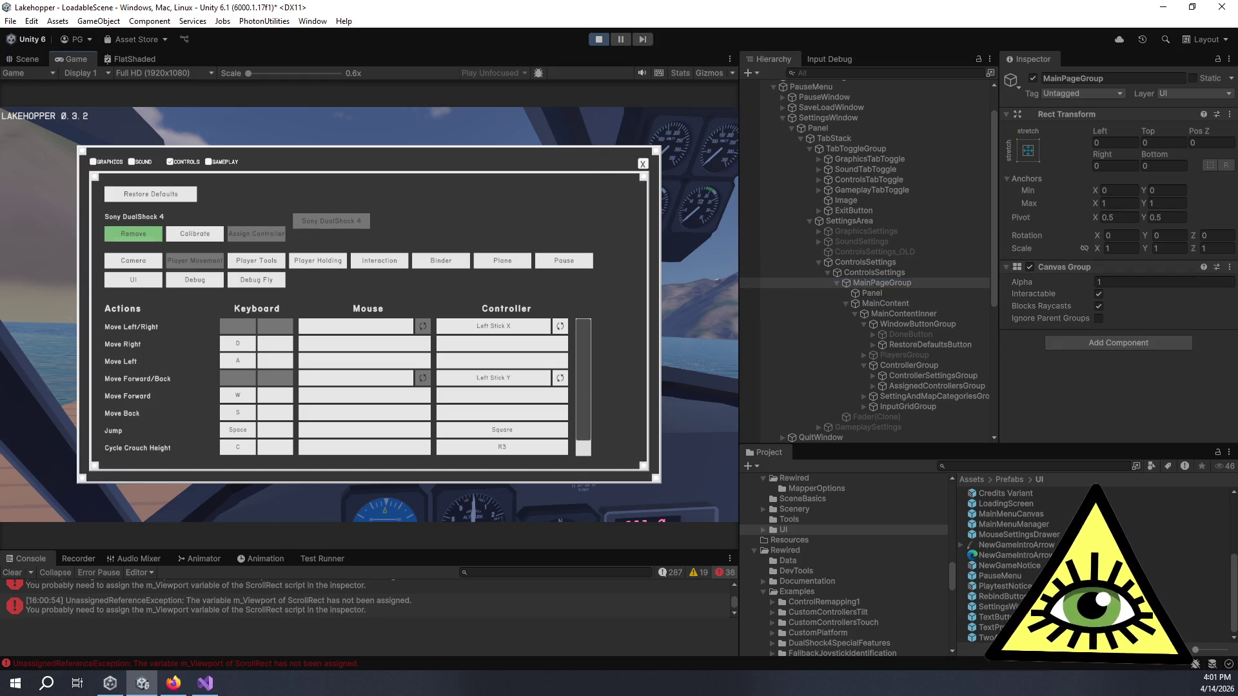
{"action": "key", "text": "Right"}
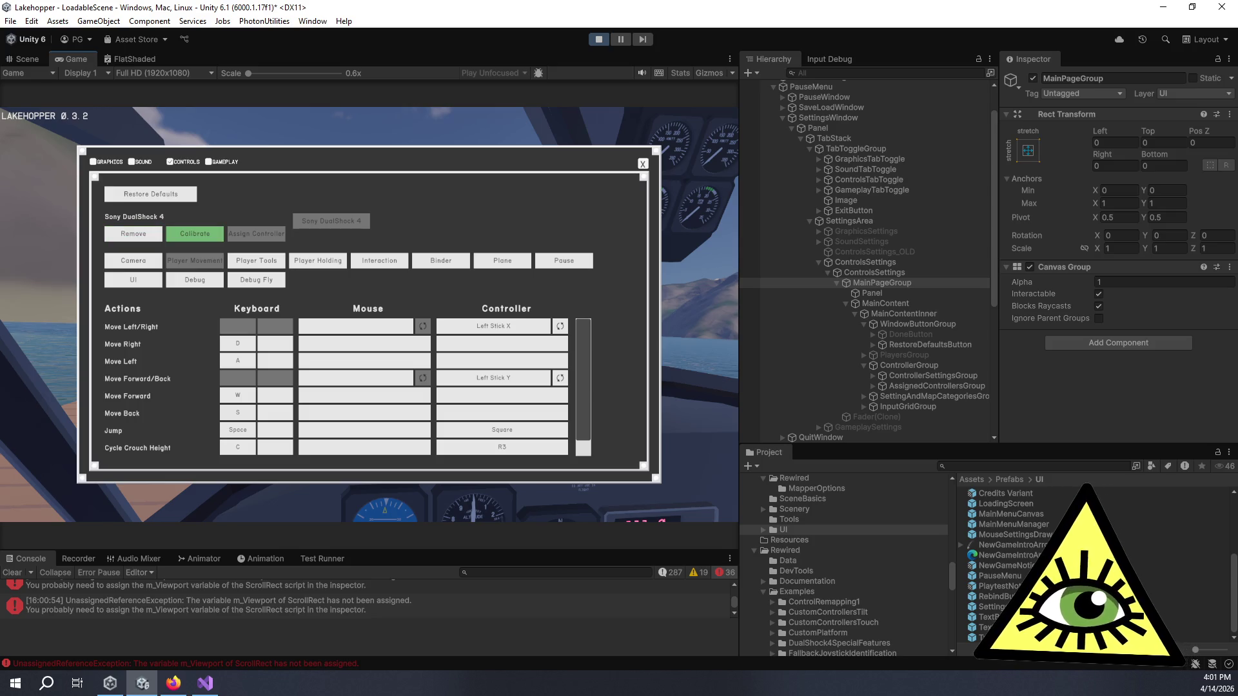
{"action": "key", "text": "Return"}
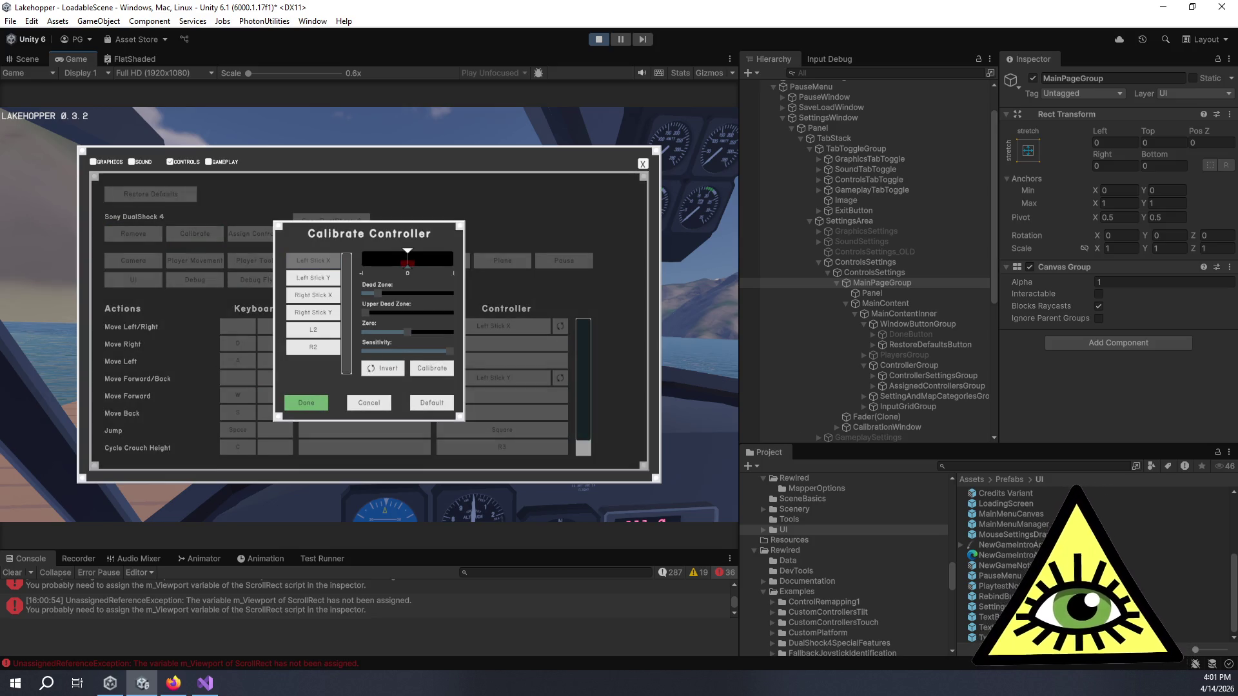
{"action": "key", "text": "Up"}
{"action": "key", "text": "Up"}
{"action": "key", "text": "Up"}
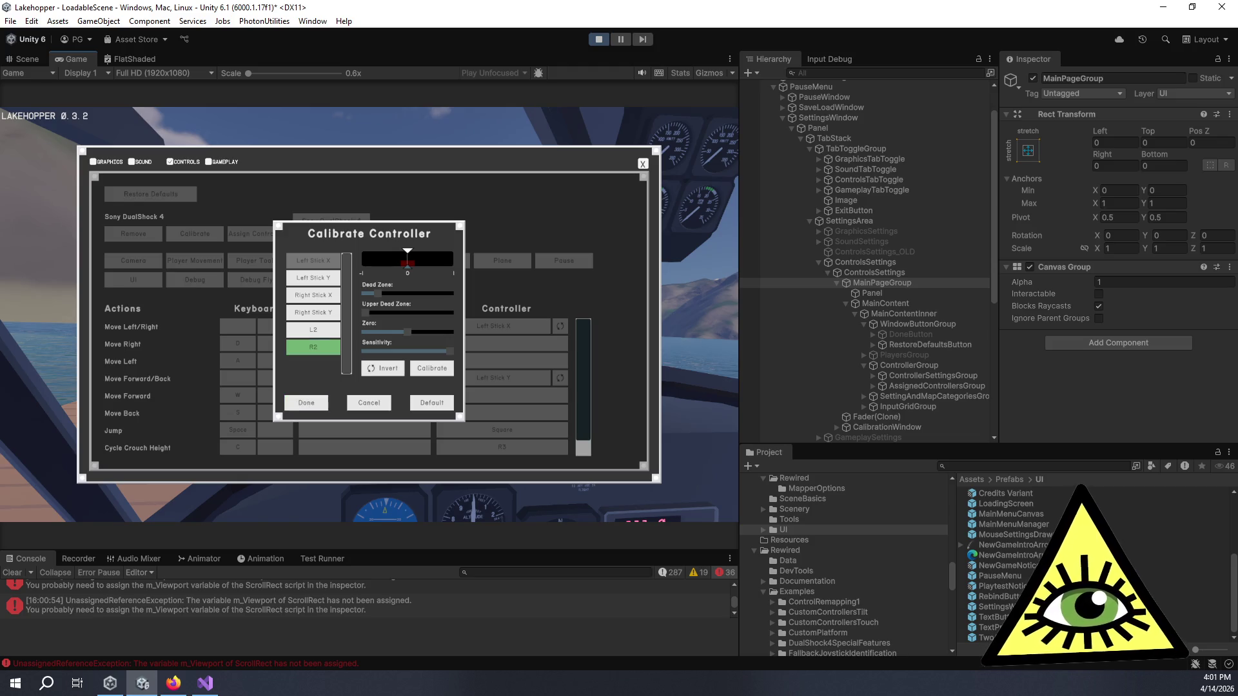
{"action": "key", "text": "Down"}
{"action": "key", "text": "Down"}
{"action": "key", "text": "Down"}
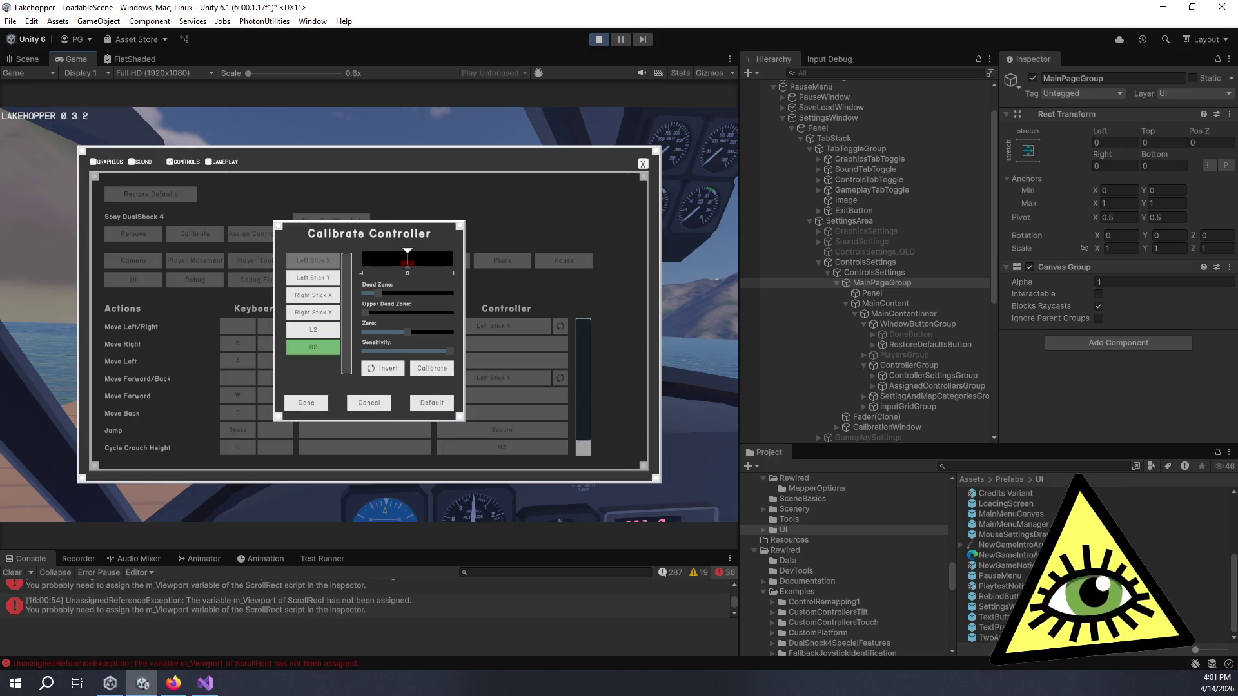
{"action": "key", "text": "Down"}
{"action": "key", "text": "Left"}
{"action": "key", "text": "Left"}
{"action": "key", "text": "Left"}
{"action": "key", "text": "Up"}
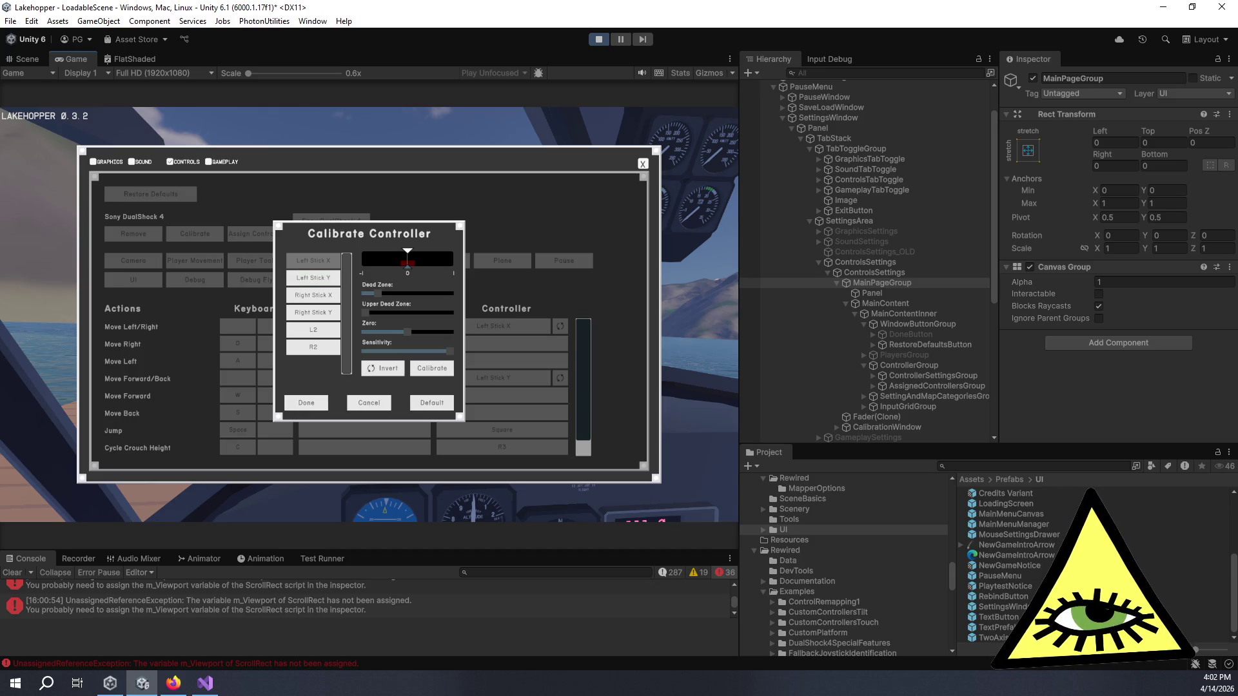
{"action": "key", "text": "Down"}
{"action": "key", "text": "Down"}
{"action": "key", "text": "Down"}
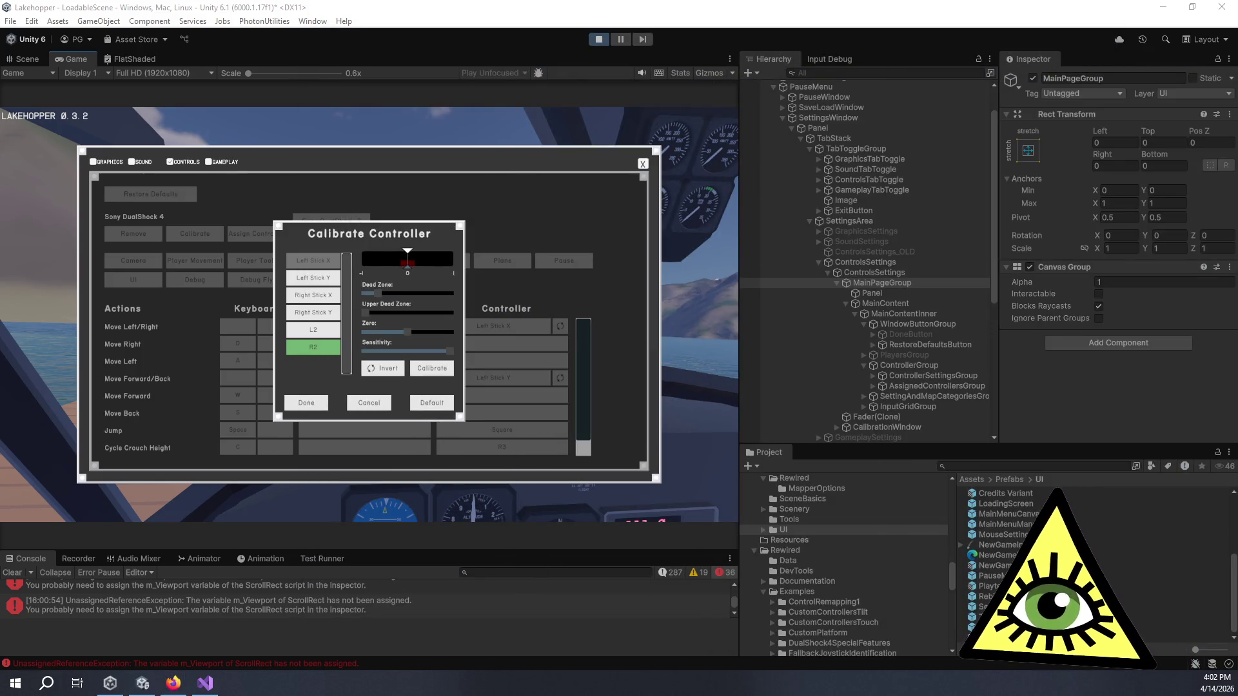
{"action": "key", "text": "alt+Tab"}
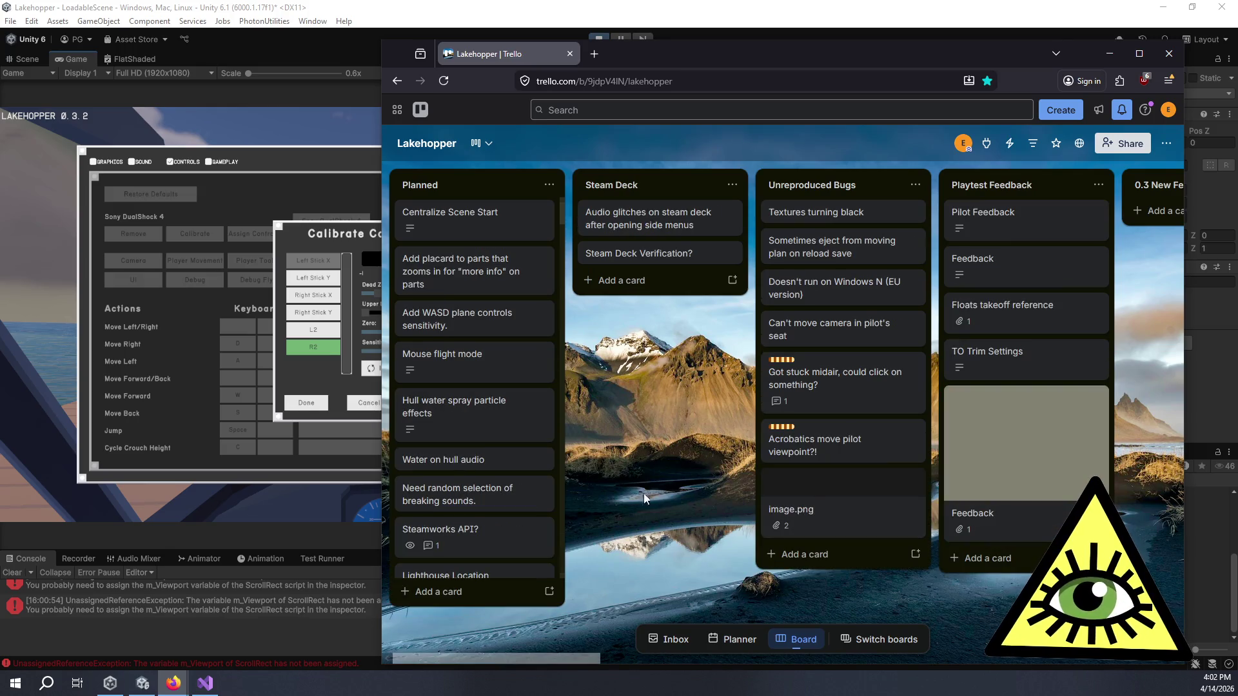
- On the Better peripheral handling card, note making settings tabs non-interactable while the controller sub-window is open
{"action": "mouse_move", "coordinate": [556, 659]}
{"action": "left_mouse_down"}
{"action": "mouse_move", "coordinate": [722, 654]}
{"action": "mouse_move", "coordinate": [762, 632]}
{"action": "mouse_move", "coordinate": [975, 604]}
{"action": "mouse_move", "coordinate": [909, 606]}
{"action": "left_mouse_up"}
{"action": "left_click", "coordinate": [715, 218]}
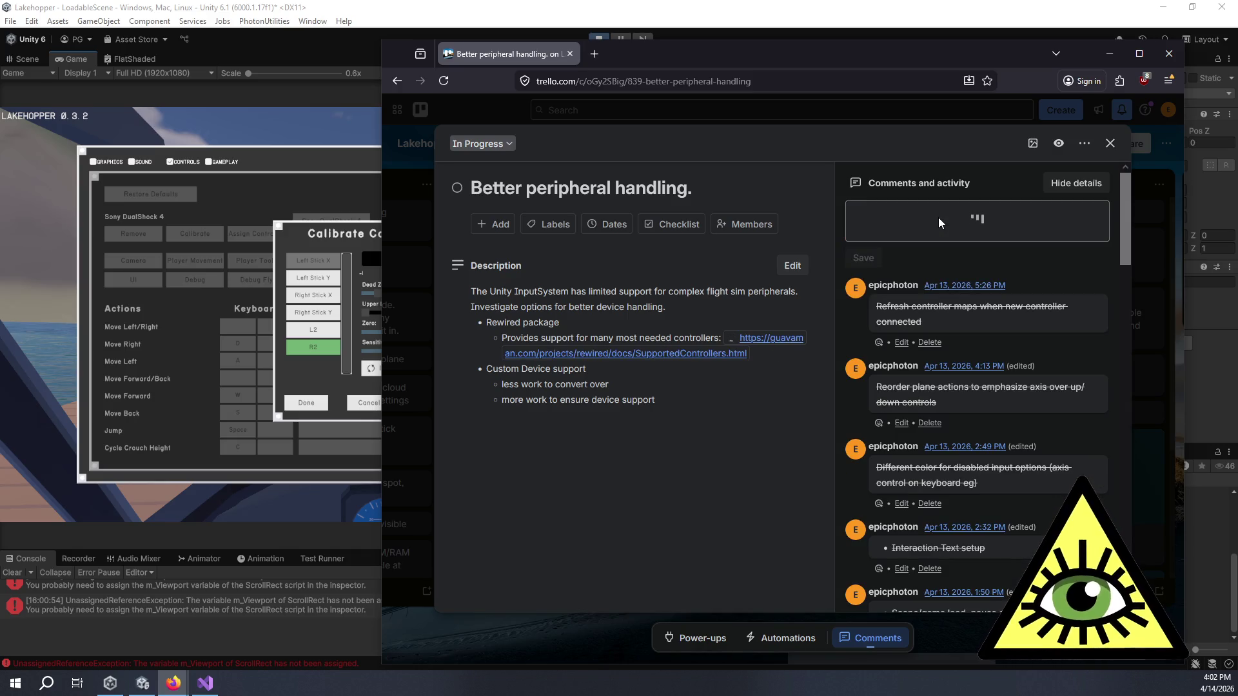
{"action": "left_click", "coordinate": [939, 219]}
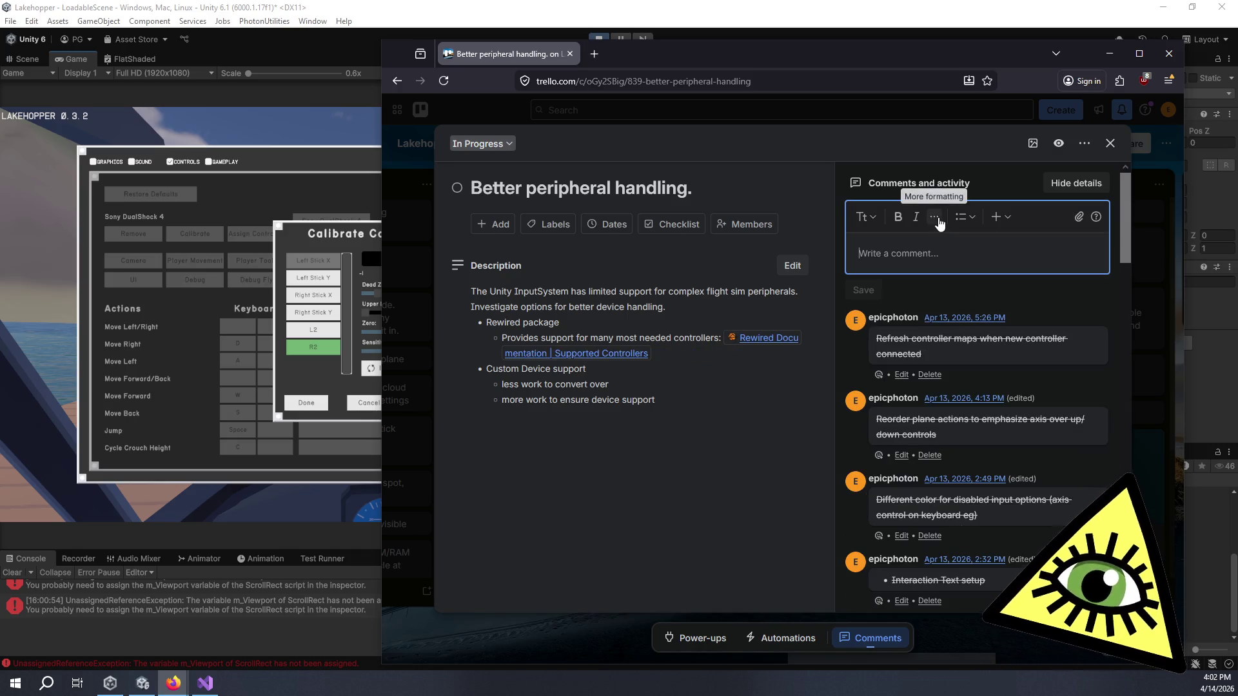
{"action": "type", "text": "Set"}
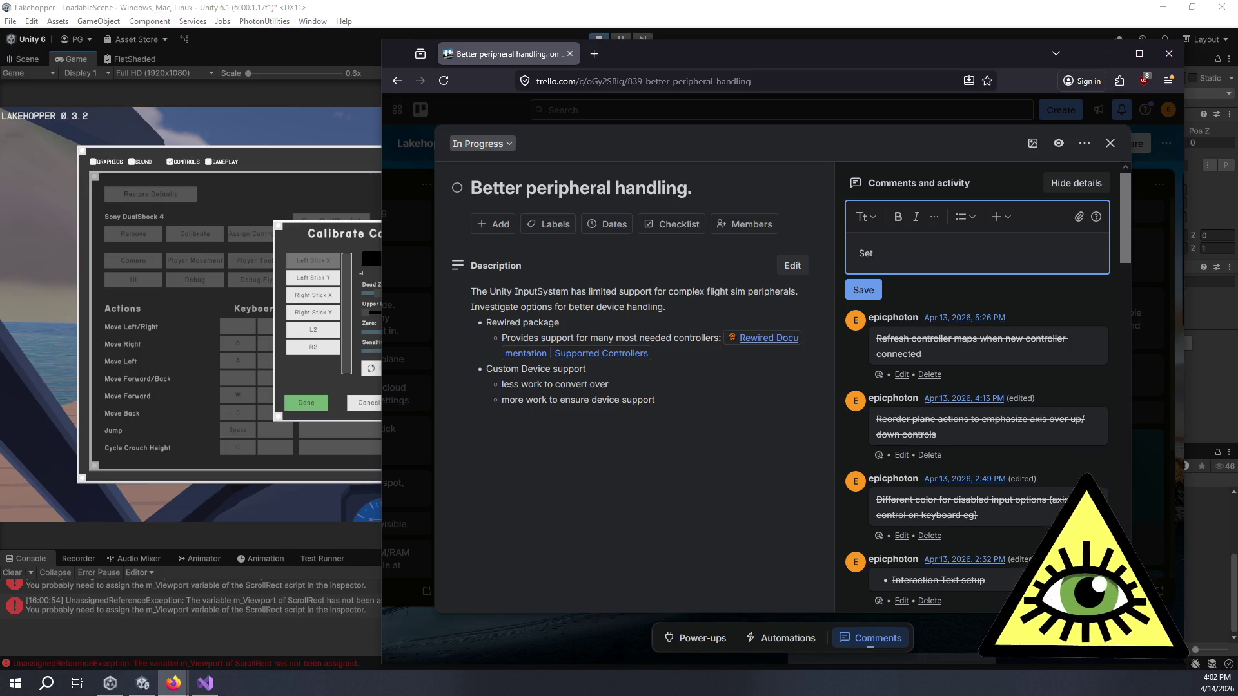
{"action": "type", "text": " t"}
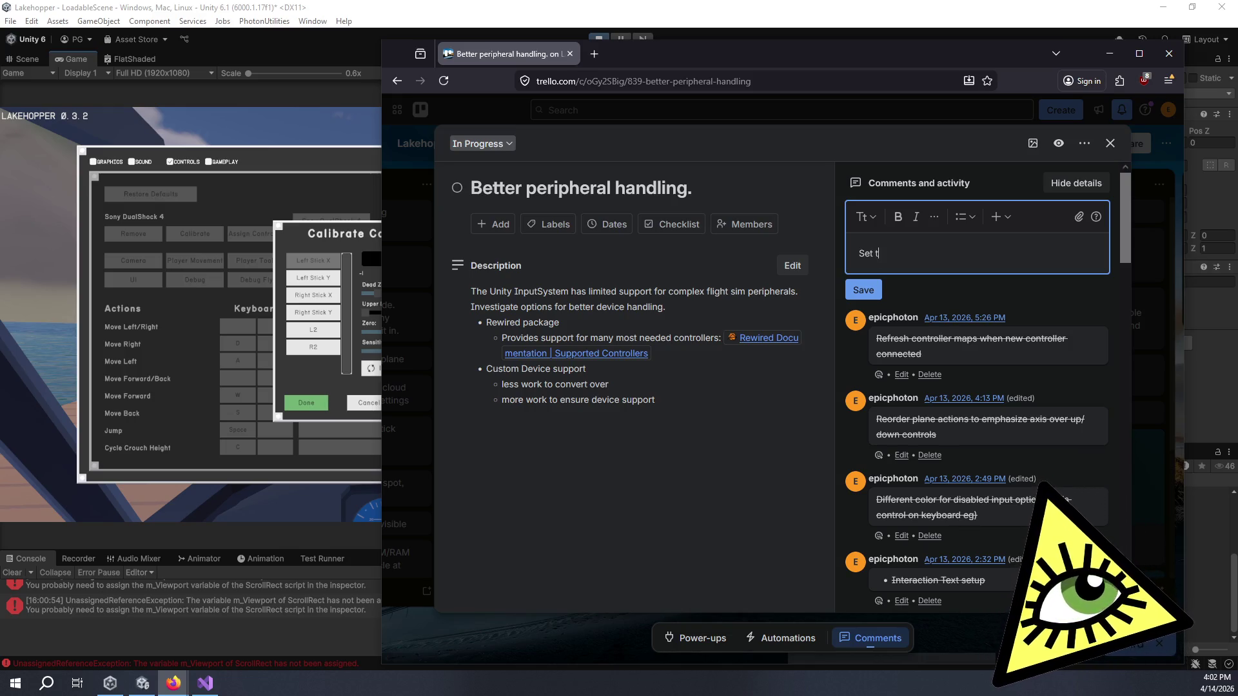
{"action": "key", "text": "BackSpace"}
{"action": "type", "text": "se"}
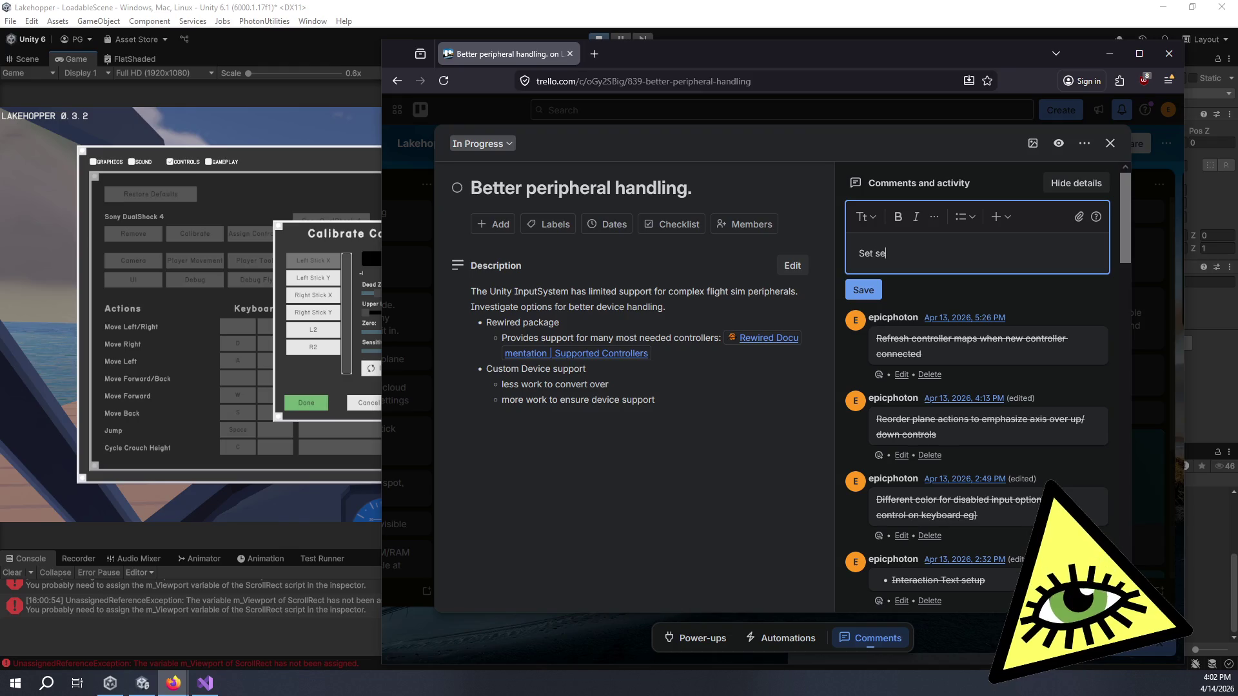
{"action": "type", "text": "ttings tabs to not "}
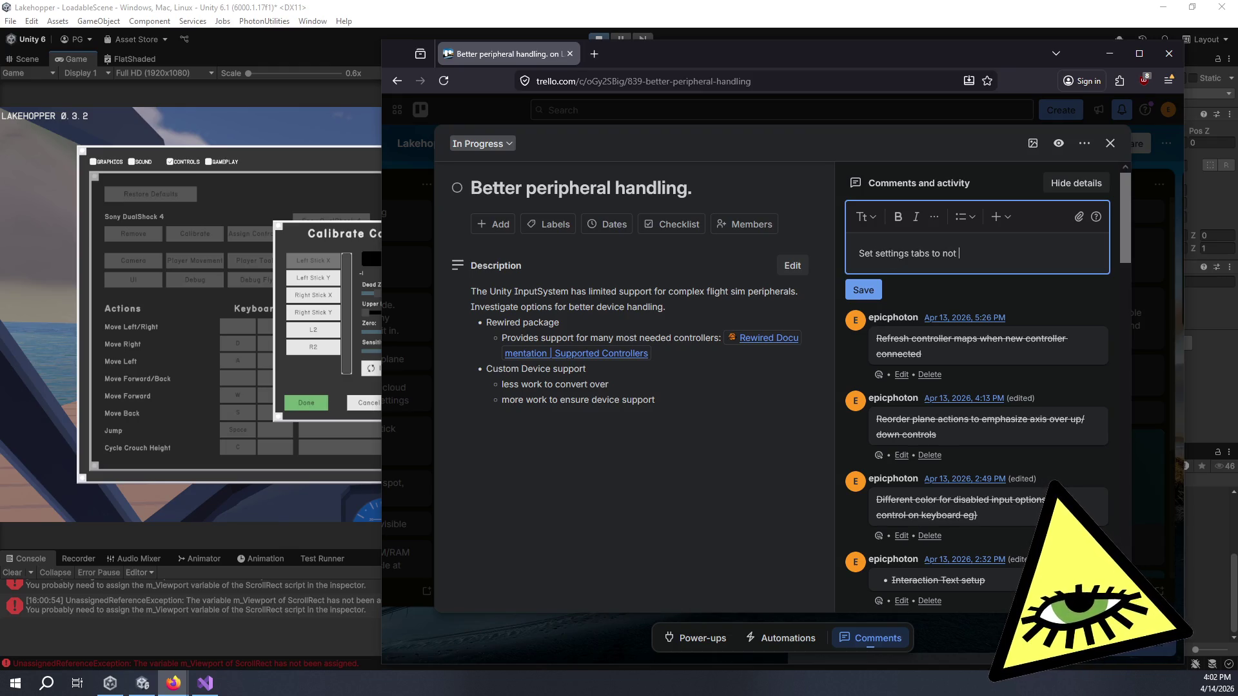
{"action": "type", "text": "interactable when"}
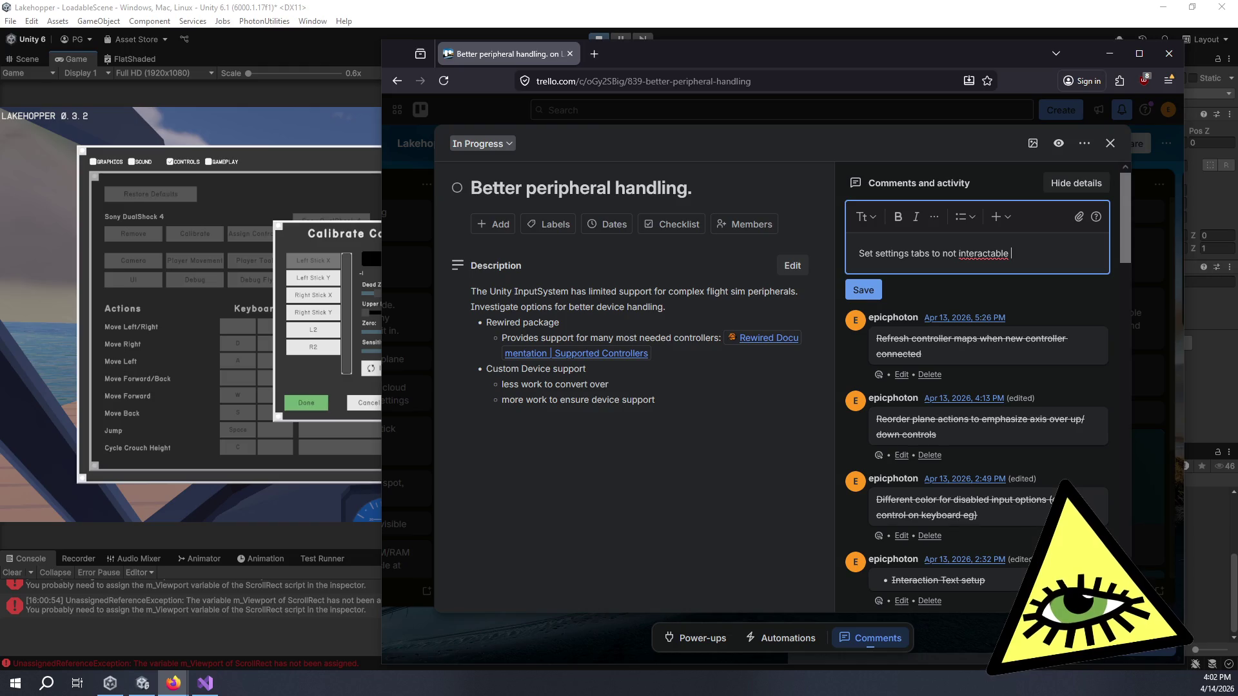
{"action": "type", "text": " controller"}
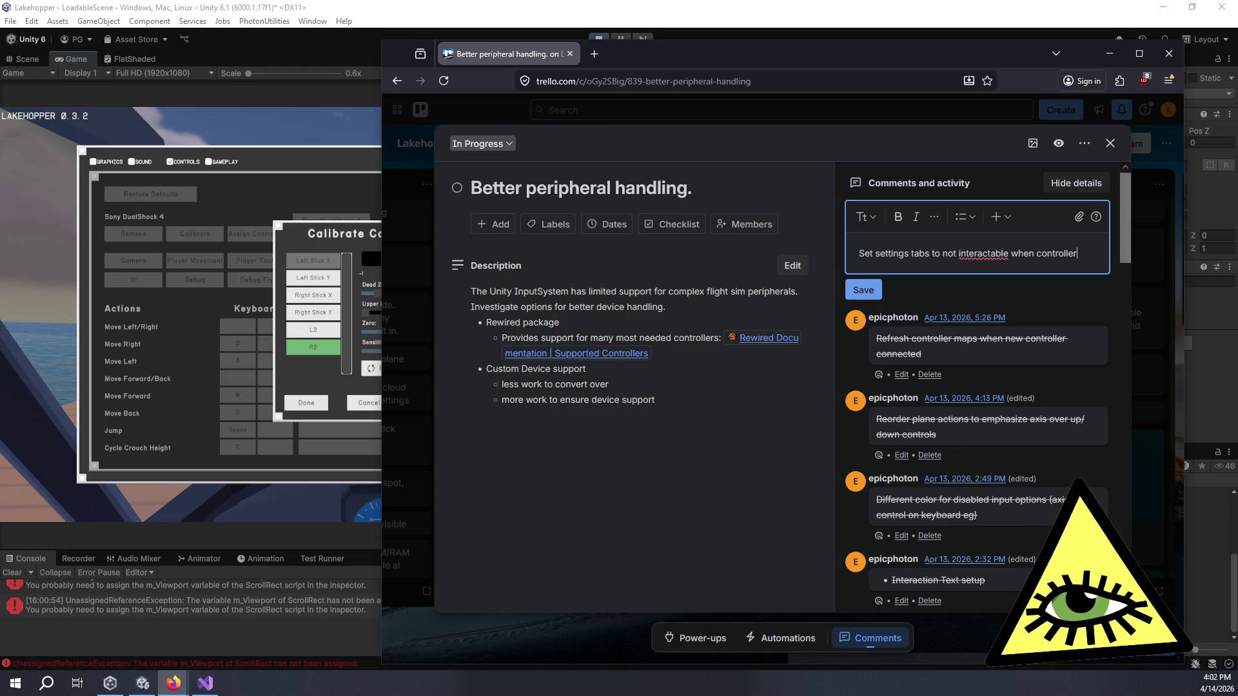
{"action": "type", "text": " sub window opens. "}
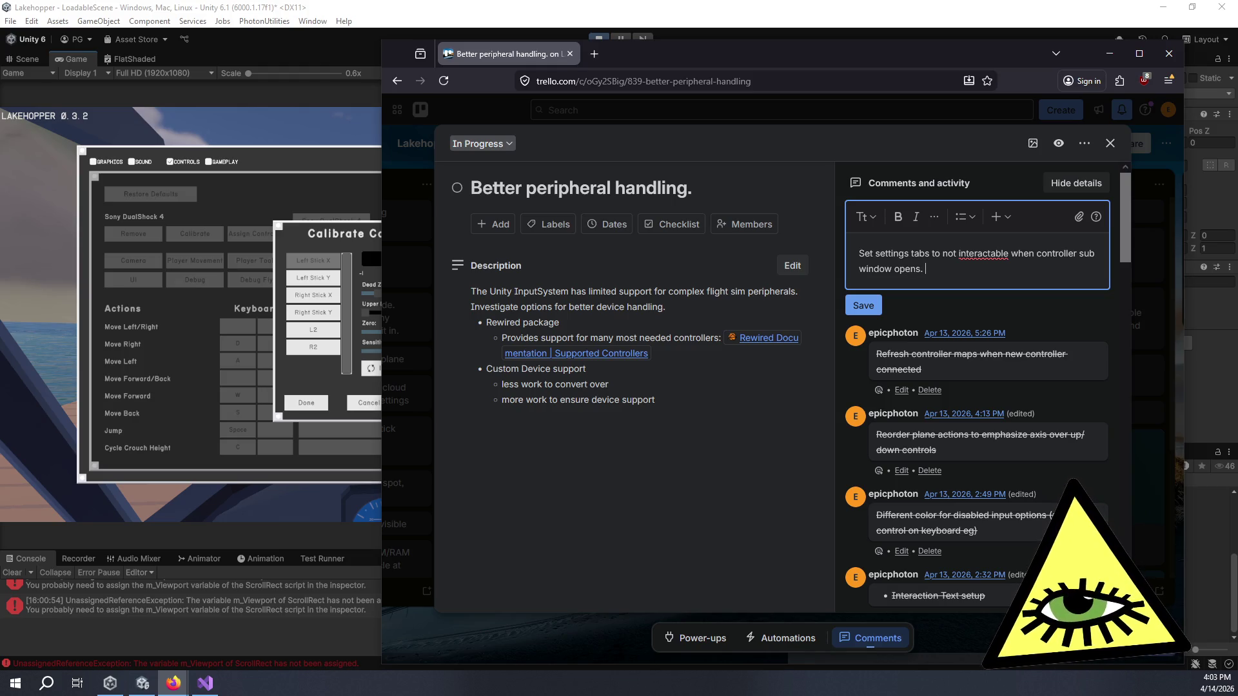
{"action": "type", "text": "M"}
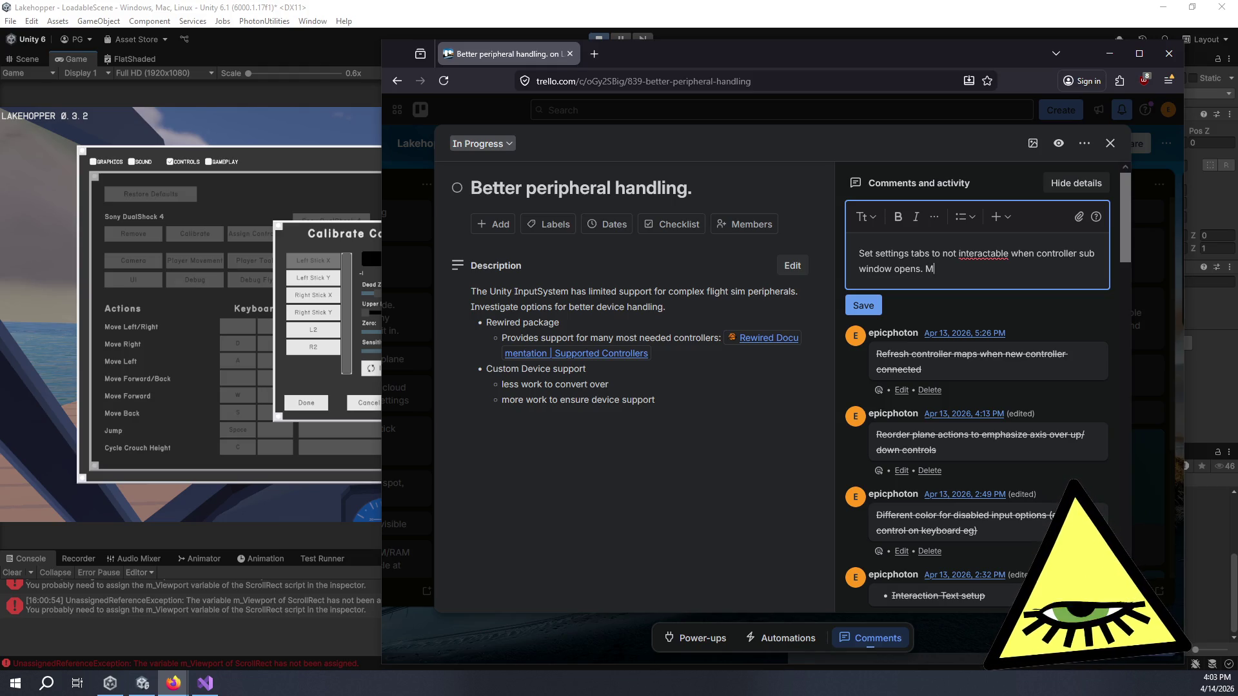
{"action": "type", "text": "aybe just"}
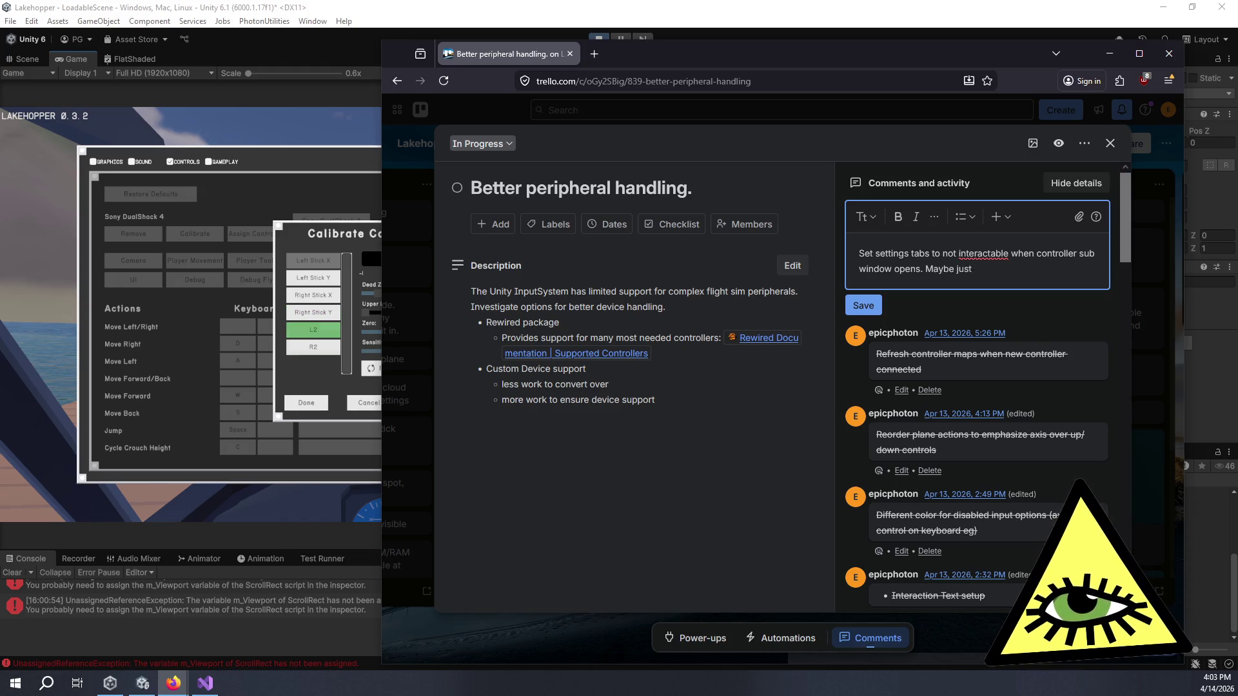
{"action": "type", "text": " sync interac"}
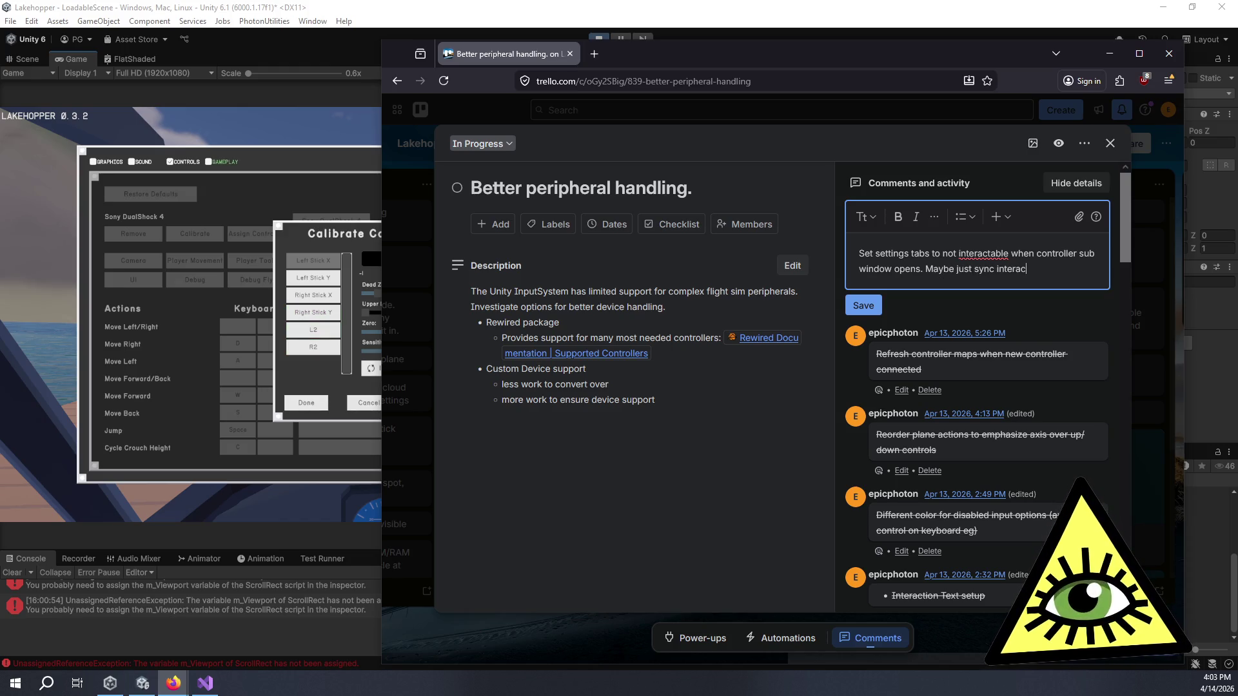
{"action": "type", "text": "table state to "}
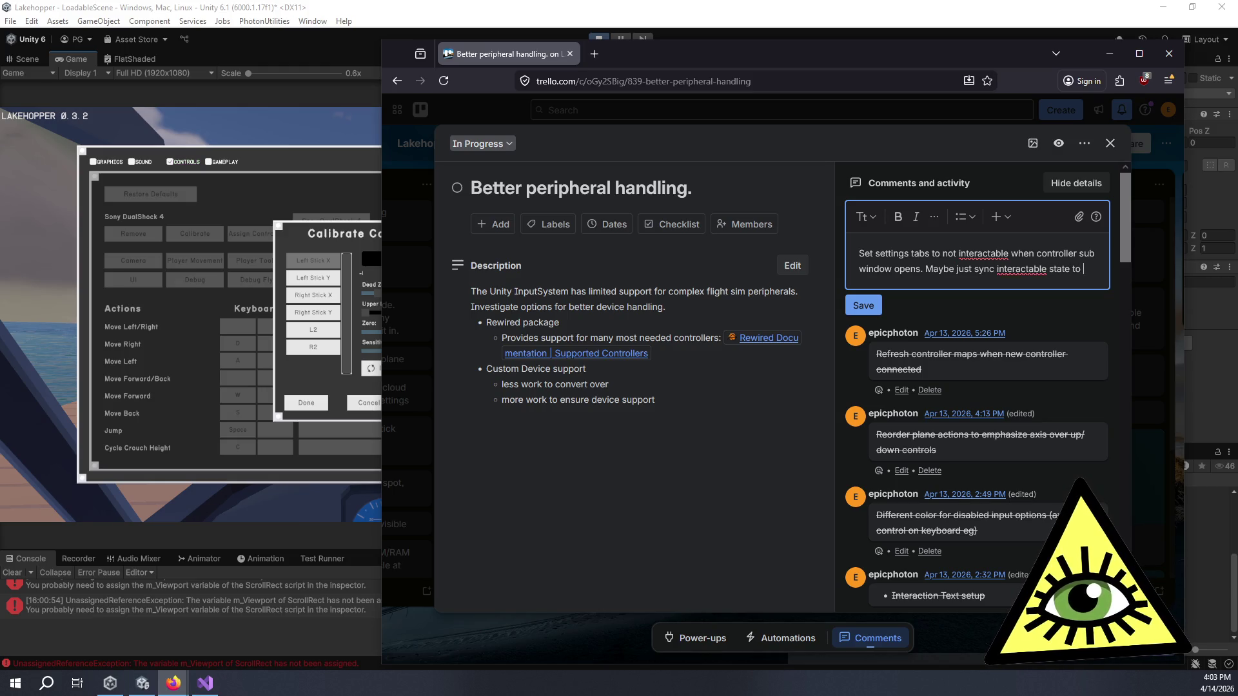
{"action": "type", "text": "the "}
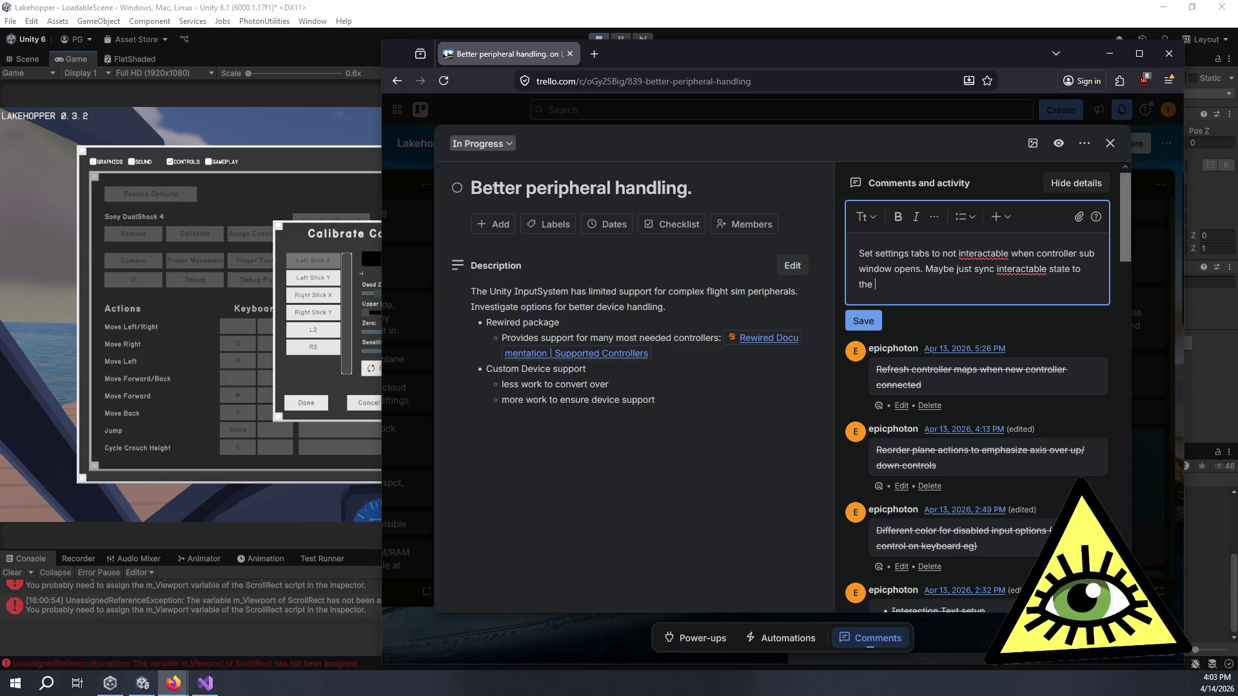
{"action": "type", "text": "control"}
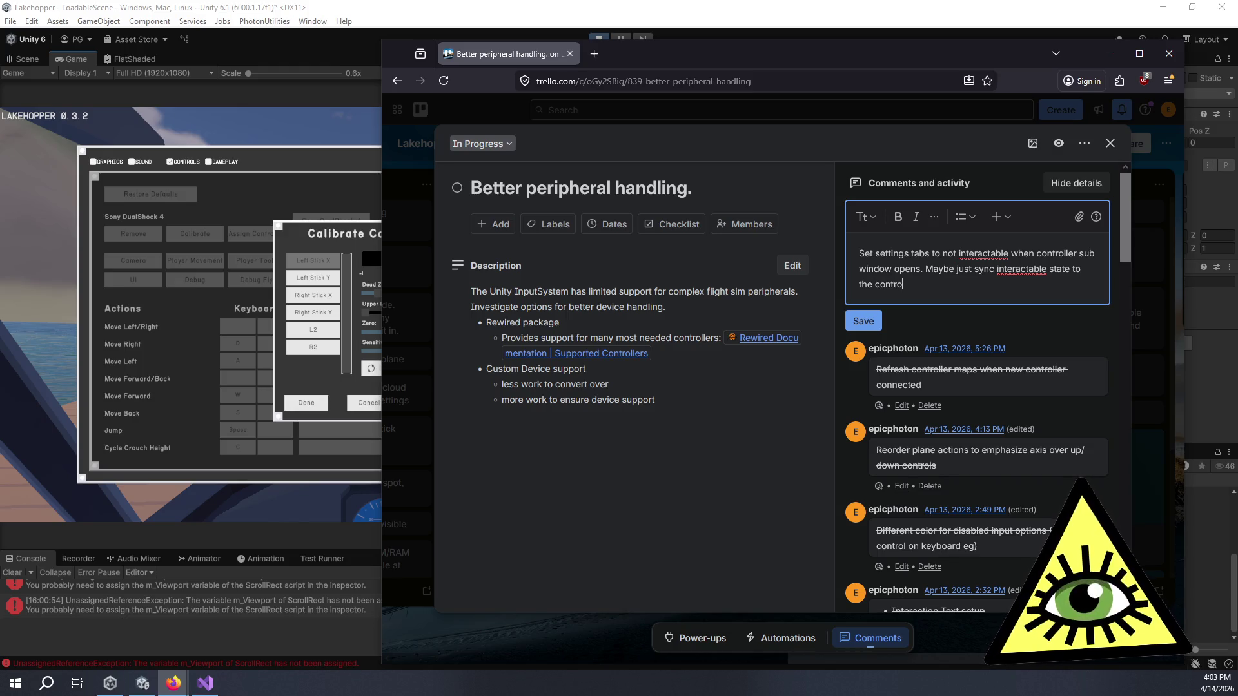
{"action": "type", "text": "mapper inter"}
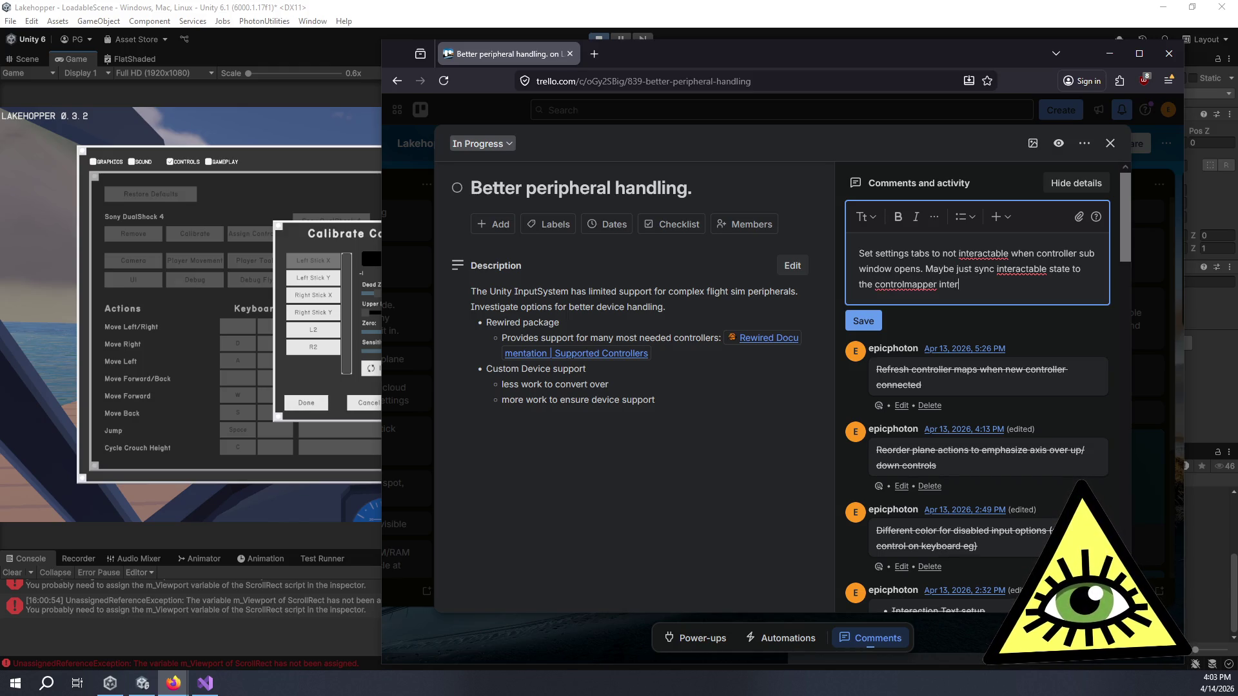
{"action": "type", "text": "actable state"}
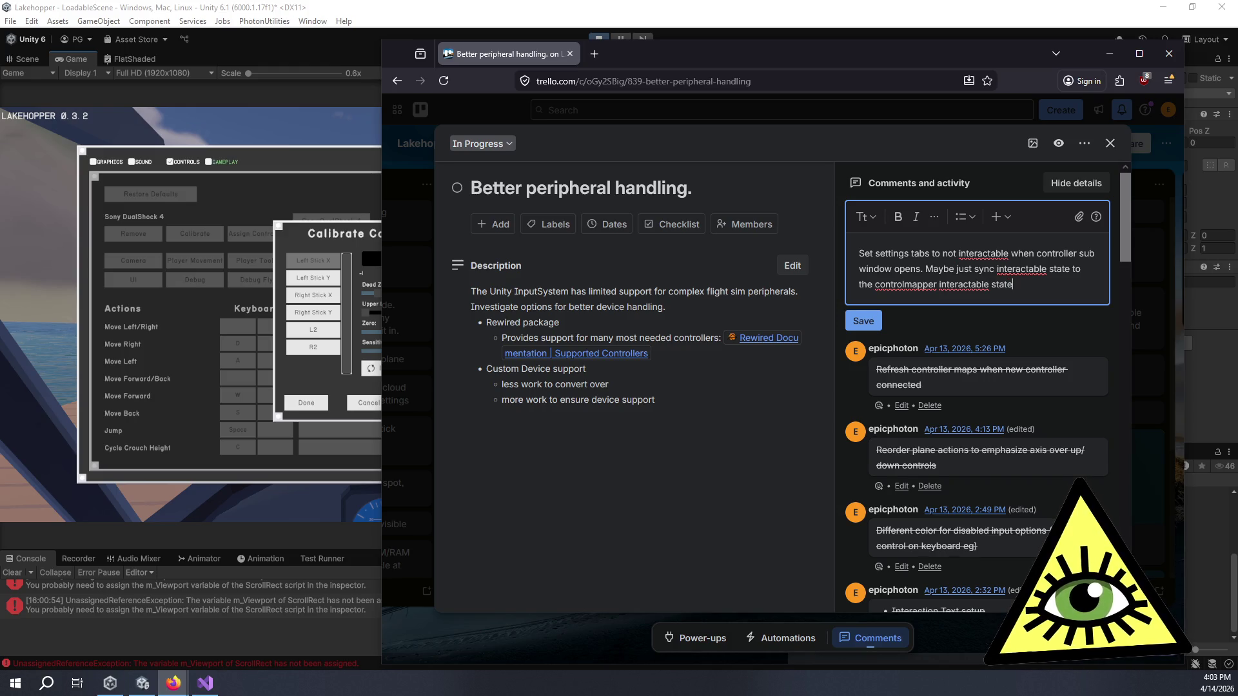
- Add lines about ignoring unfocused keyboard/mouse input and changing the disabled selected color, then save
{"action": "key", "text": "Return"}
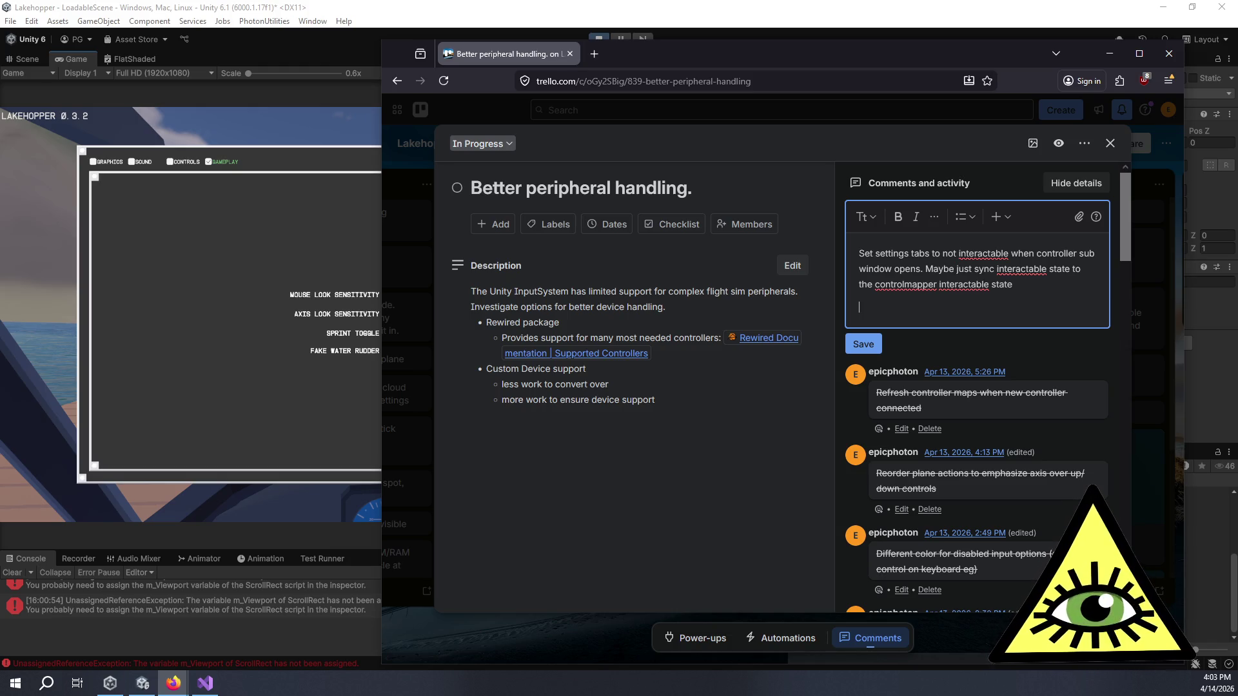
{"action": "type", "text": "Ignore keyboard "}
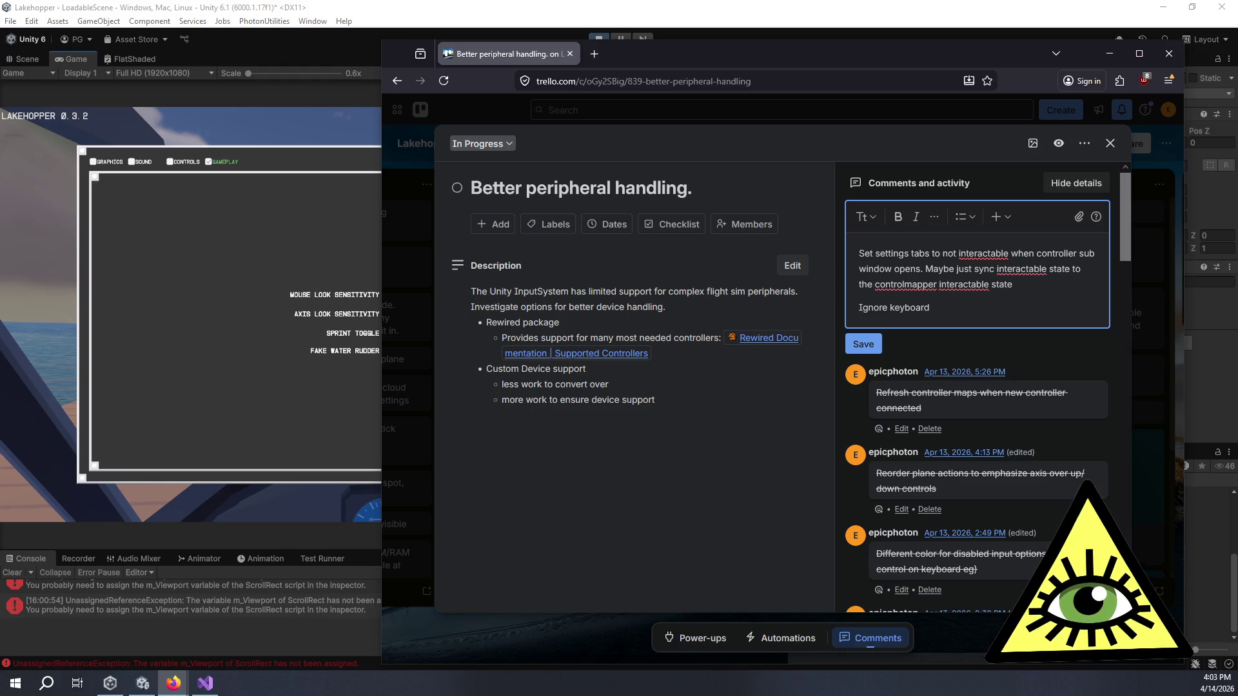
{"action": "type", "text": "and mouse inp"}
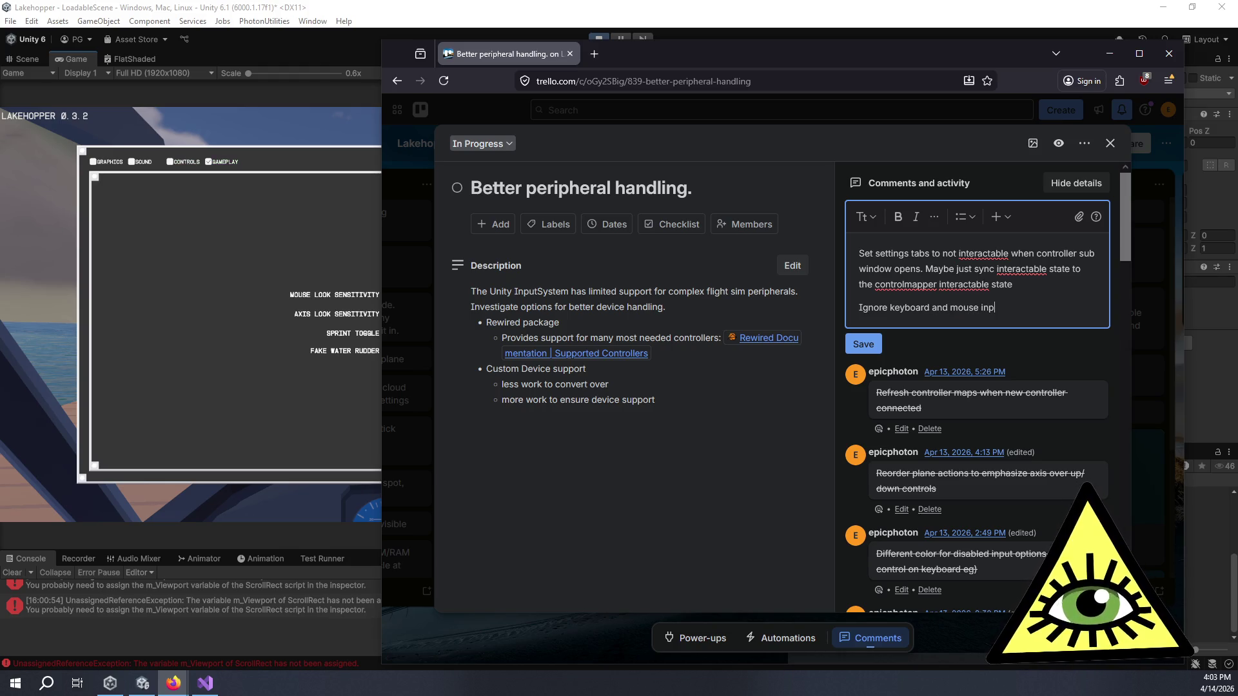
{"action": "type", "text": "ut wh"}
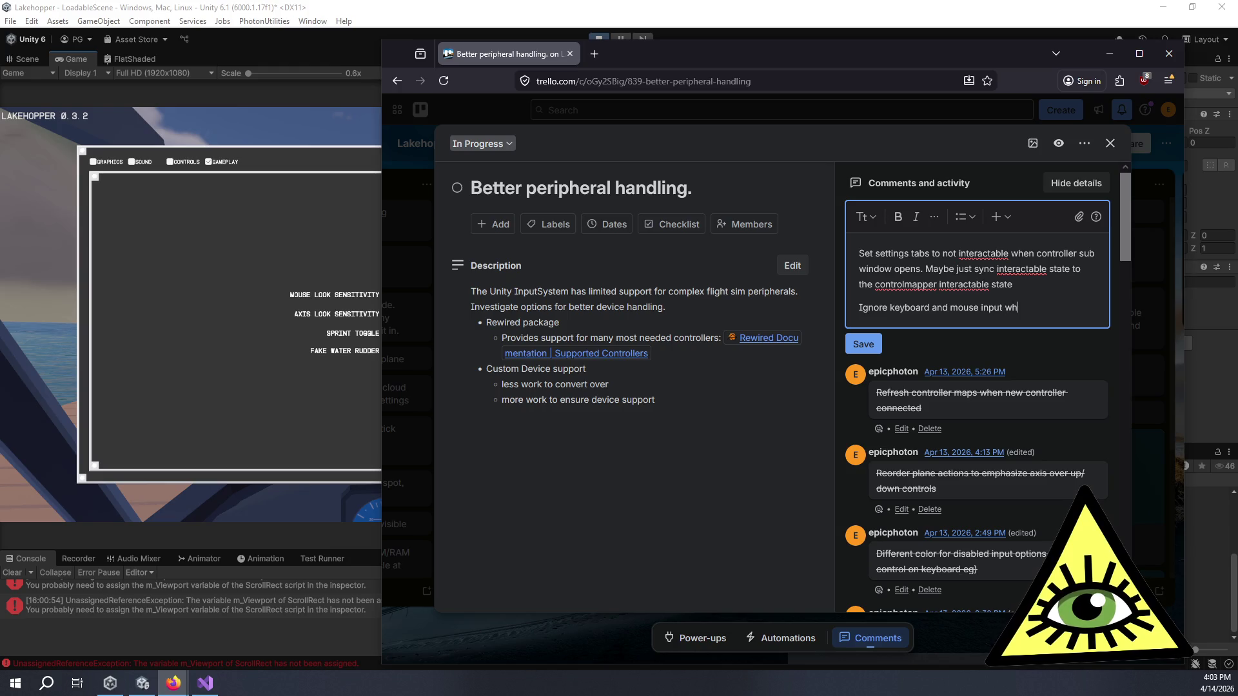
{"action": "type", "text": "en not focu"}
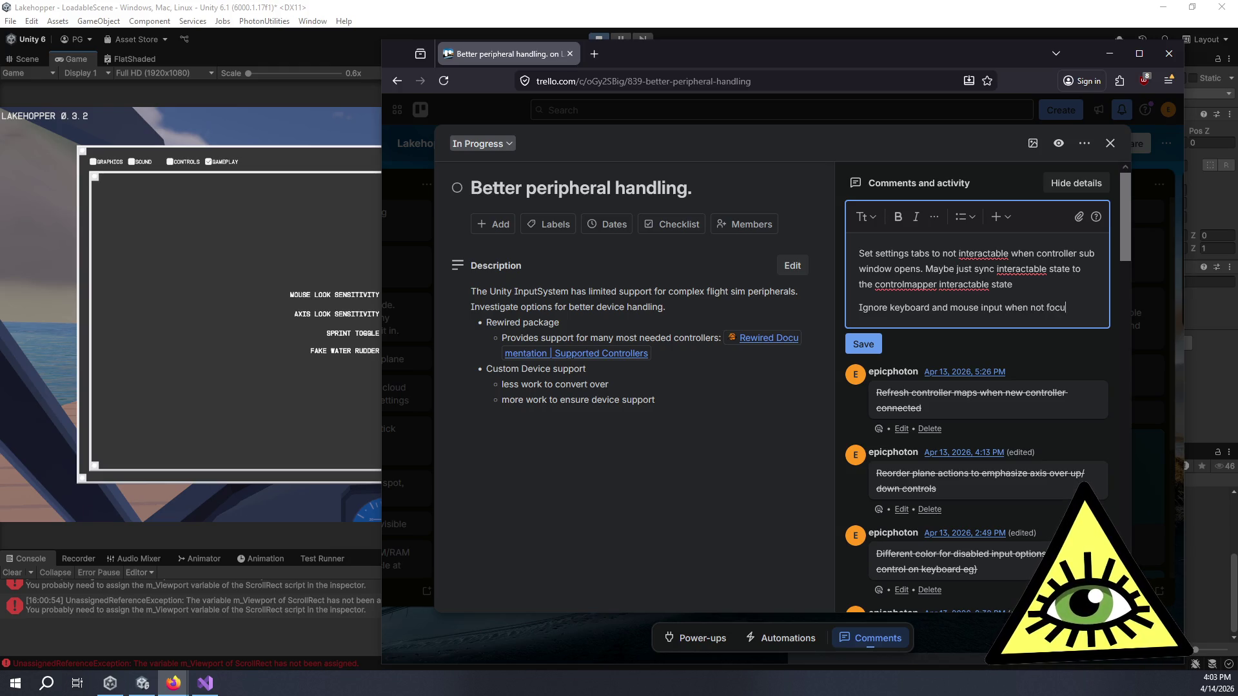
{"action": "type", "text": "sed, don't ignore"}
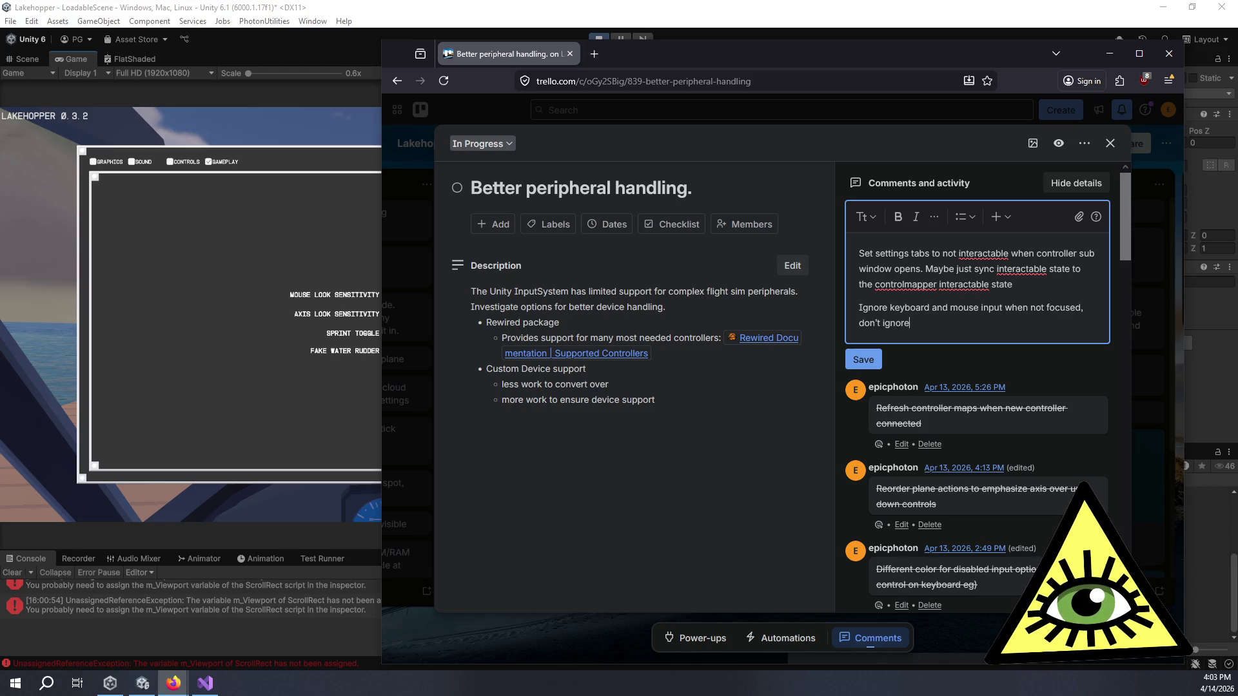
{"action": "type", "text": " (or at least dont'"}
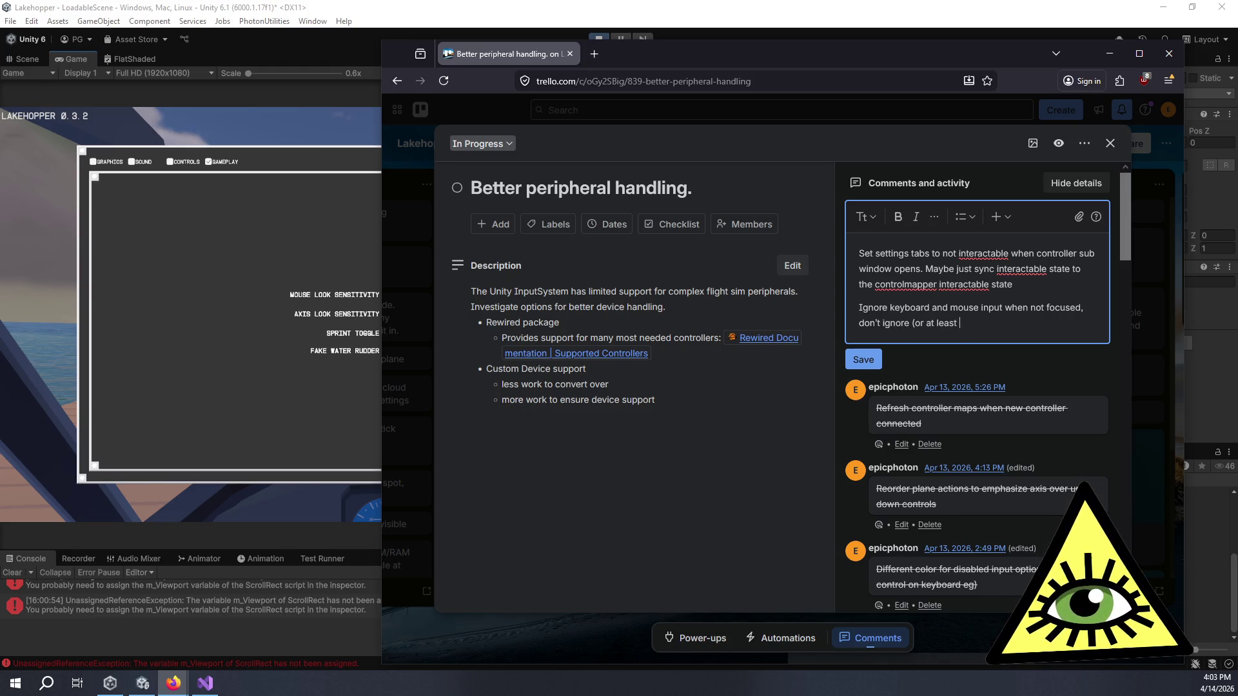
{"action": "key", "text": "BackSpace"}
{"action": "key", "text": "BackSpace"}
{"action": "type", "text": "'t r"}
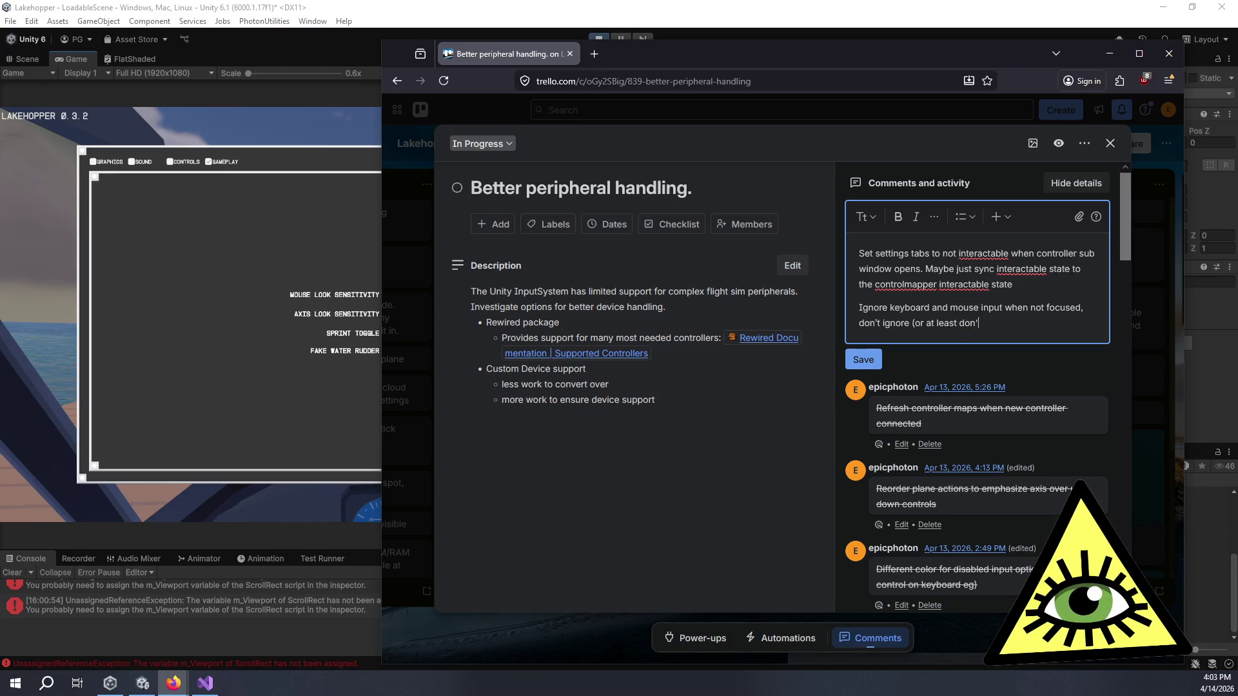
{"action": "type", "text": "eset to 0"}
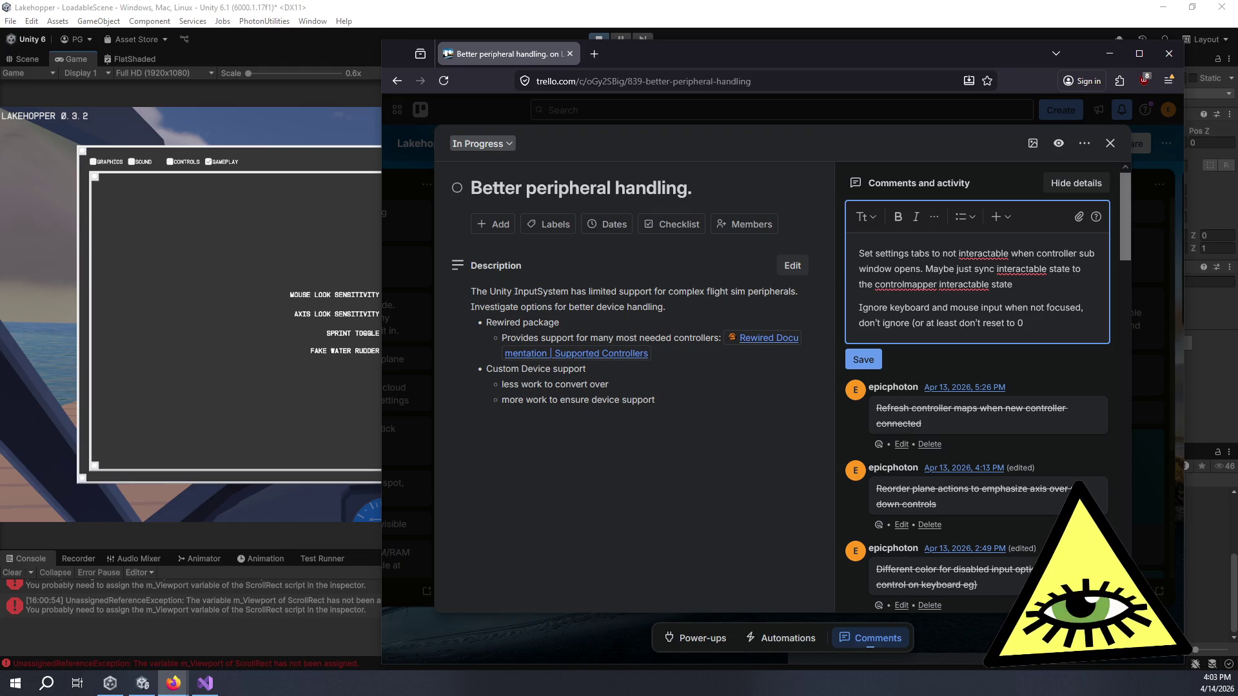
{"action": "type", "text": ") "}
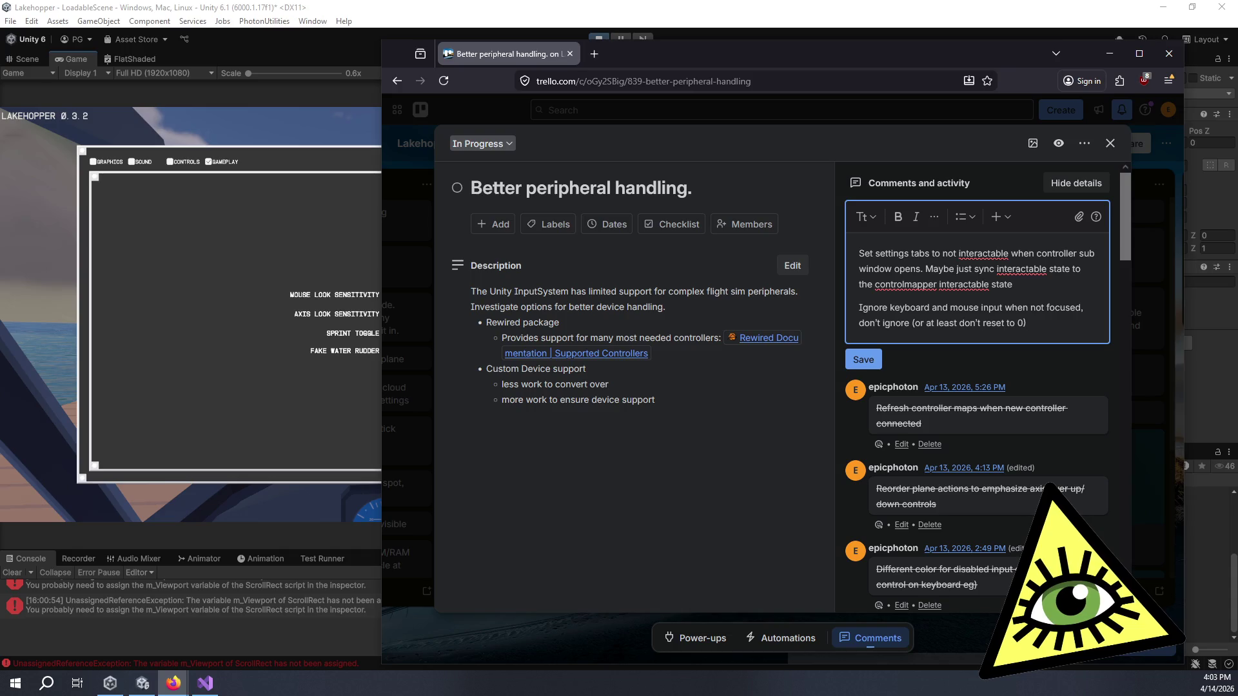
{"action": "type", "text": "peripheral input."}
{"action": "key", "text": "Return"}
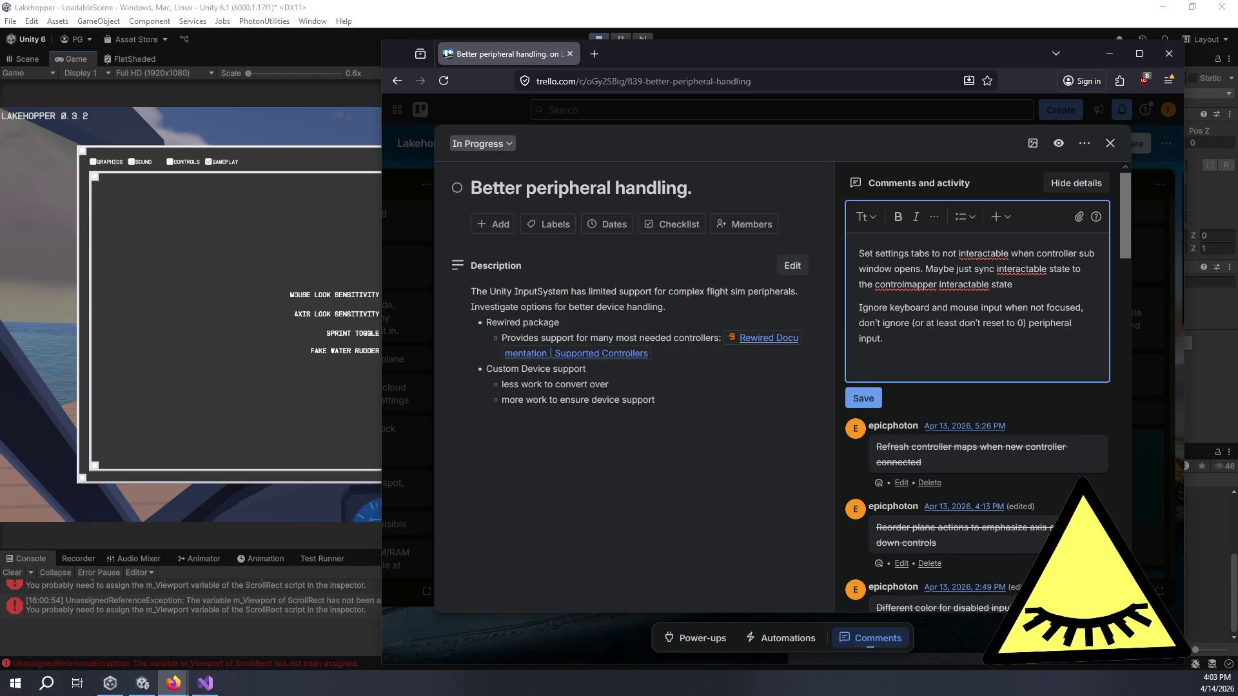
{"action": "type", "text": "Change "}
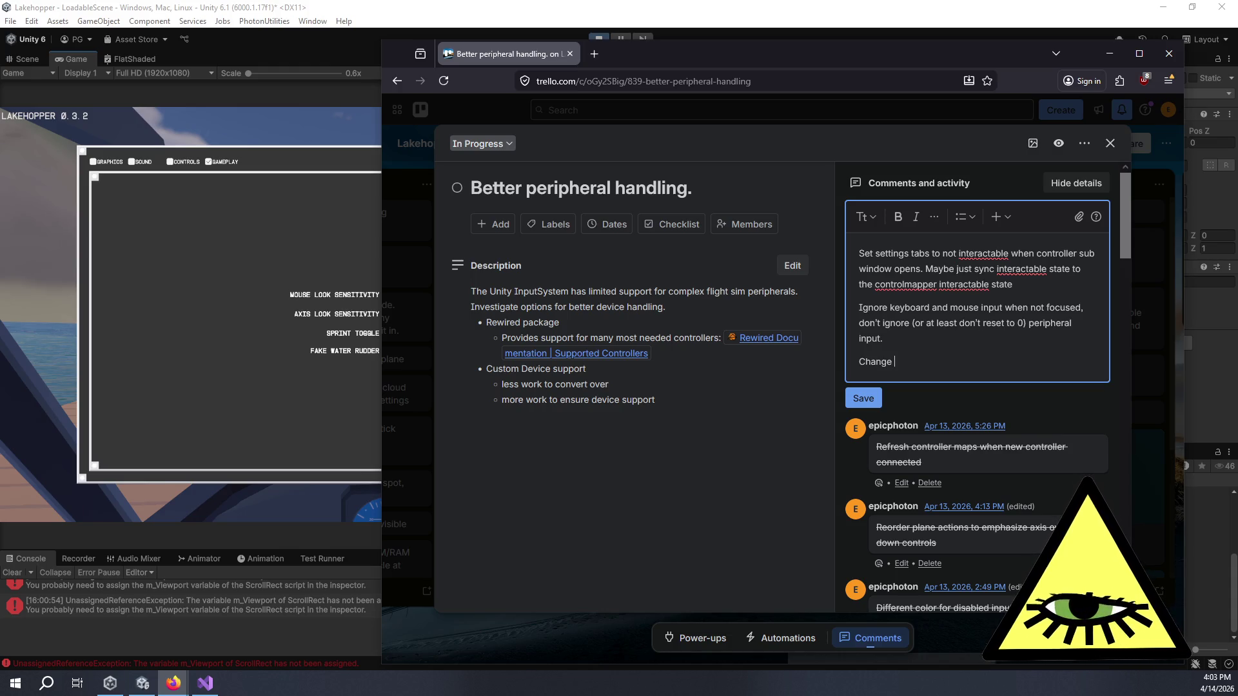
{"action": "type", "text": "disab"}
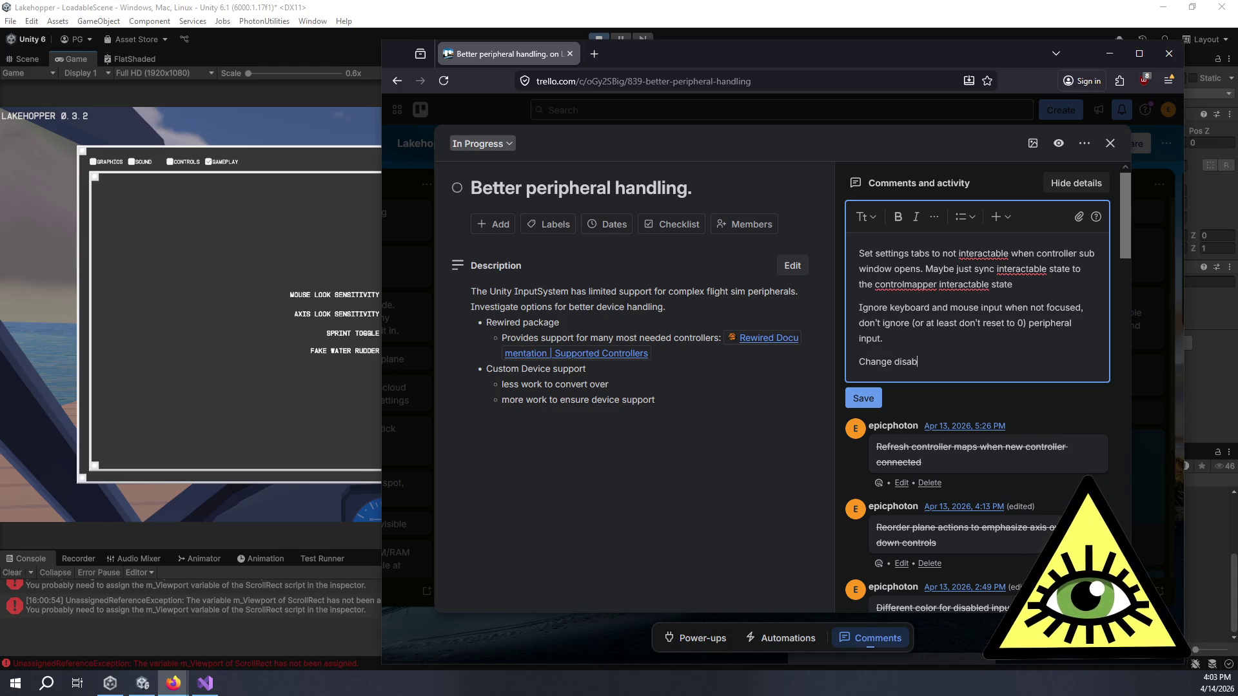
{"action": "type", "text": "led selected co"}
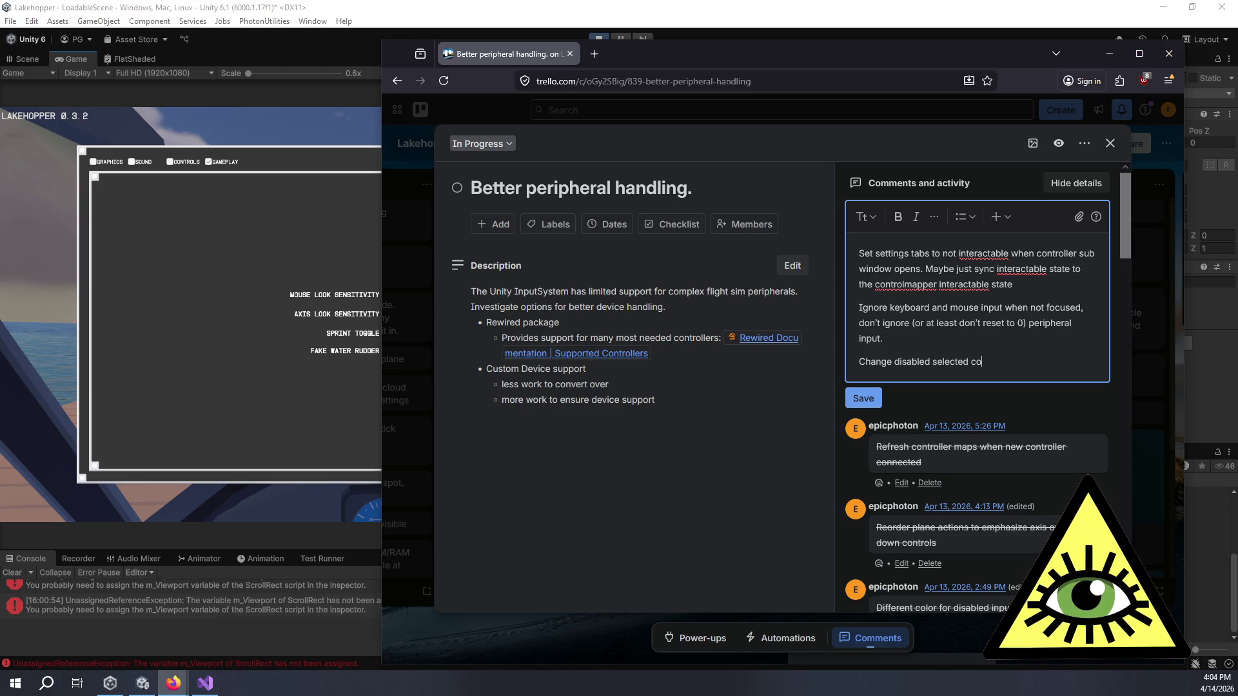
{"action": "type", "text": "lor so that it doesn't match just disabl"}
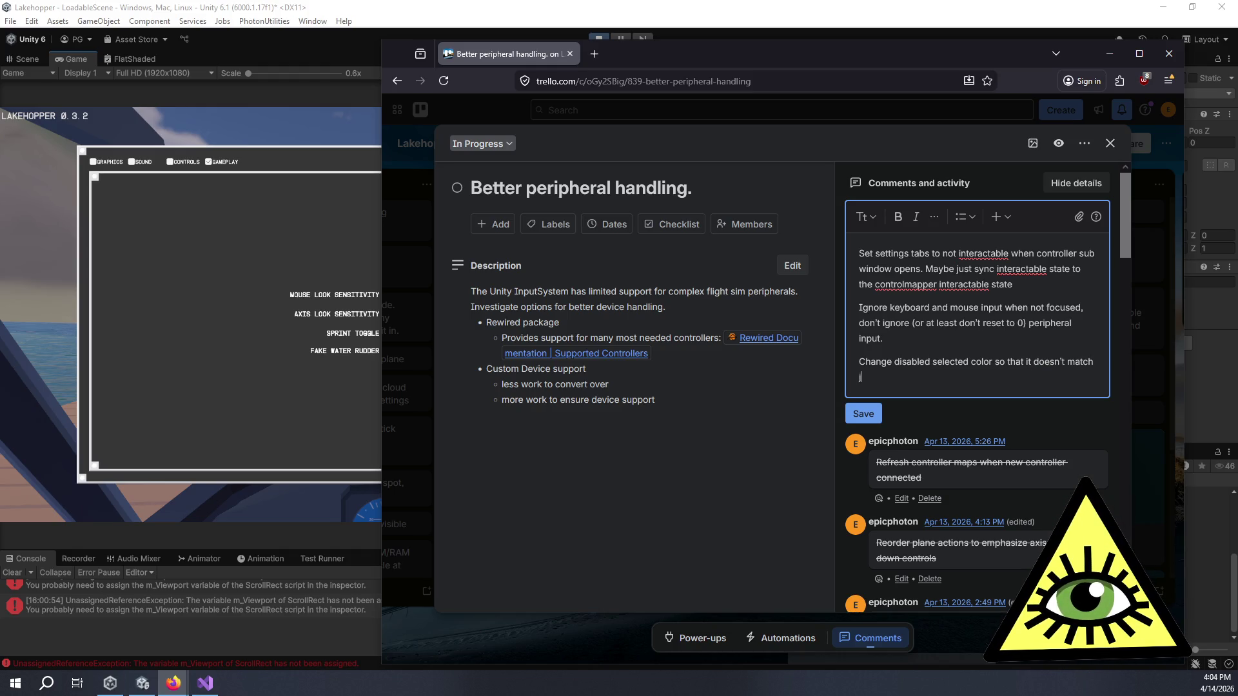
{"action": "type", "text": "ed color"}
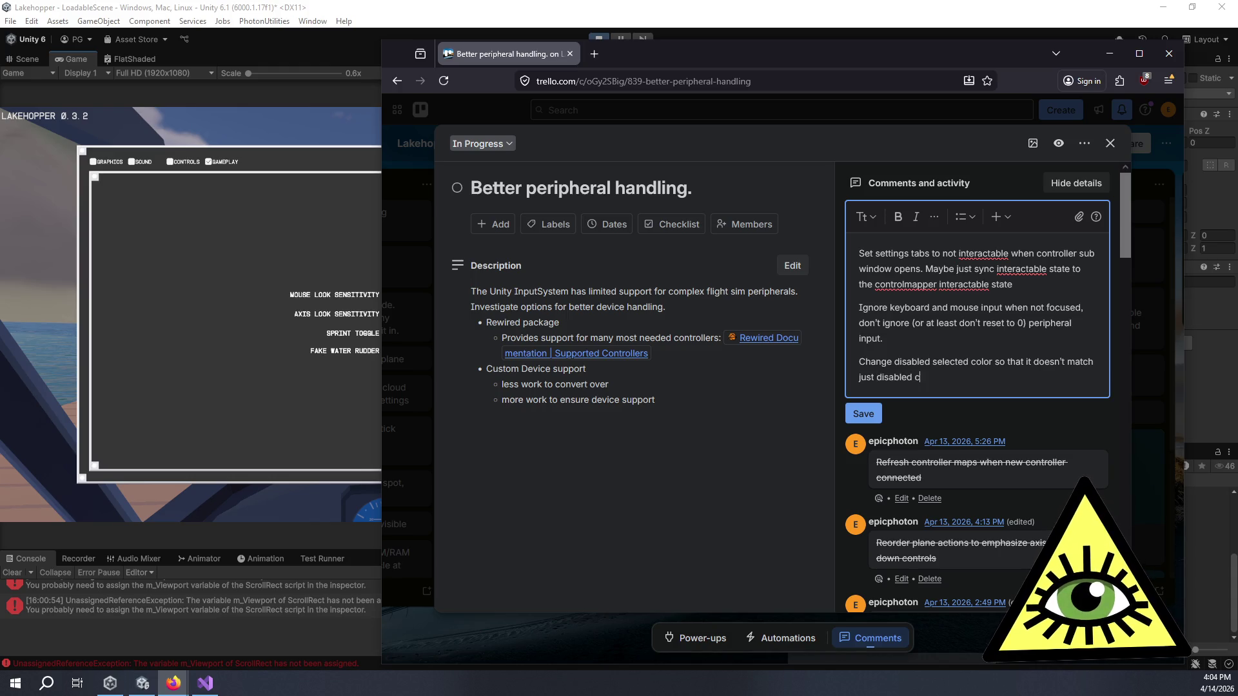
{"action": "left_click", "coordinate": [864, 414]}
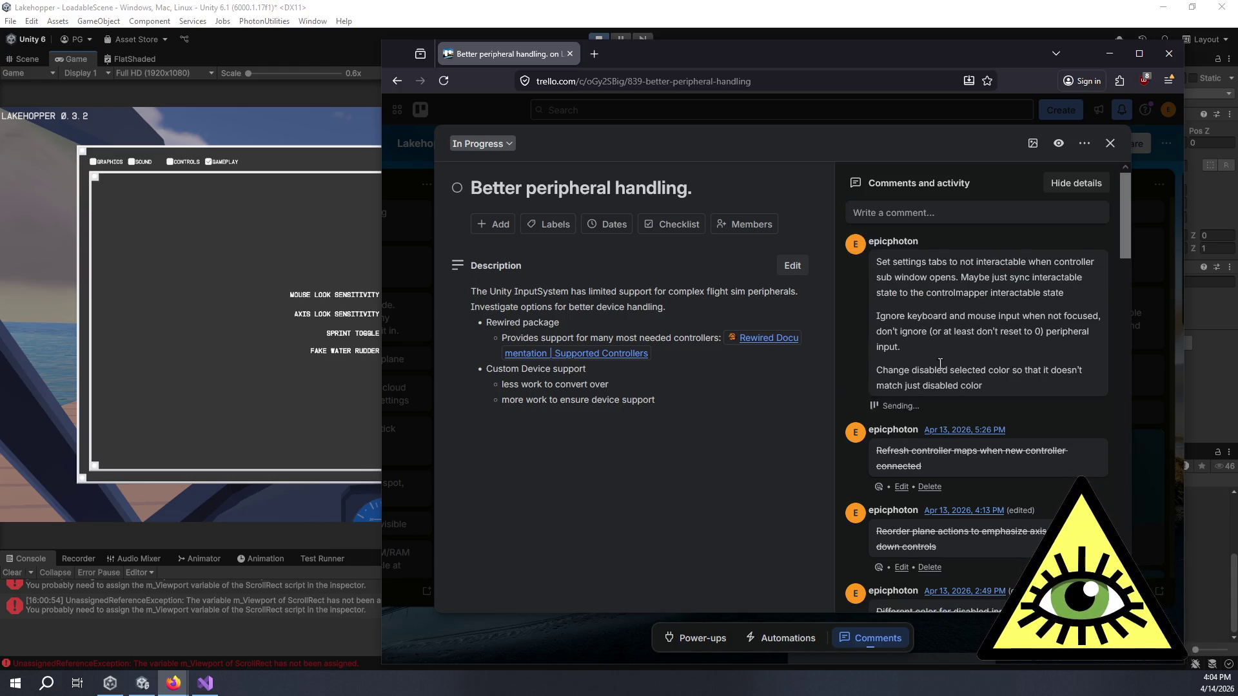
- Check the posted comment in the card's activity and start a new, empty comment
{"action": "scroll", "coordinate": [970, 335], "scroll_direction": "down", "scroll_amount": 5}
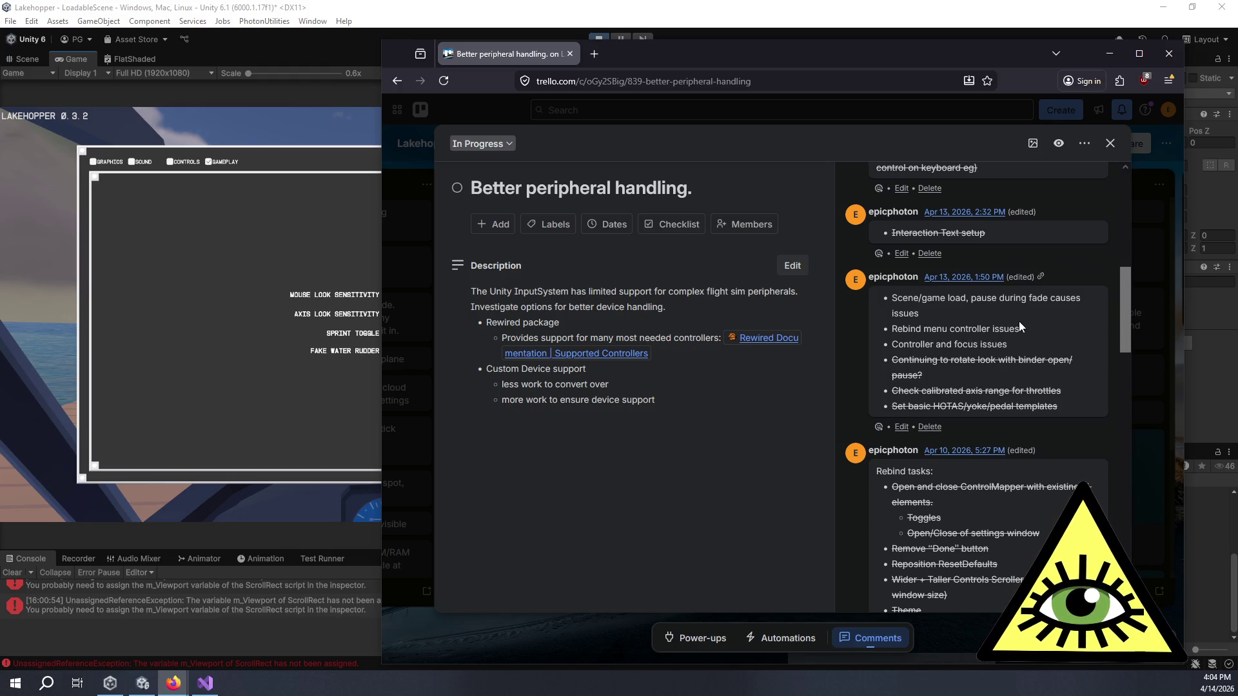
{"action": "scroll", "coordinate": [957, 407], "scroll_direction": "up", "scroll_amount": 5}
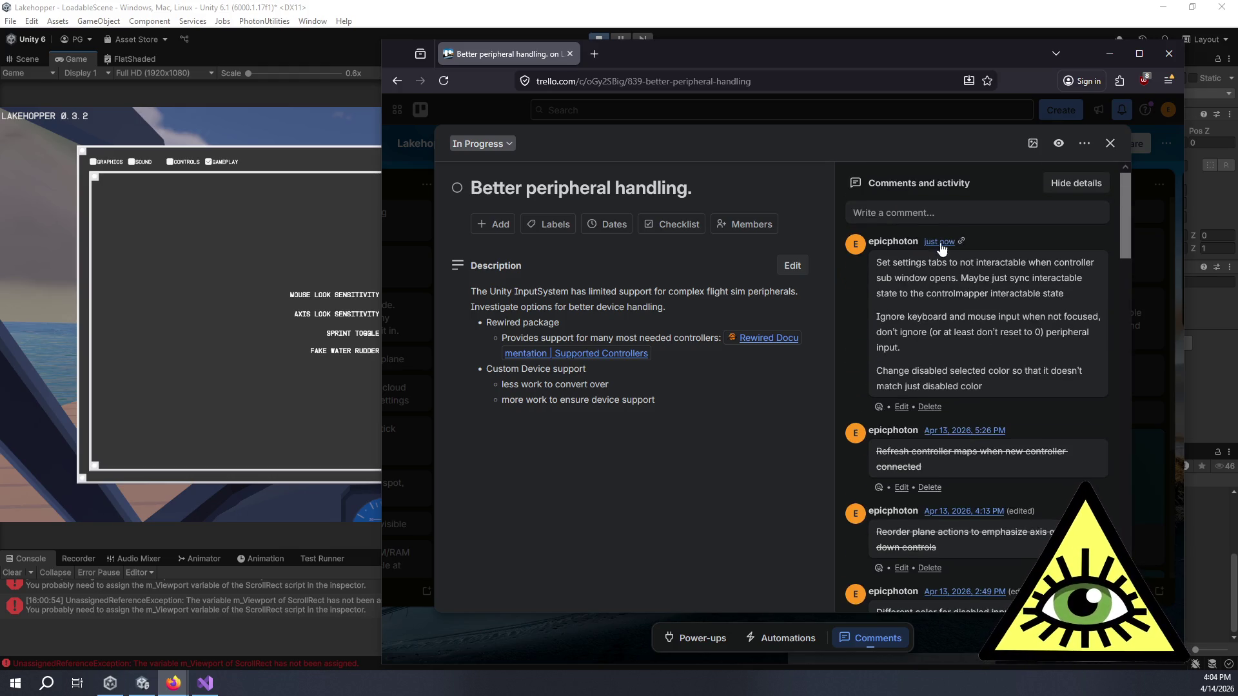
{"action": "left_click", "coordinate": [930, 214]}
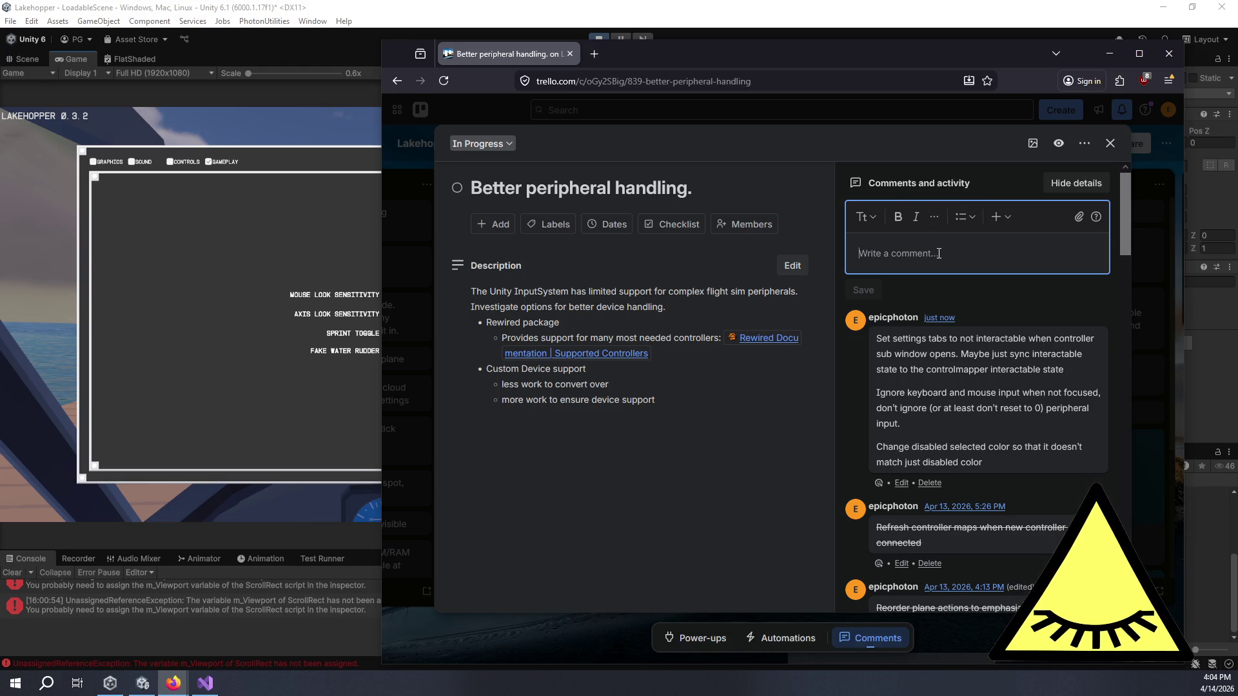
- Post the comment 'Potentially losing controller focus when opening controls tab'
{"action": "type", "text": "P"}
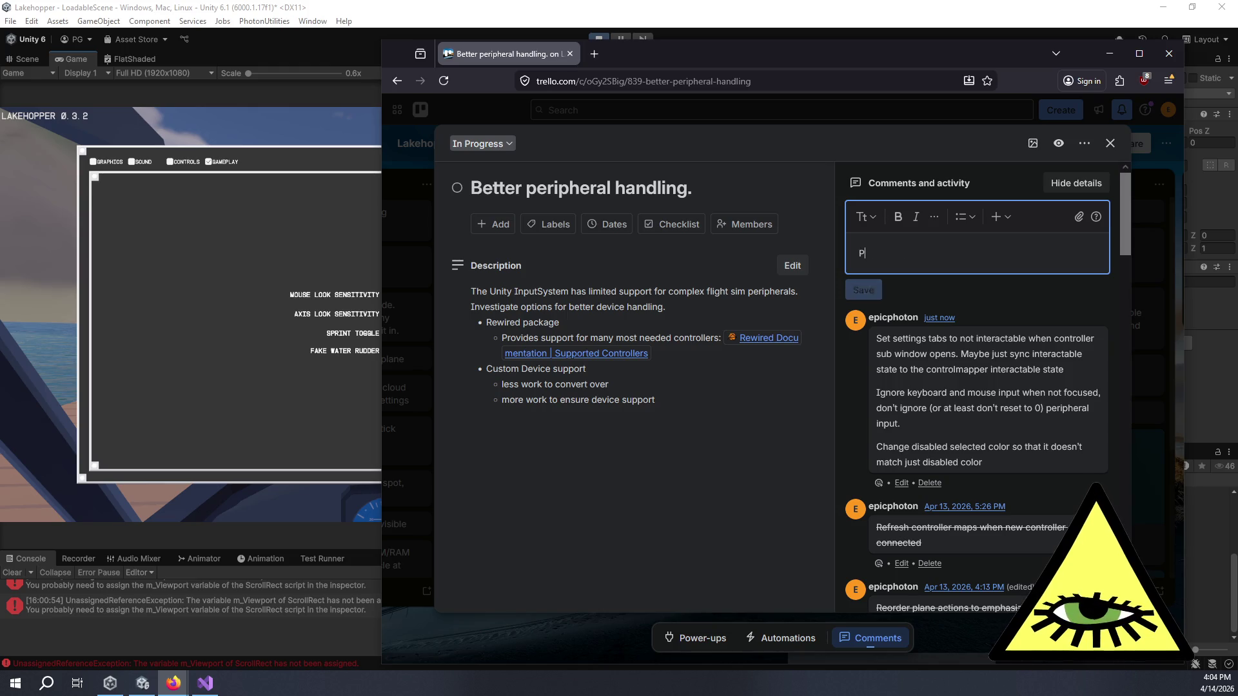
{"action": "type", "text": "otenti"}
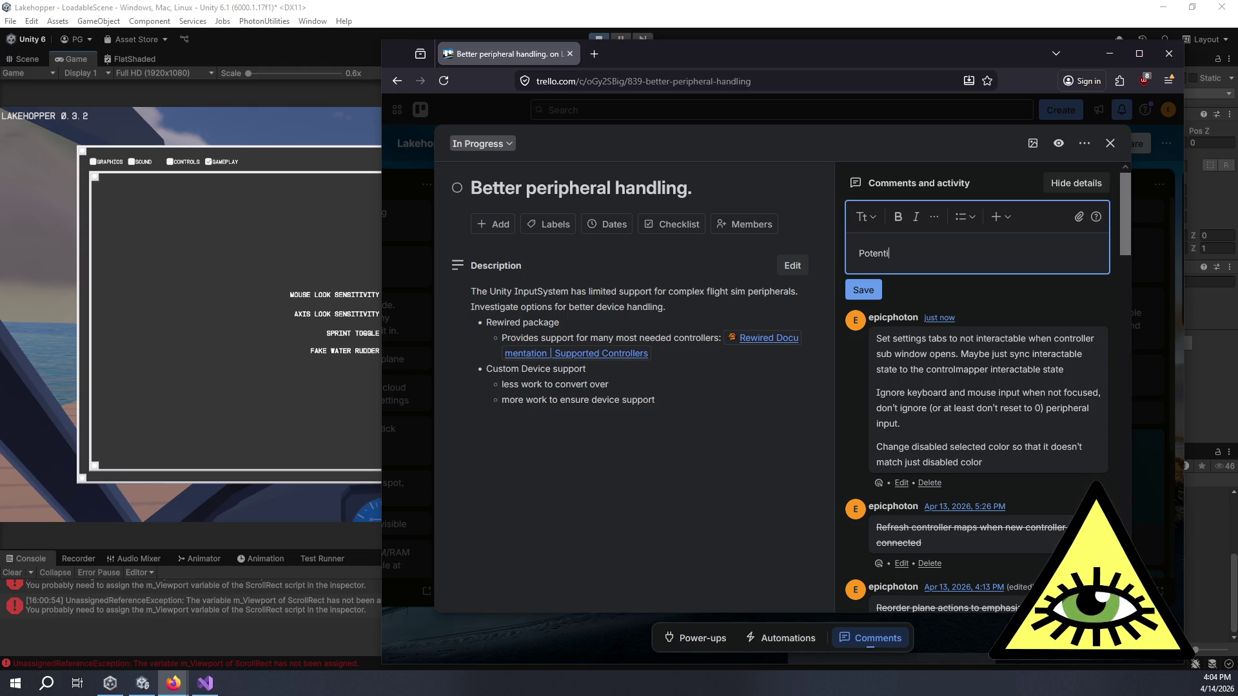
{"action": "type", "text": "ally losing "}
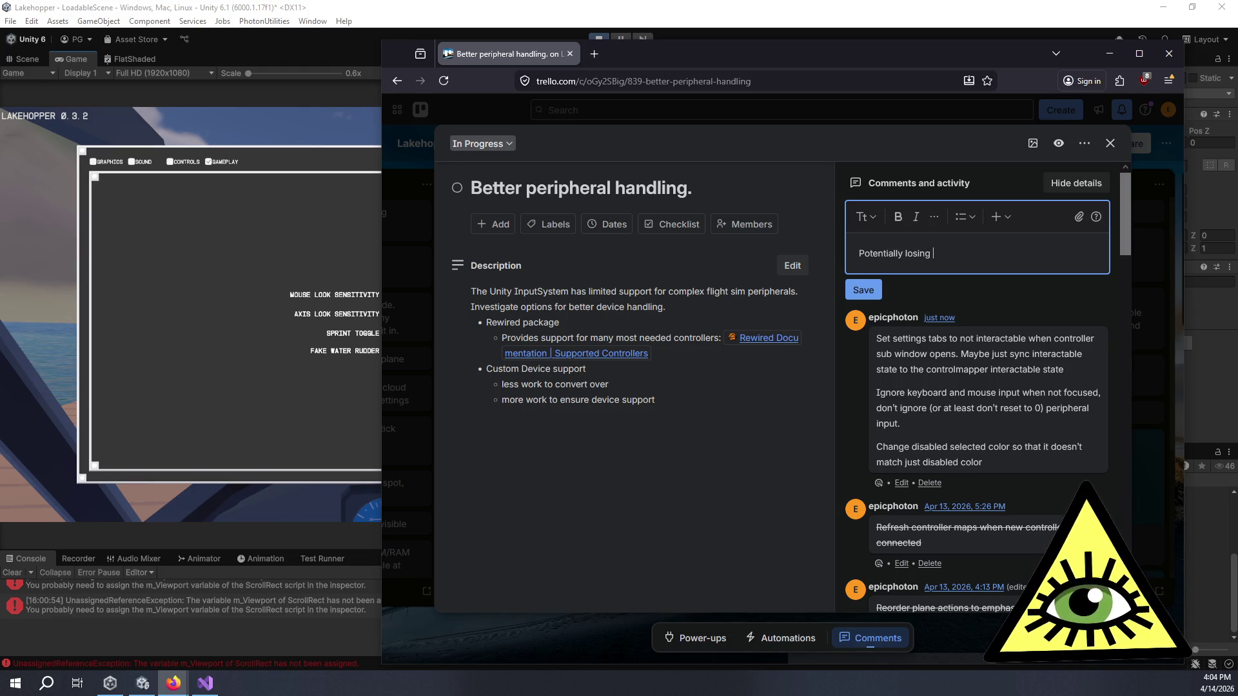
{"action": "type", "text": "controller foc"}
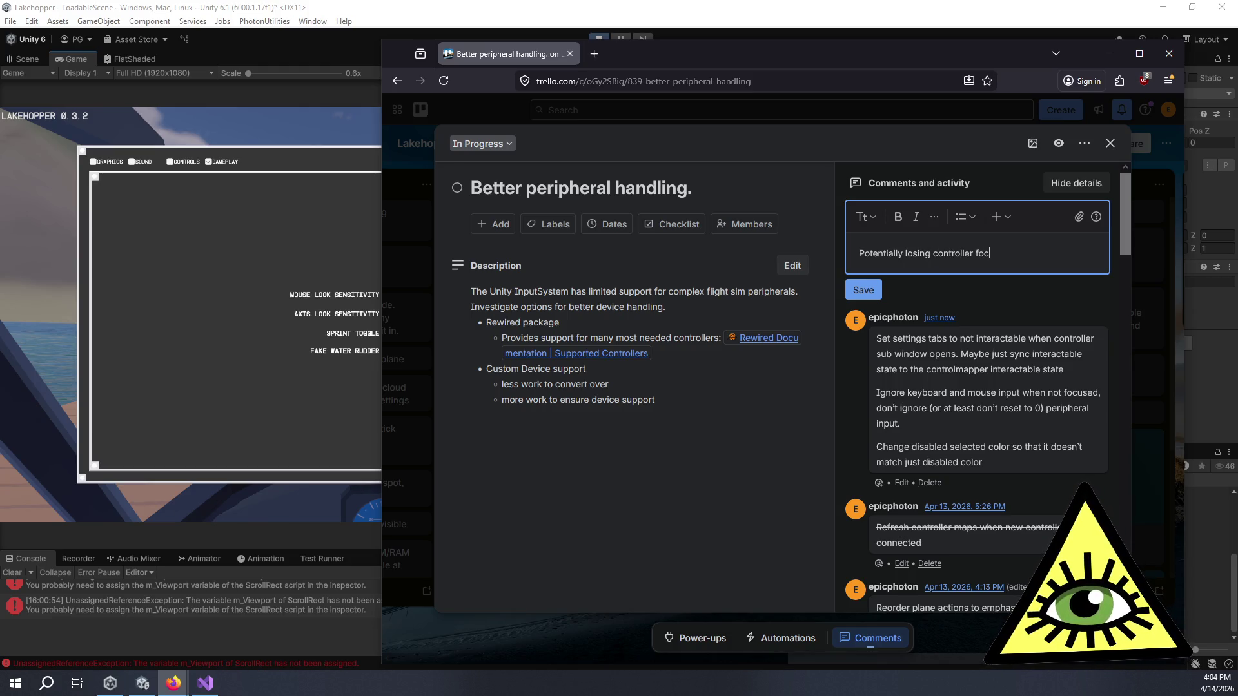
{"action": "type", "text": "us when opening "}
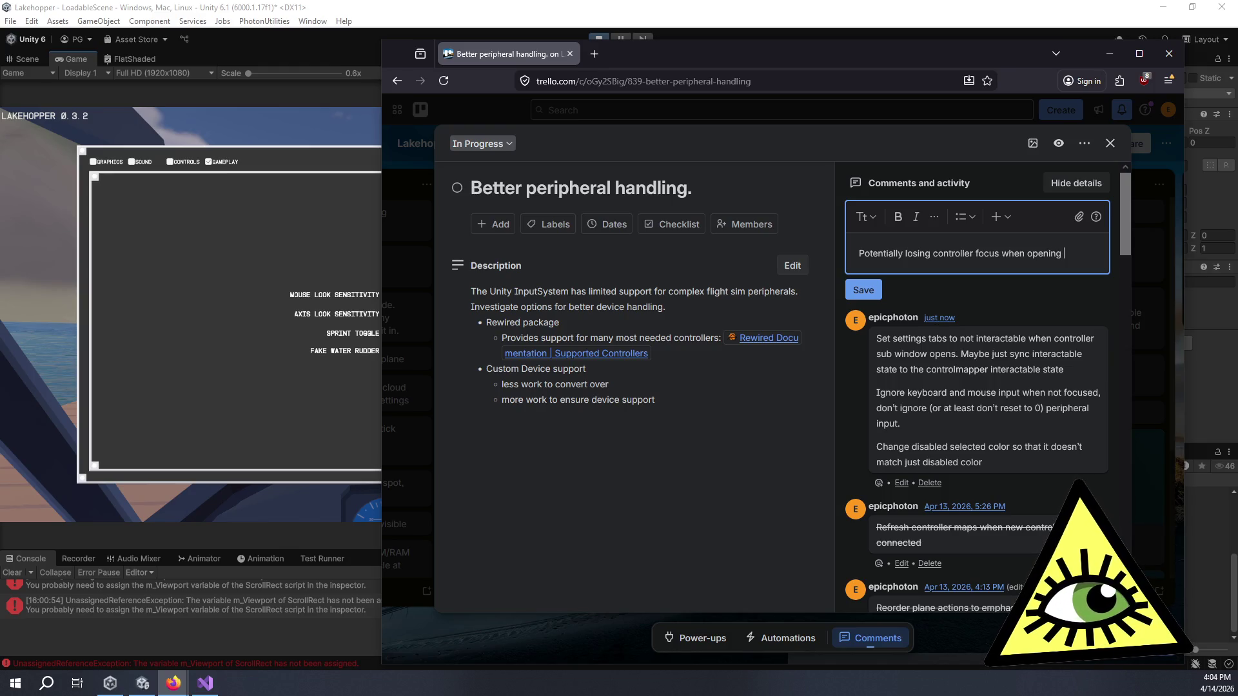
{"action": "type", "text": "controls menu"}
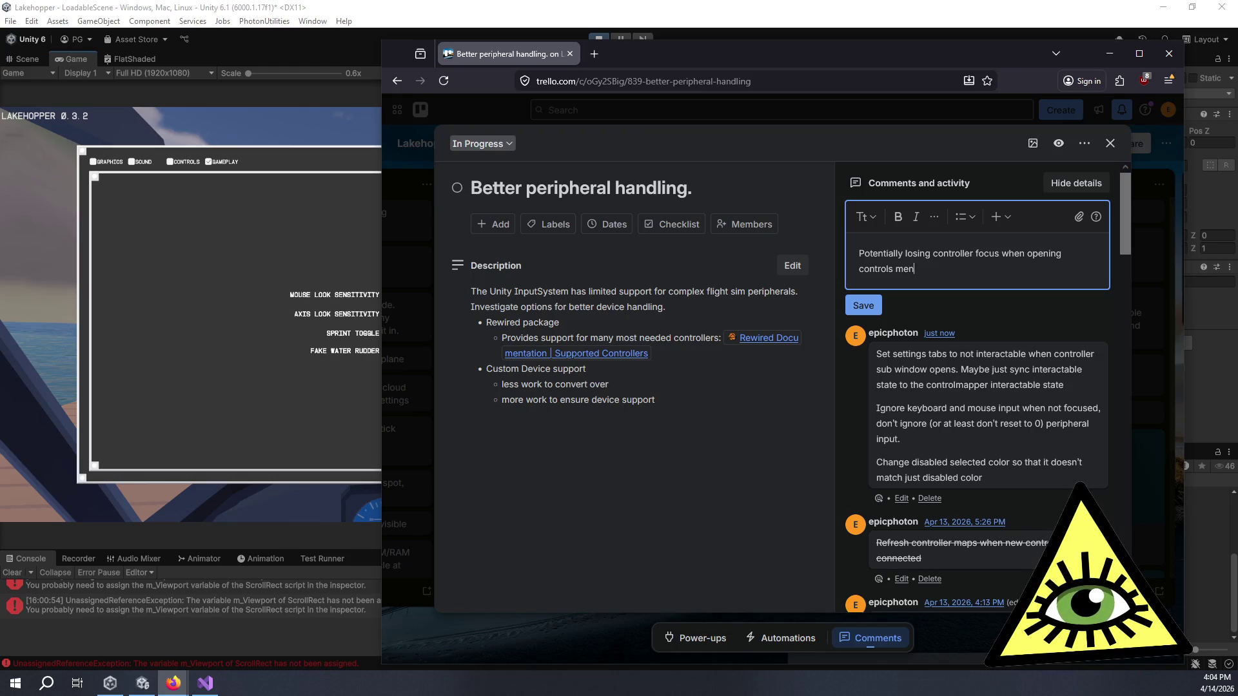
{"action": "key", "text": "BackSpace"}
{"action": "key", "text": "BackSpace"}
{"action": "key", "text": "BackSpace"}
{"action": "type", "text": "tab"}
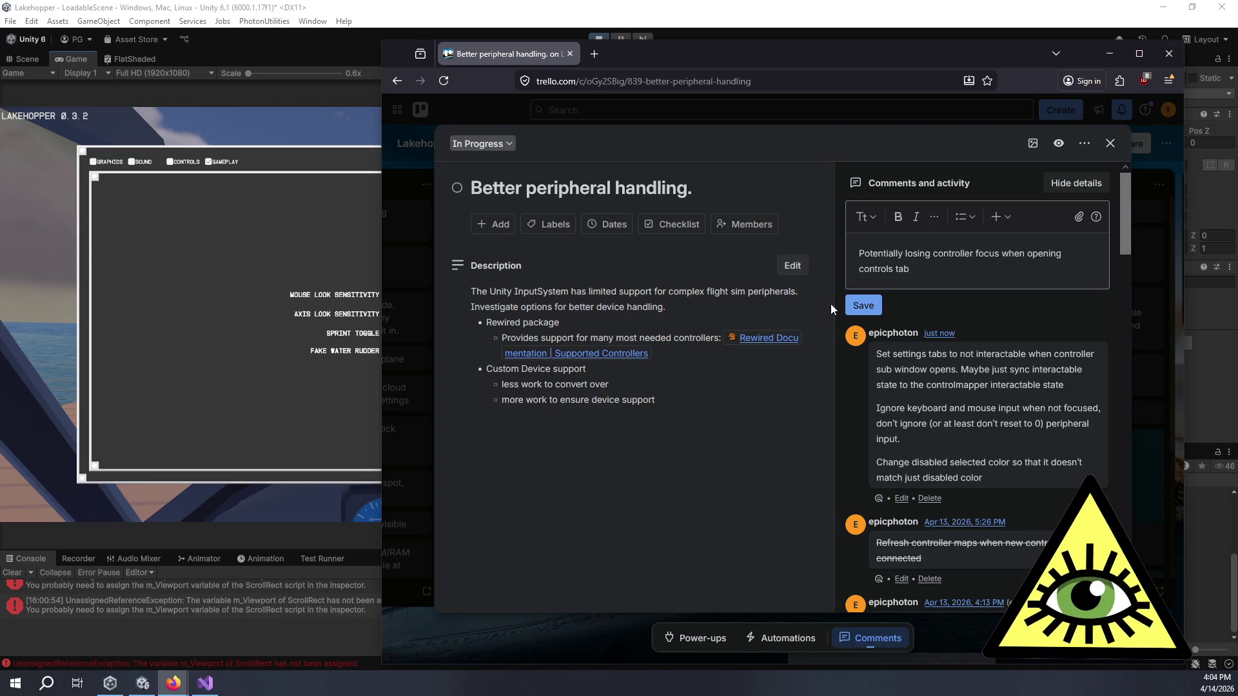
{"action": "left_click", "coordinate": [853, 306]}
- Switch back to the Unity editor
{"action": "left_click", "coordinate": [282, 104]}
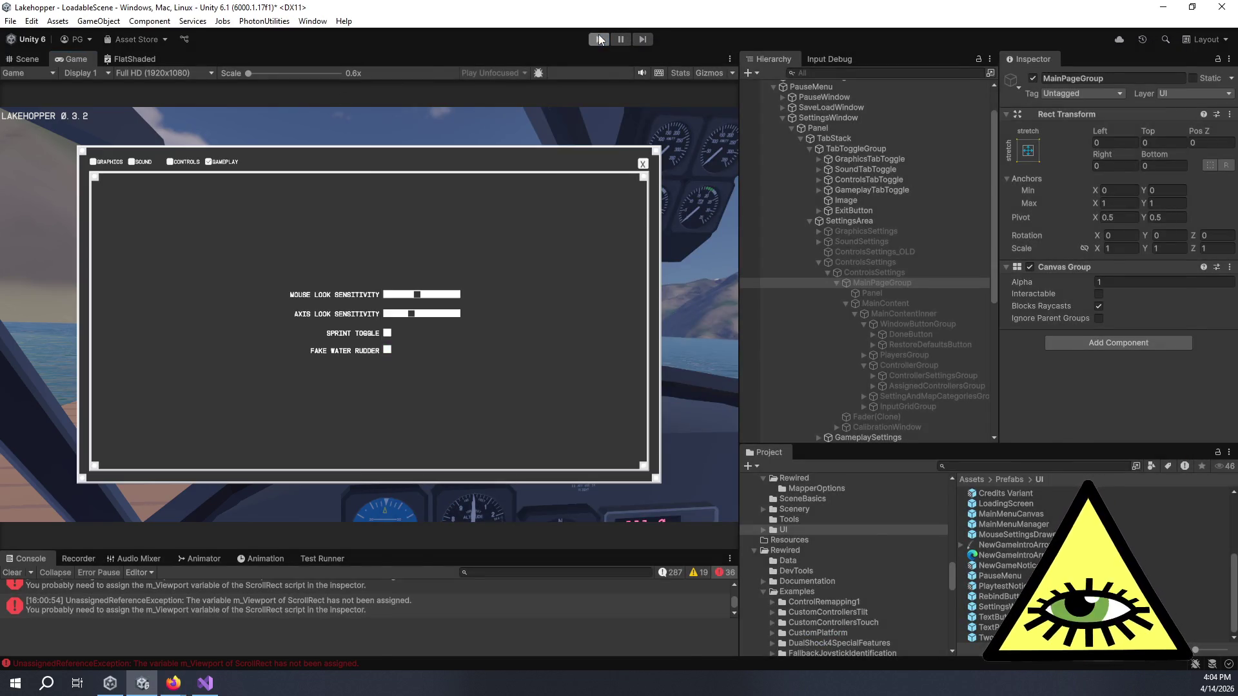
{"action": "key", "text": "alt+Tab"}
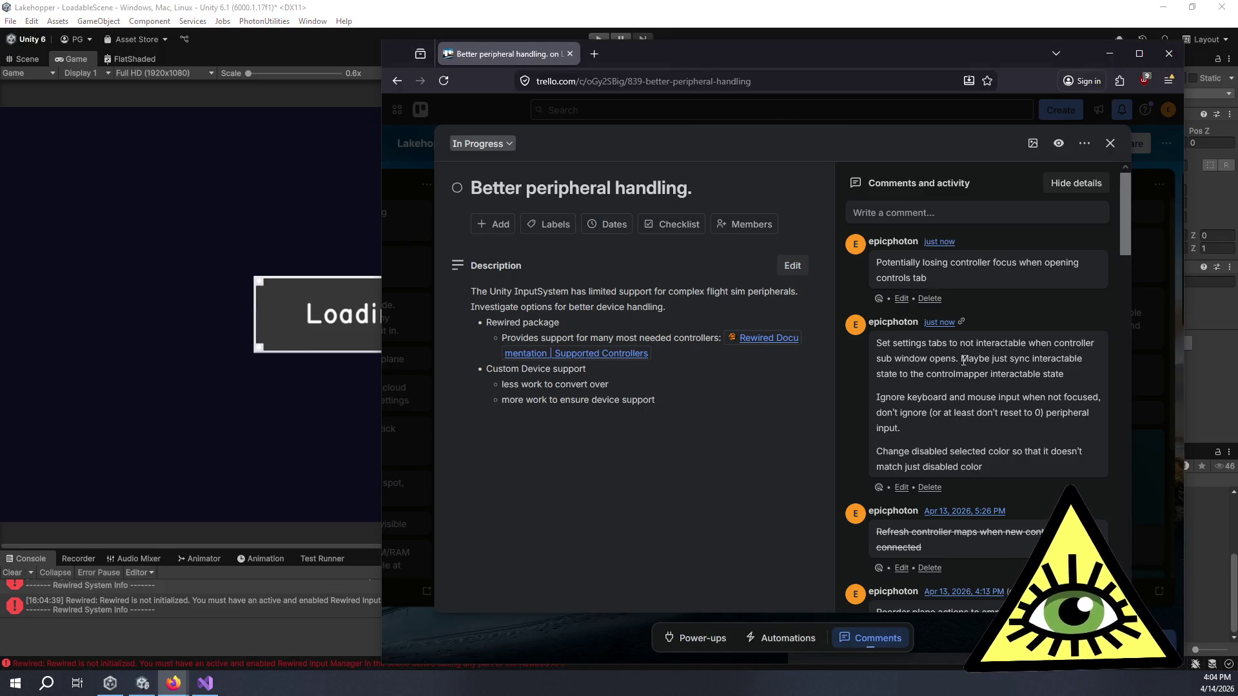
{"action": "key", "text": "alt+Tab"}
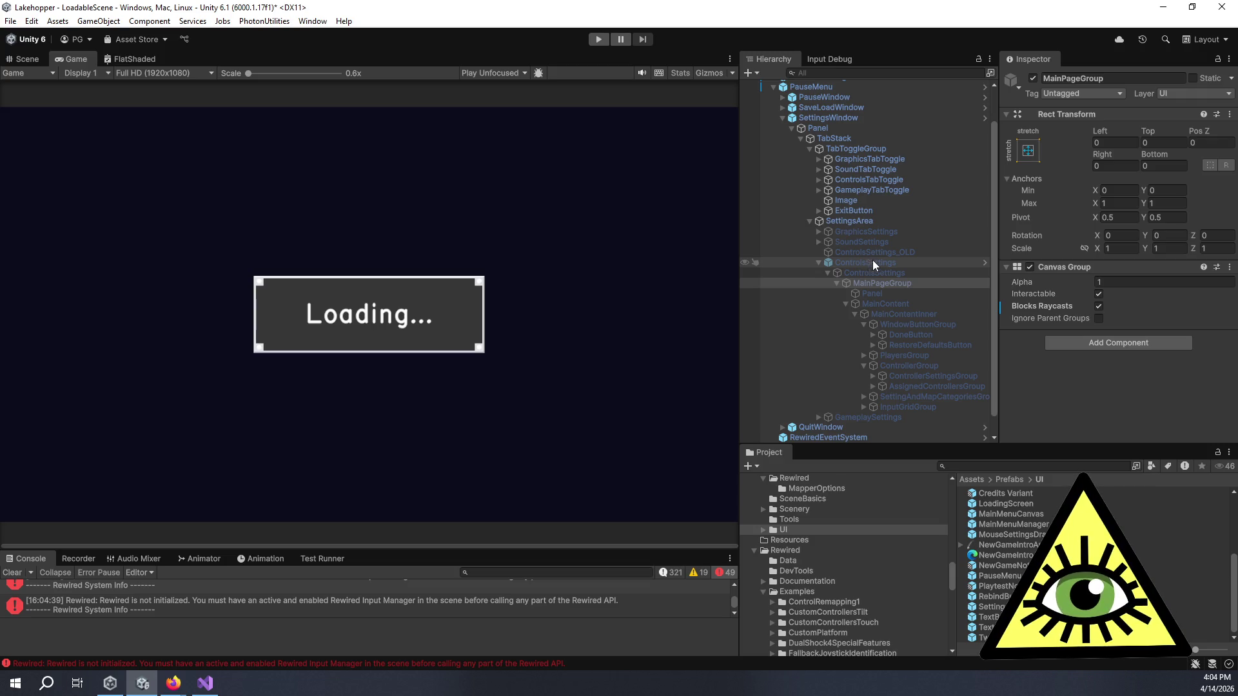
- Select ControlsSettings, open the Rewired ControlMapper prefab, and show its MapperOptions folder
{"action": "left_click", "coordinate": [872, 262]}
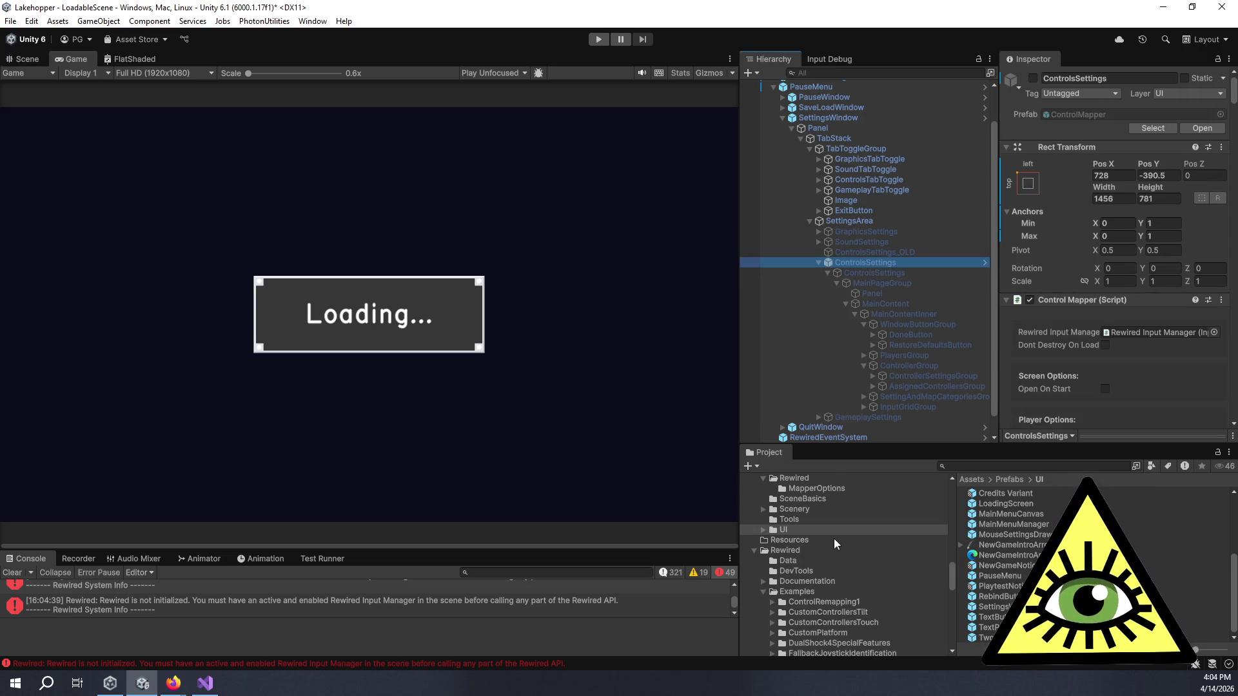
{"action": "scroll", "coordinate": [831, 538], "scroll_direction": "up", "scroll_amount": 3}
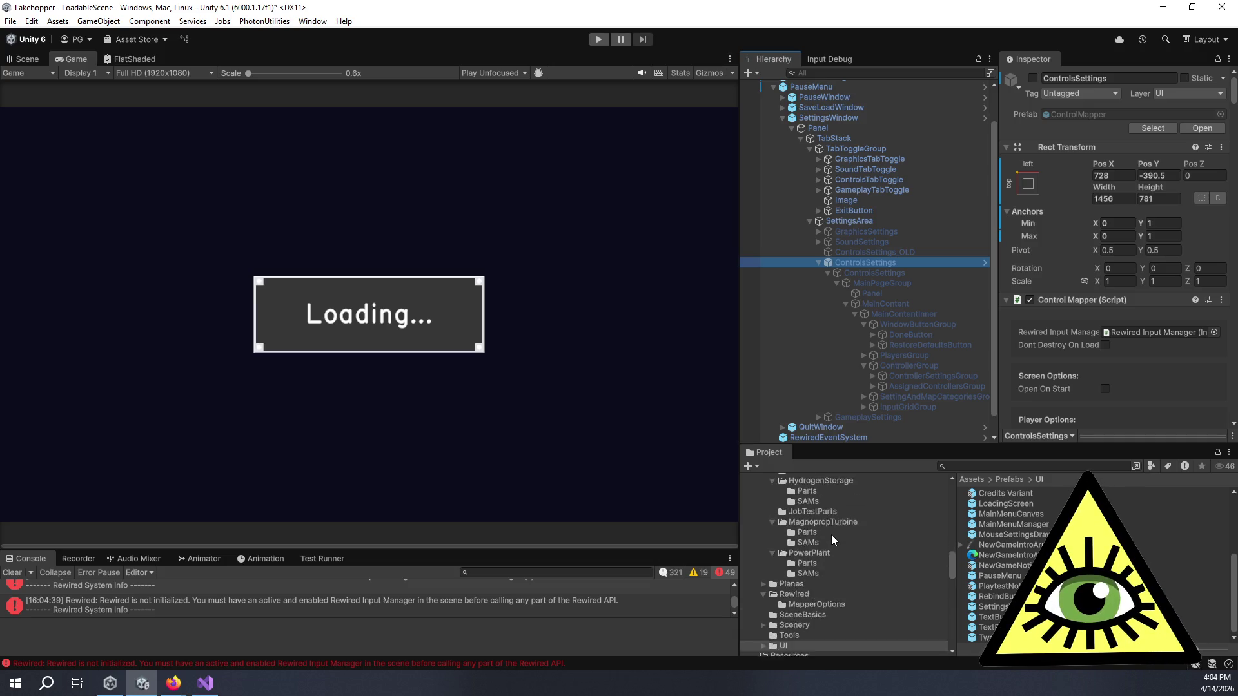
{"action": "left_click", "coordinate": [804, 556]}
{"action": "double_click", "coordinate": [999, 497]}
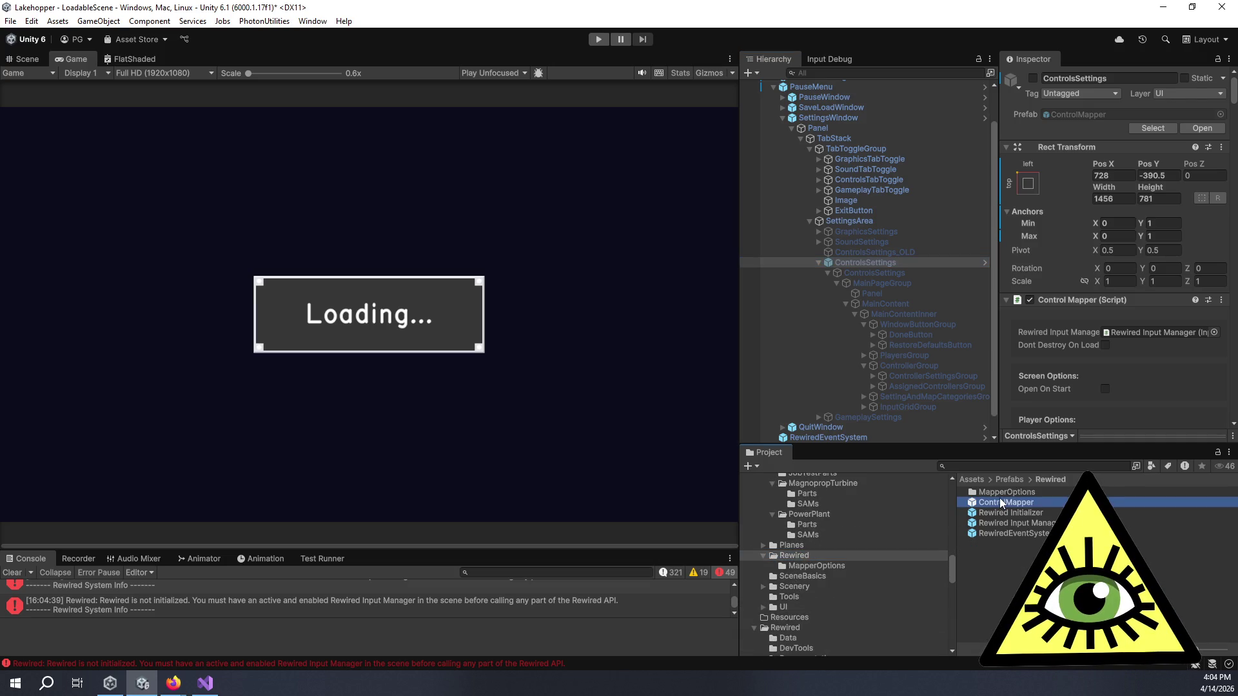
{"action": "left_click", "coordinate": [852, 566]}
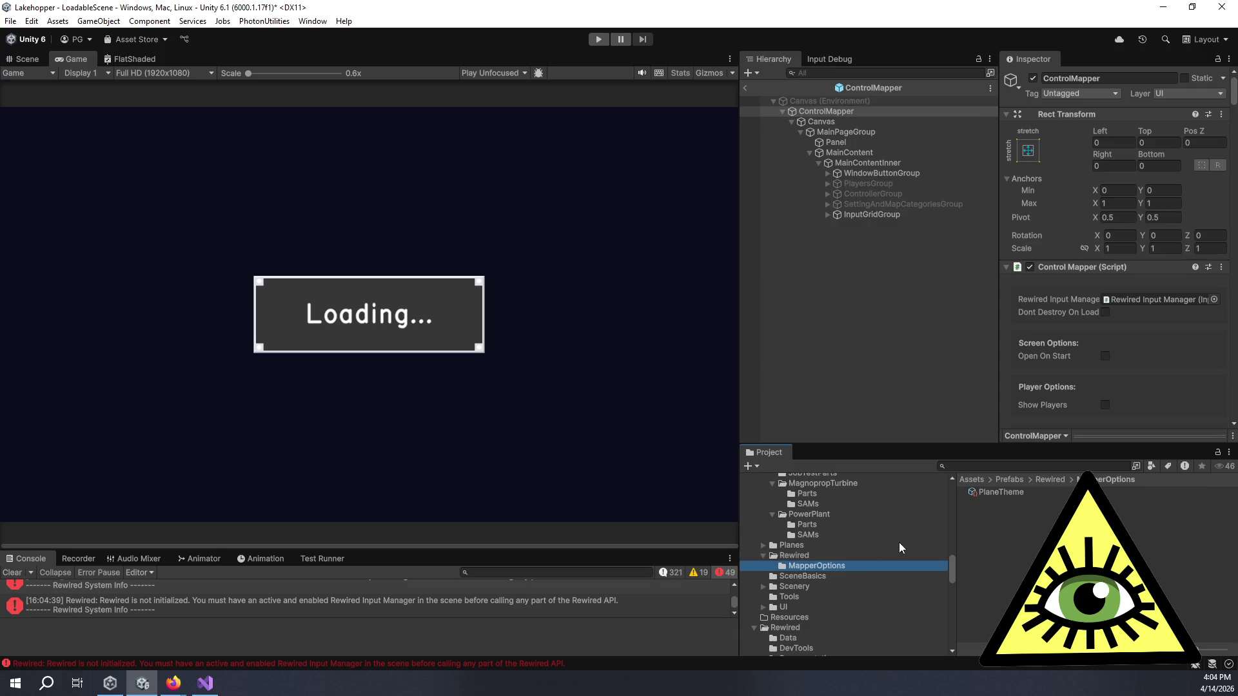
{"action": "left_click", "coordinate": [1003, 494]}
{"action": "scroll", "coordinate": [1025, 338], "scroll_direction": "down", "scroll_amount": 10}
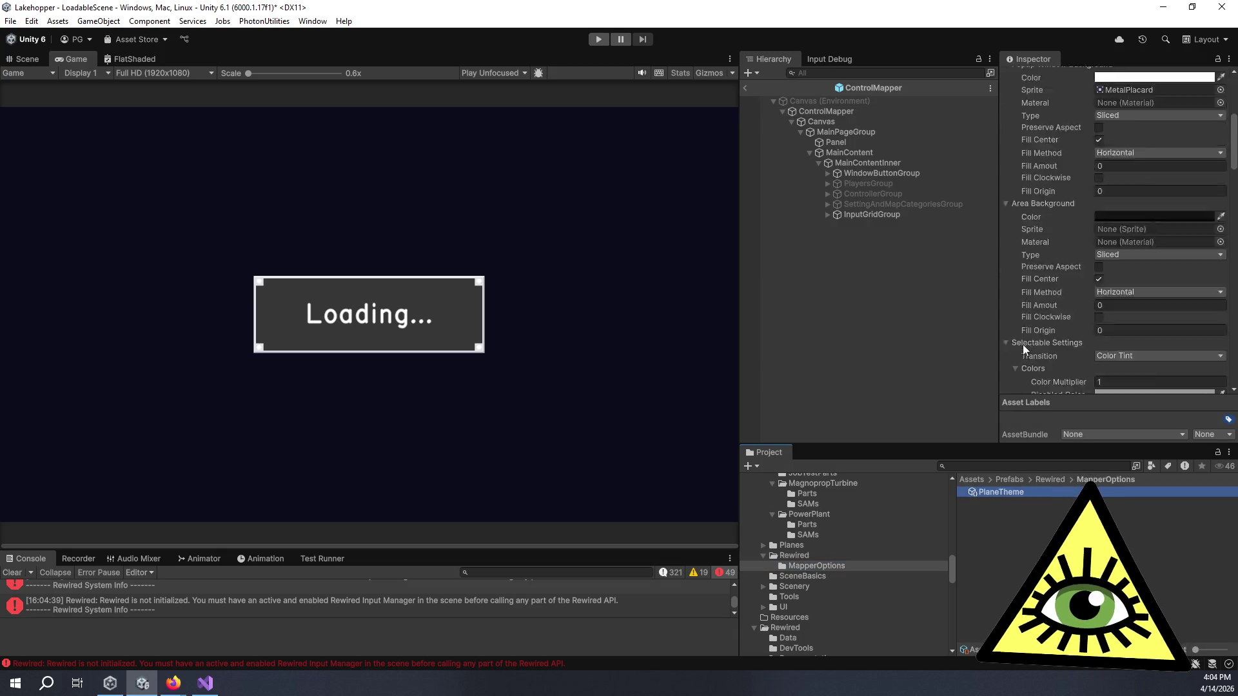
{"action": "scroll", "coordinate": [1016, 343], "scroll_direction": "down", "scroll_amount": 2}
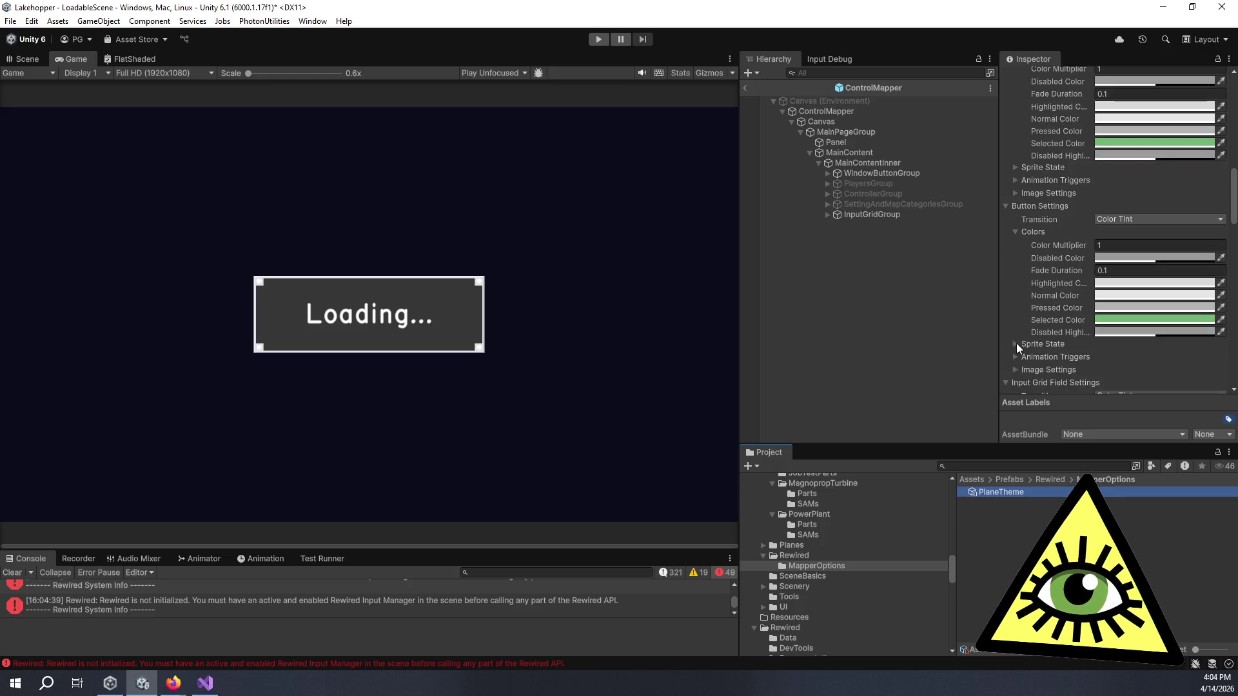
{"action": "scroll", "coordinate": [1016, 346], "scroll_direction": "down", "scroll_amount": 6}
{"action": "scroll", "coordinate": [1016, 346], "scroll_direction": "down", "scroll_amount": 6}
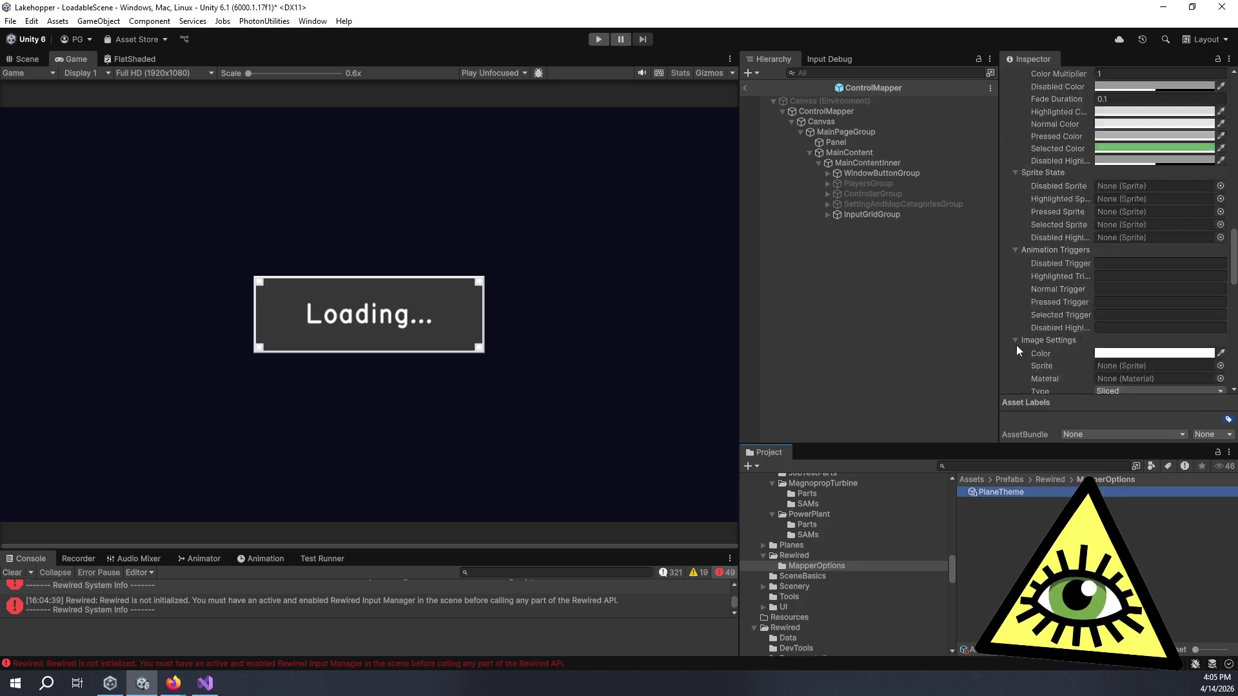
{"action": "scroll", "coordinate": [1019, 334], "scroll_direction": "down", "scroll_amount": 3}
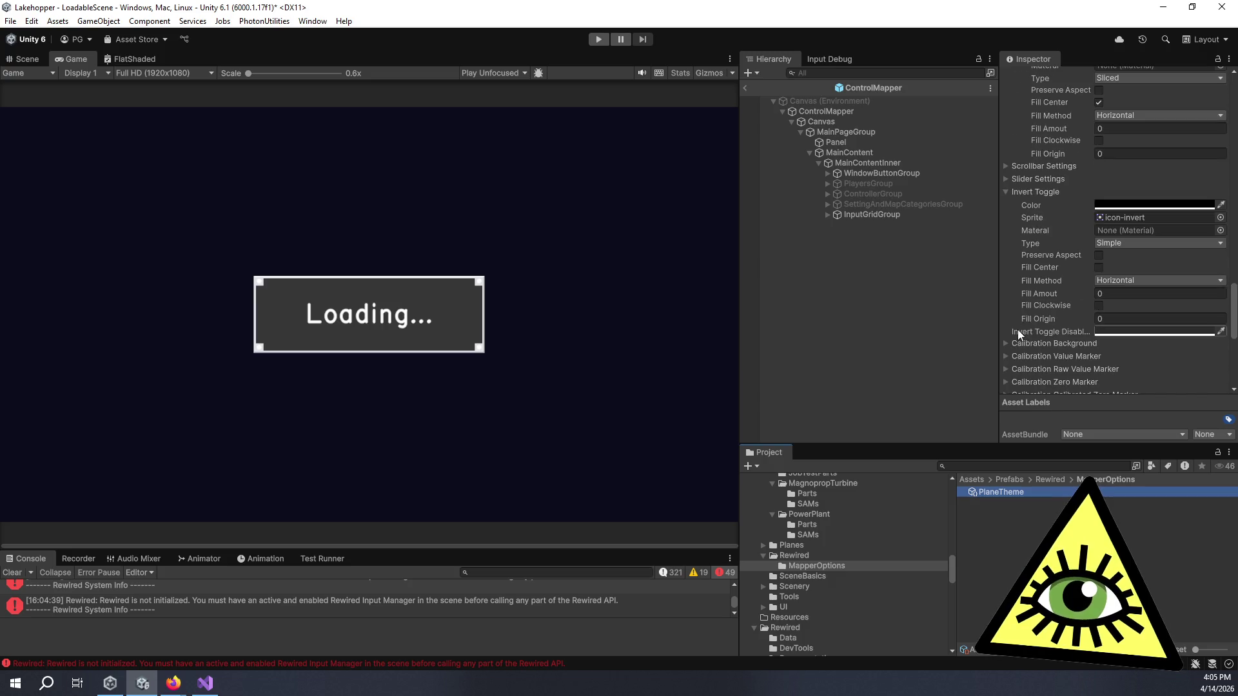
{"action": "scroll", "coordinate": [1019, 338], "scroll_direction": "up", "scroll_amount": 5}
{"action": "scroll", "coordinate": [1018, 334], "scroll_direction": "up", "scroll_amount": 15}
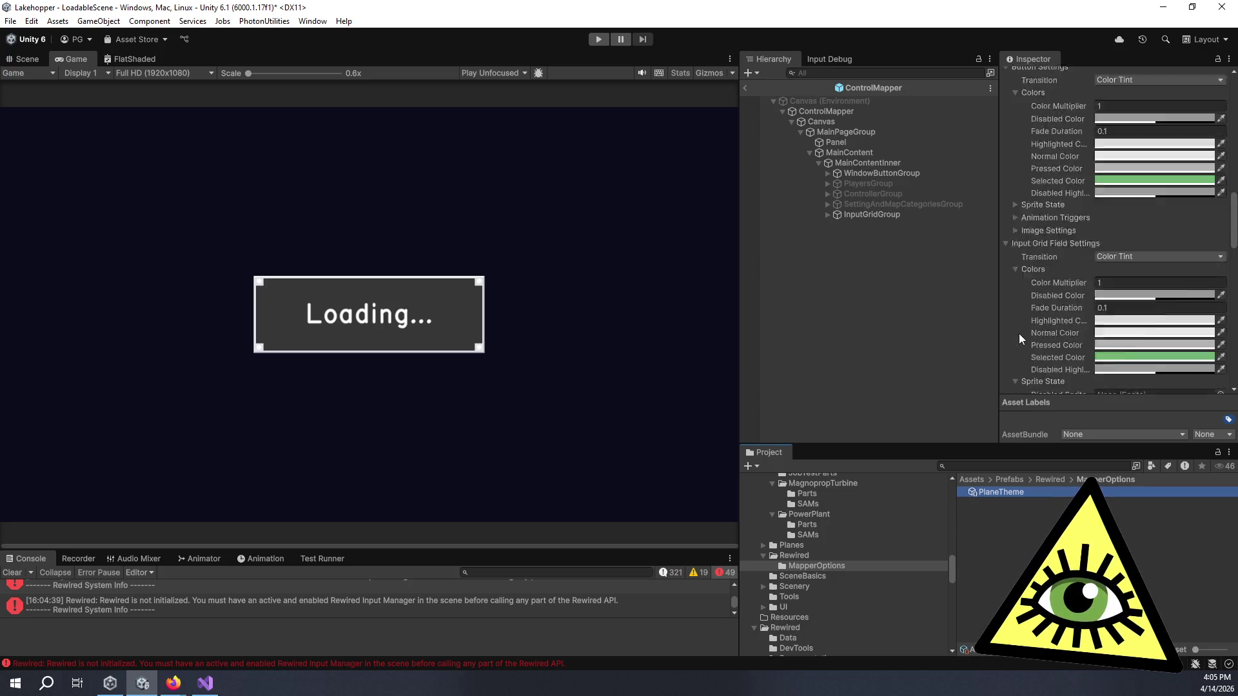
{"action": "scroll", "coordinate": [1019, 334], "scroll_direction": "down", "scroll_amount": 8}
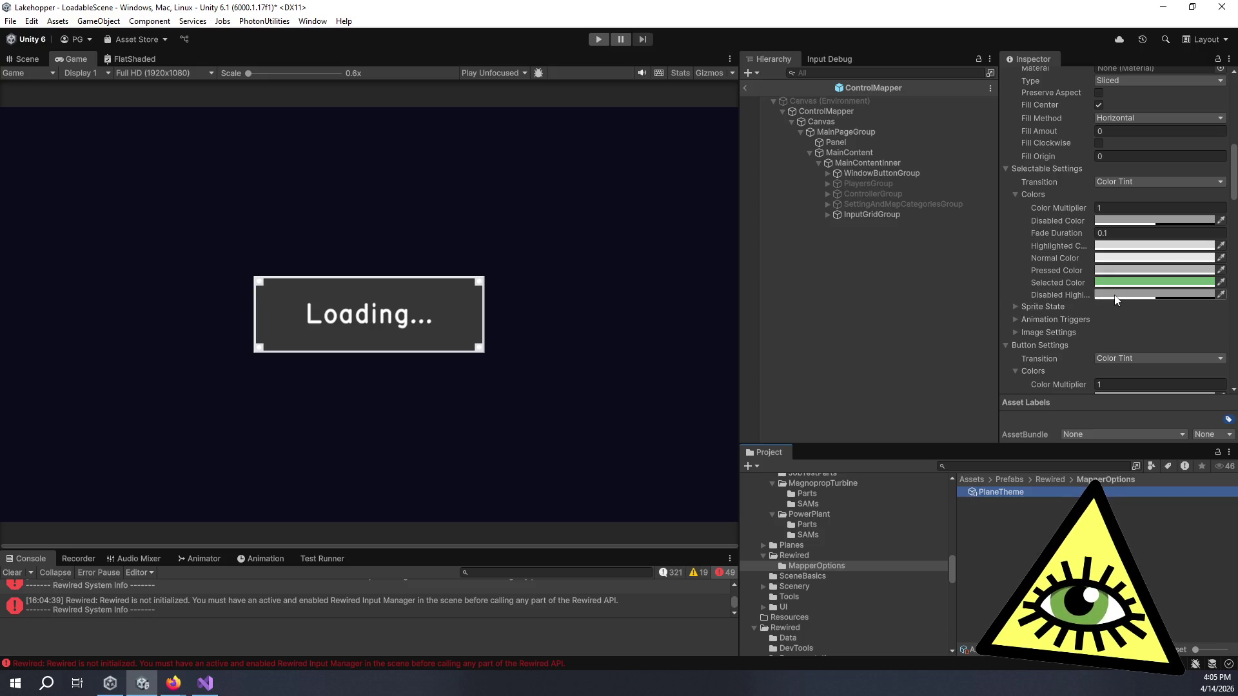
- Set the Selectable Disabled Highlighted colour to the Selected colour's green and copy it
{"action": "left_click", "coordinate": [1116, 297]}
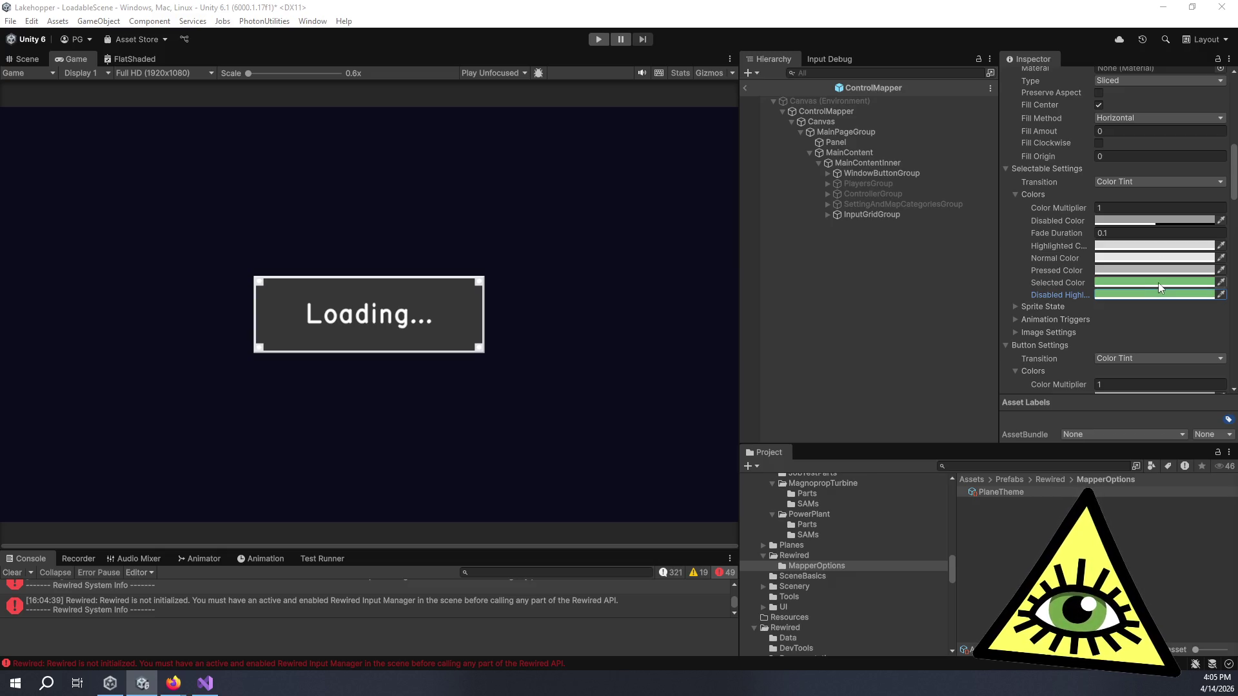
{"action": "left_click_drag", "start_coordinate": [1158, 282], "coordinate": [1158, 294]}
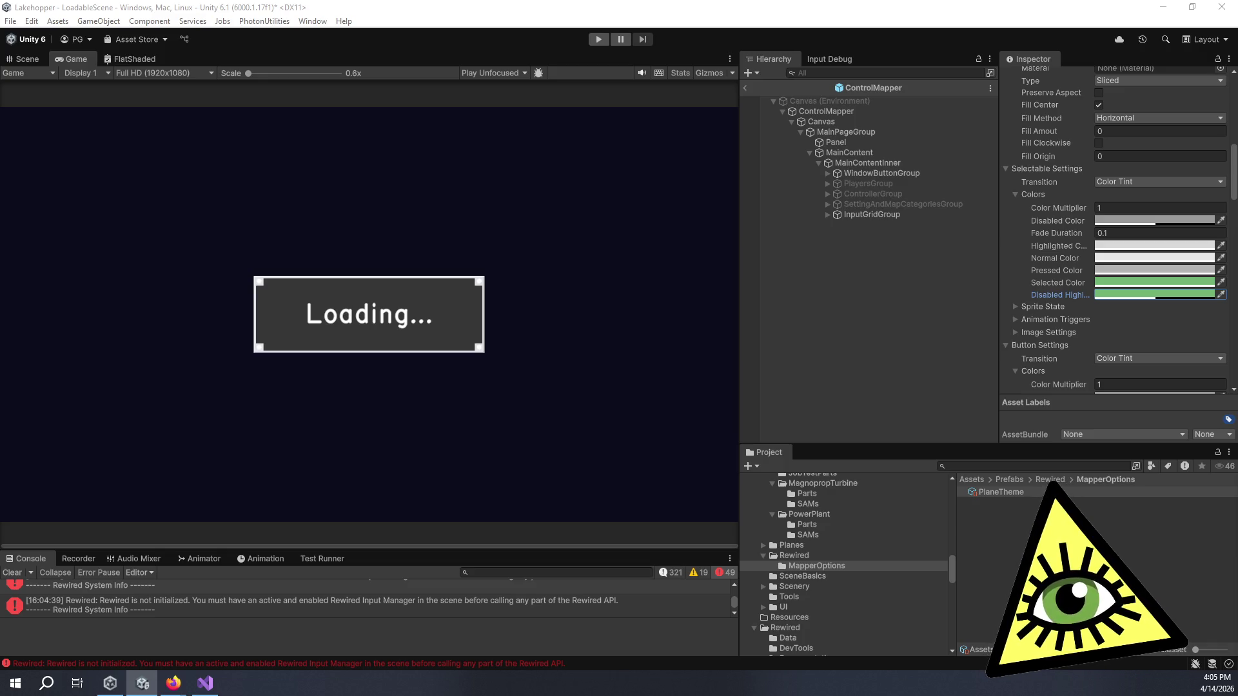
{"action": "right_click", "coordinate": [1045, 292]}
{"action": "left_click", "coordinate": [1077, 335]}
- Paste the green into the Button and Input Grid Field Disabled Highlighted colours
{"action": "scroll", "coordinate": [1062, 295], "scroll_direction": "down", "scroll_amount": 5}
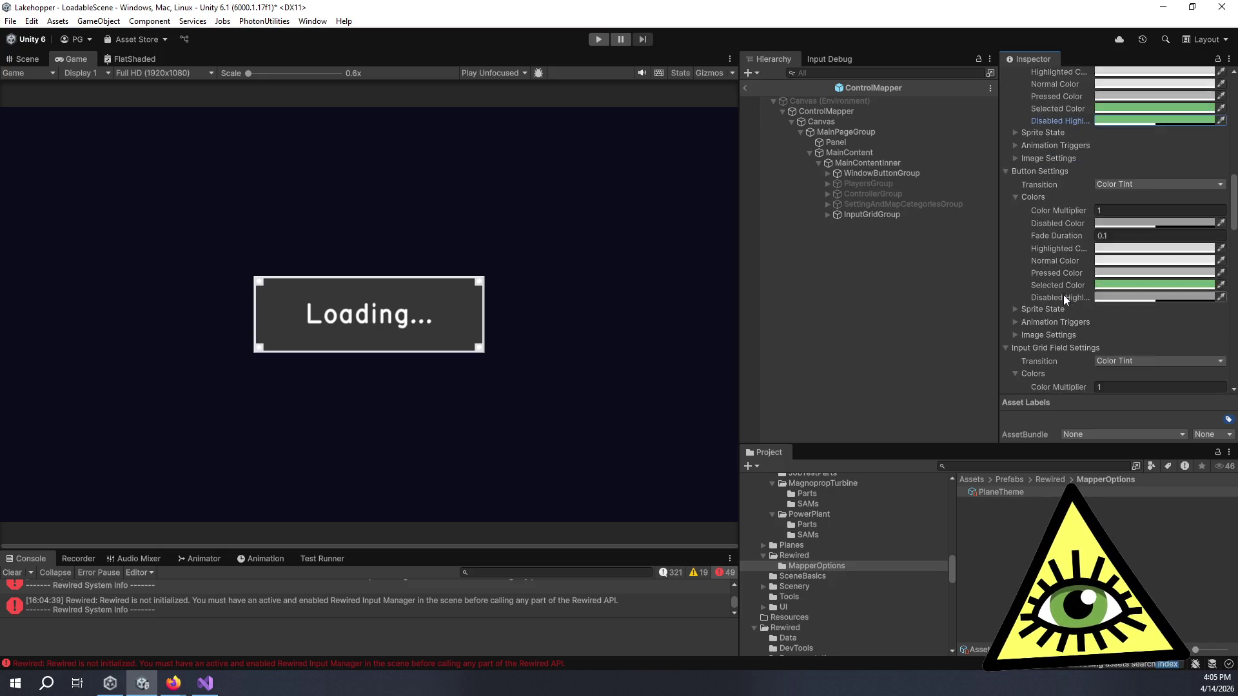
{"action": "right_click", "coordinate": [1053, 261]}
{"action": "left_click", "coordinate": [1106, 318]}
{"action": "scroll", "coordinate": [1062, 260], "scroll_direction": "down", "scroll_amount": 3}
{"action": "scroll", "coordinate": [1062, 260], "scroll_direction": "down", "scroll_amount": 1}
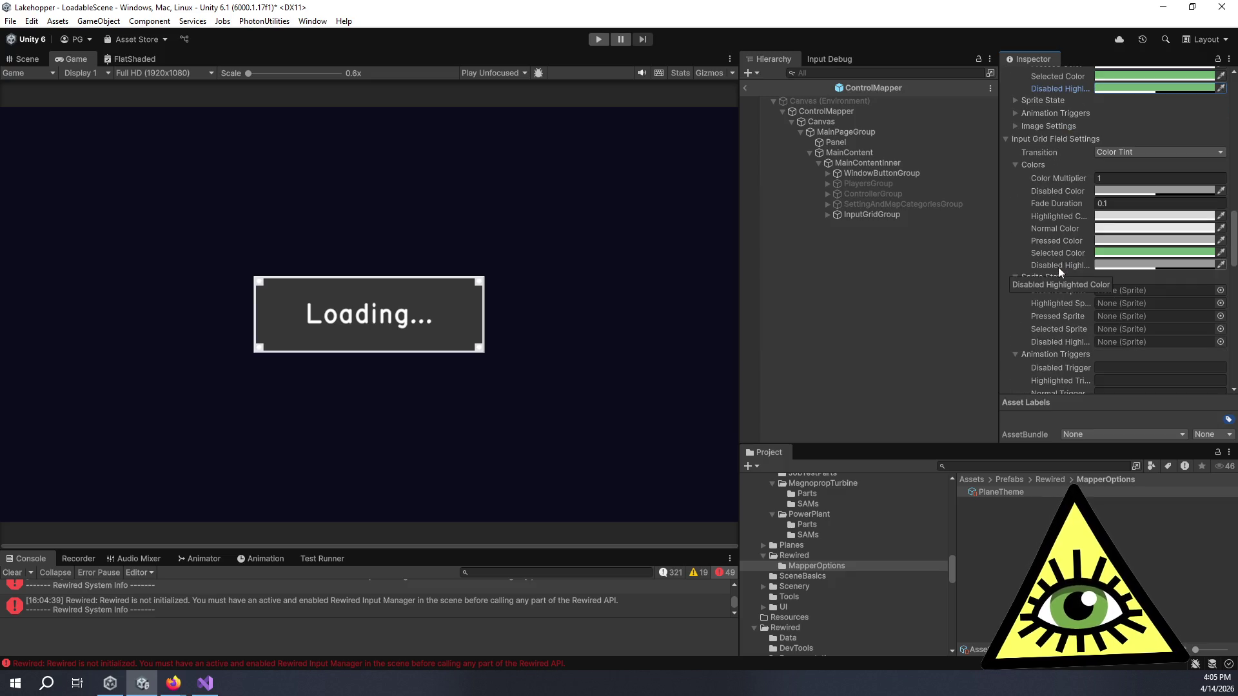
{"action": "right_click", "coordinate": [1057, 266]}
{"action": "left_click", "coordinate": [1108, 323]}
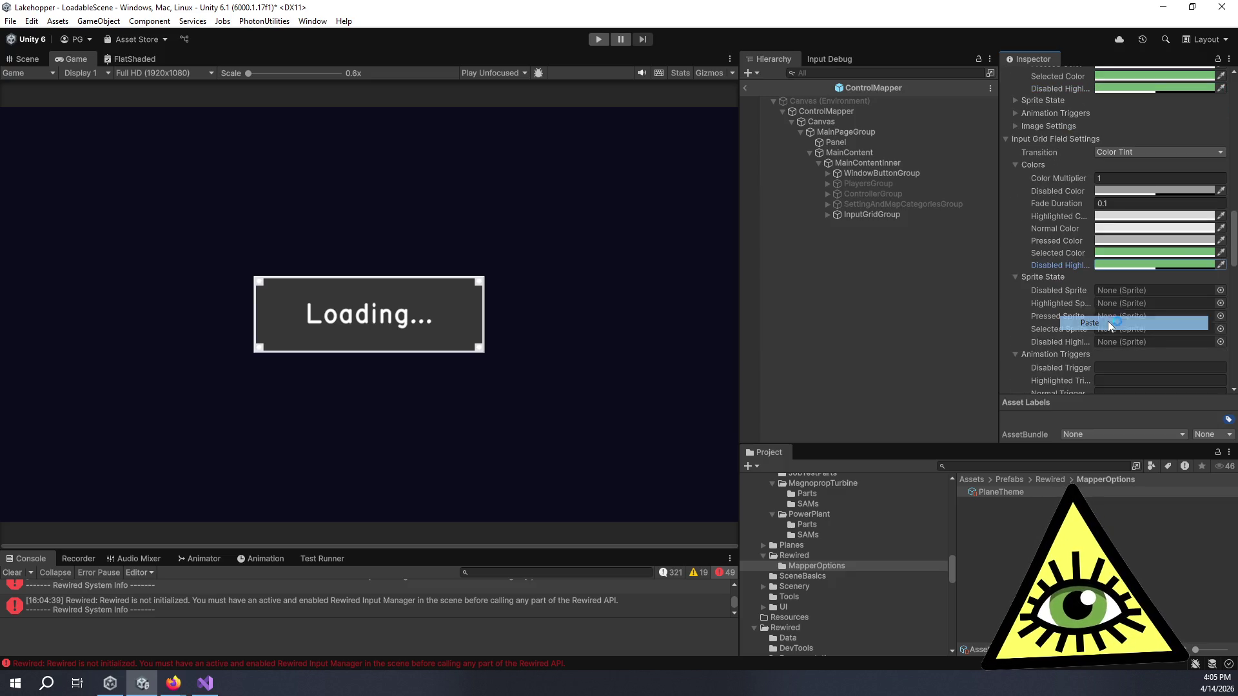
- Expand Slider Settings and paste the green into its Disabled Highlighted colour
{"action": "scroll", "coordinate": [1062, 258], "scroll_direction": "down", "scroll_amount": 5}
{"action": "scroll", "coordinate": [1057, 219], "scroll_direction": "down", "scroll_amount": 3}
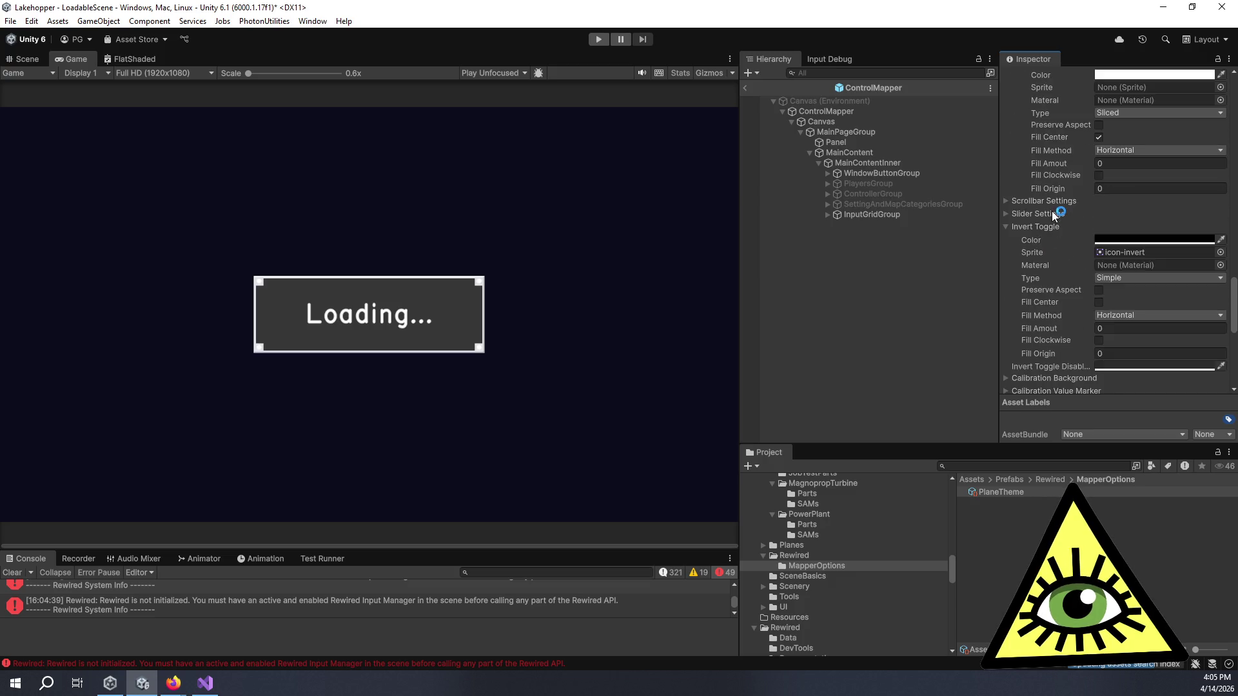
{"action": "scroll", "coordinate": [1074, 242], "scroll_direction": "down", "scroll_amount": 7}
{"action": "scroll", "coordinate": [1075, 250], "scroll_direction": "up", "scroll_amount": 4}
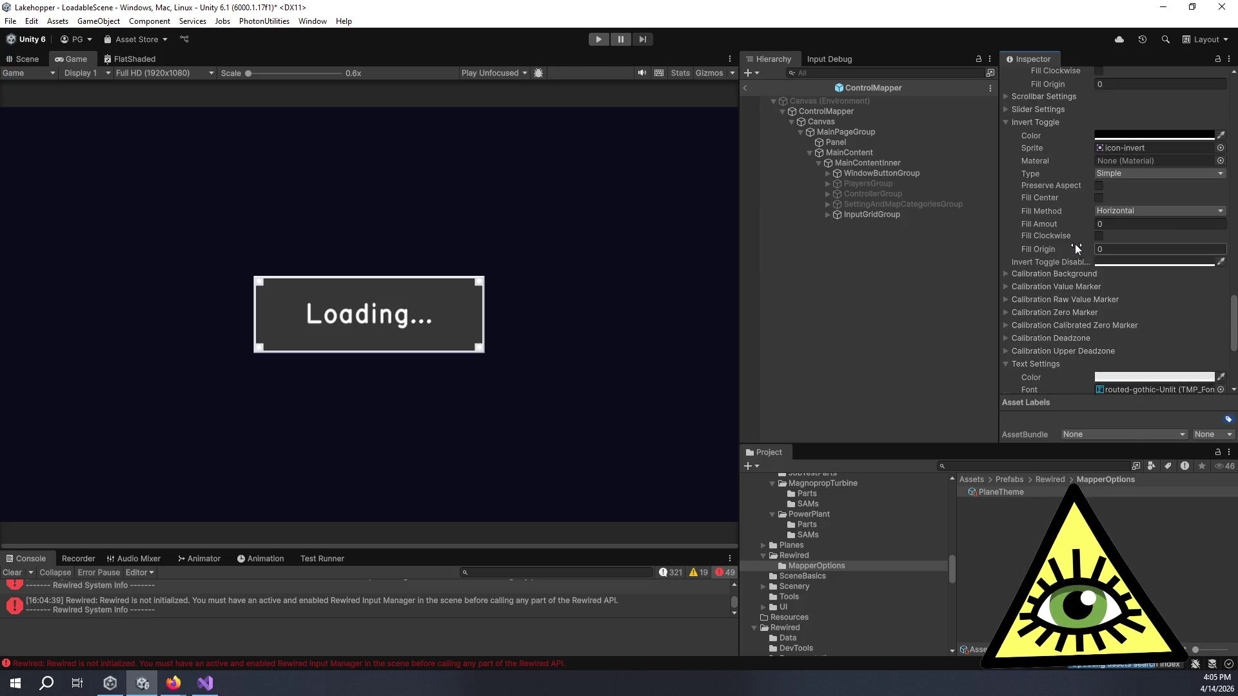
{"action": "scroll", "coordinate": [1074, 245], "scroll_direction": "up", "scroll_amount": 4}
{"action": "left_click", "coordinate": [1005, 215]}
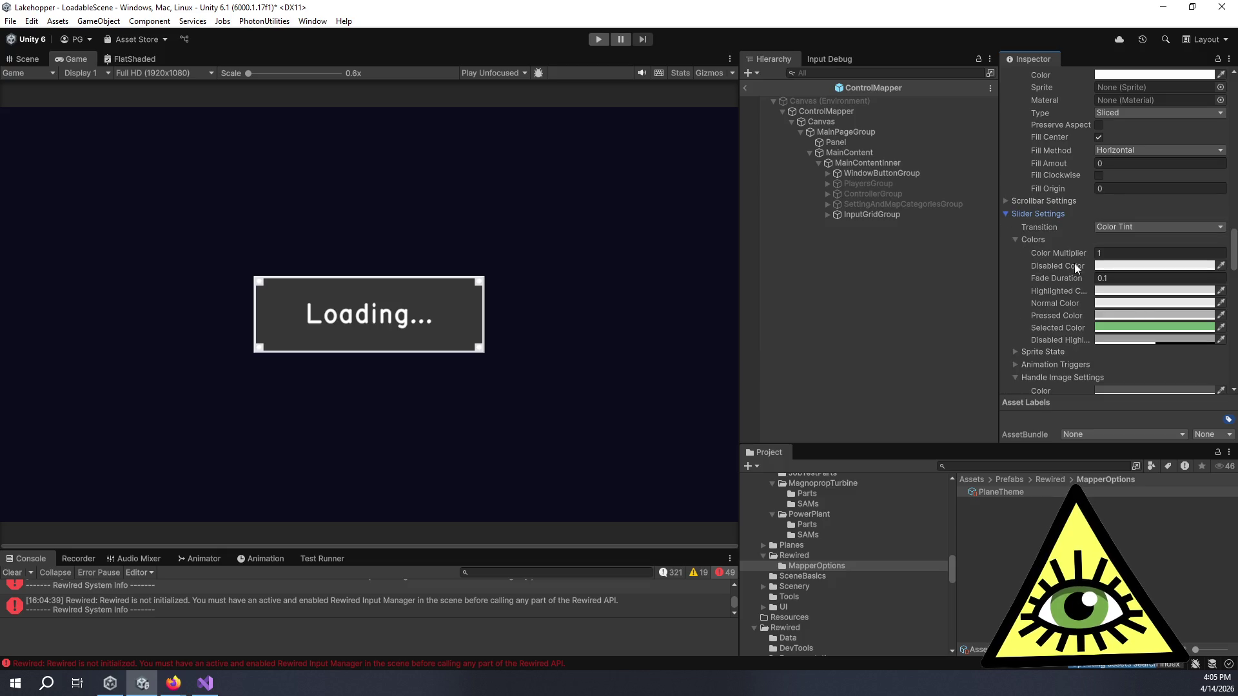
{"action": "right_click", "coordinate": [1137, 342]}
{"action": "left_click", "coordinate": [1166, 395]}
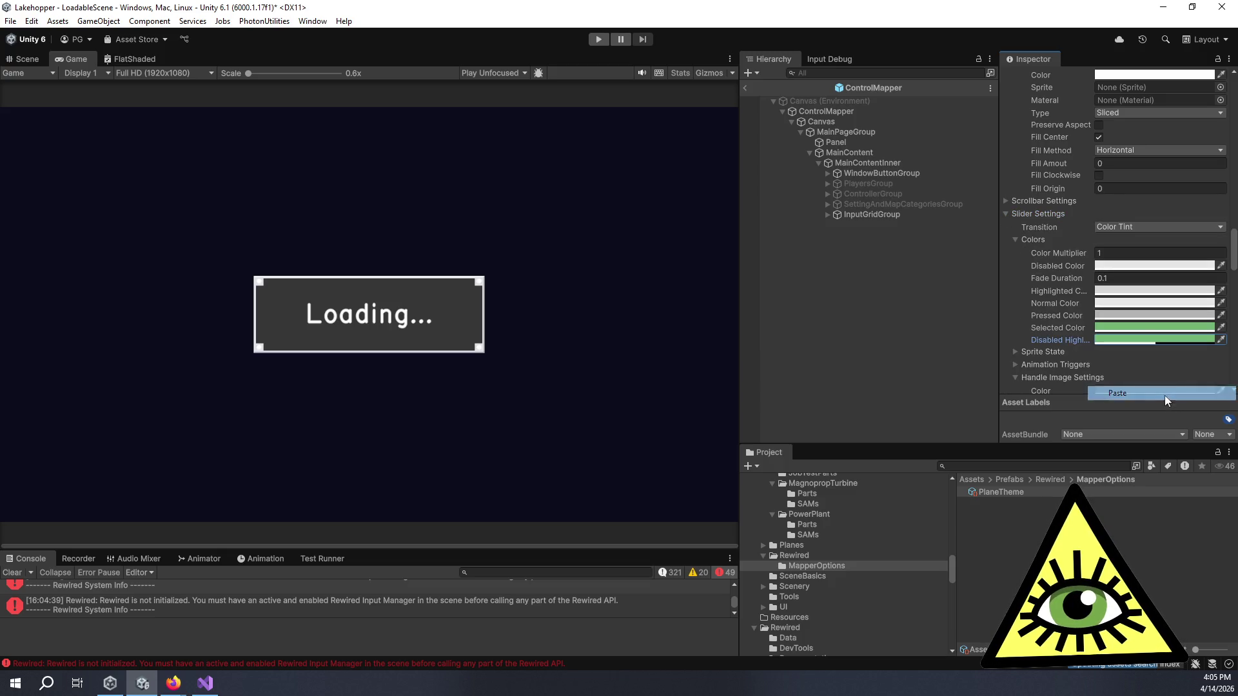
{"action": "left_click", "coordinate": [1008, 200]}
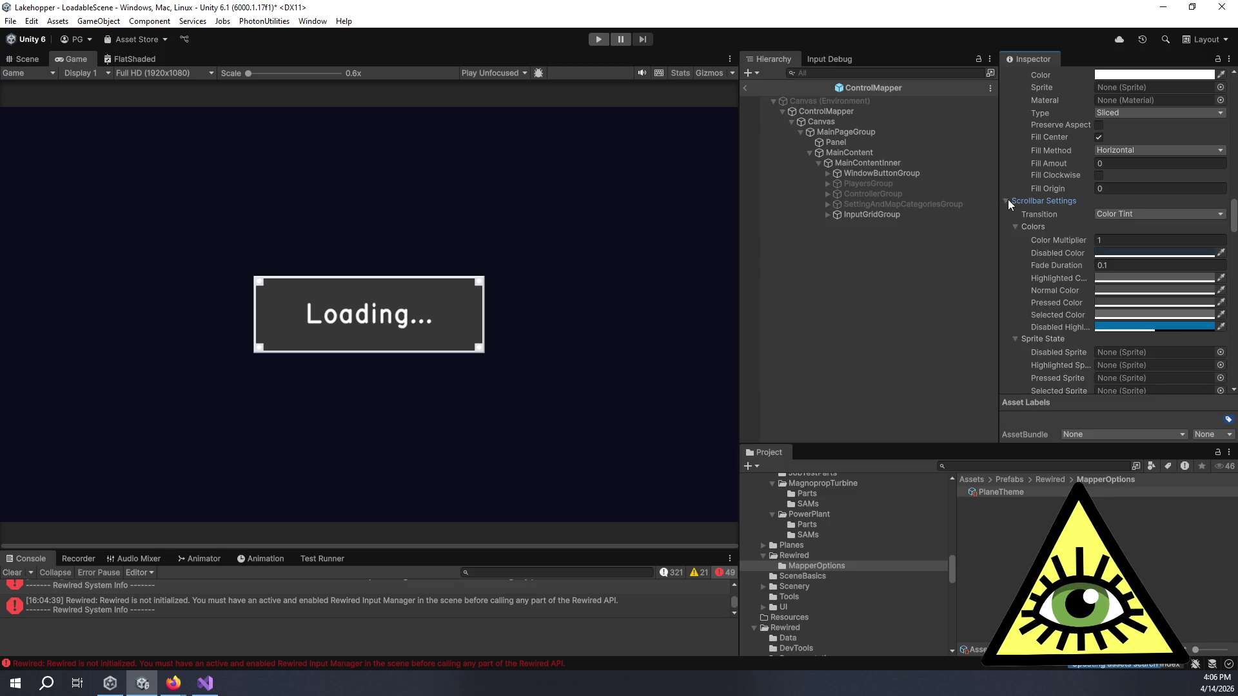
- Collapse the Scrollbar Settings and Button Settings sections in PlaneTheme
{"action": "left_click", "coordinate": [1008, 202]}
{"action": "scroll", "coordinate": [1007, 212], "scroll_direction": "down", "scroll_amount": 2}
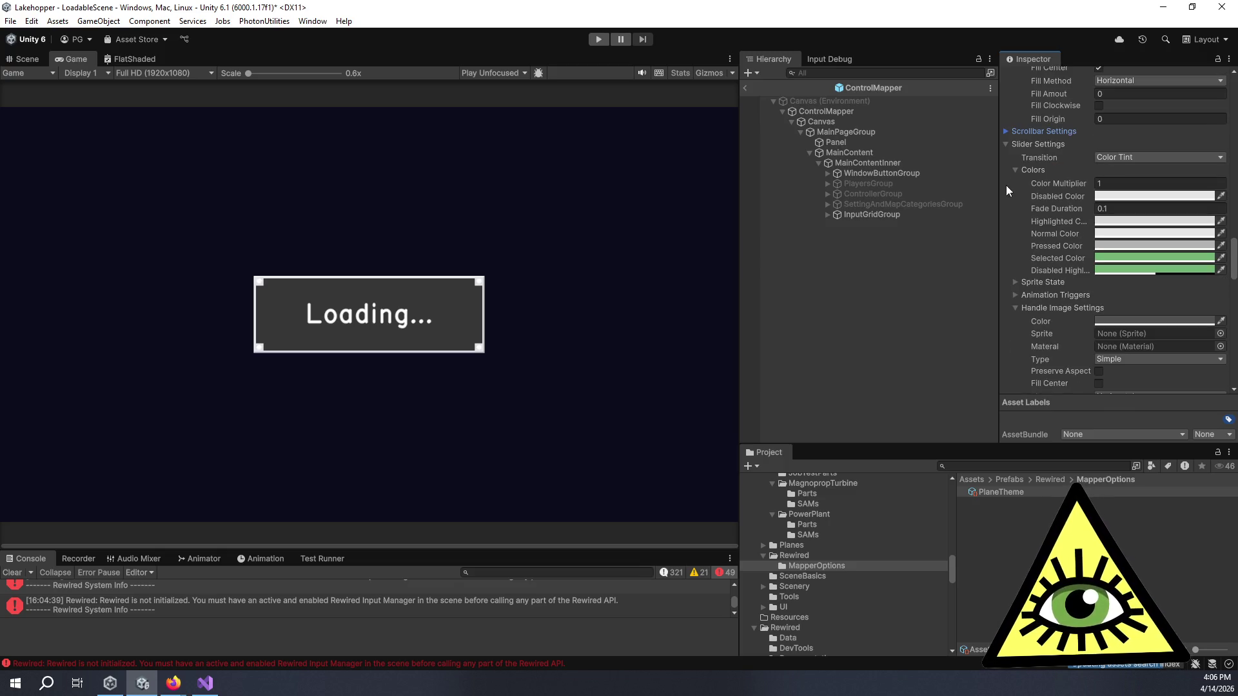
{"action": "scroll", "coordinate": [1007, 148], "scroll_direction": "down", "scroll_amount": 10}
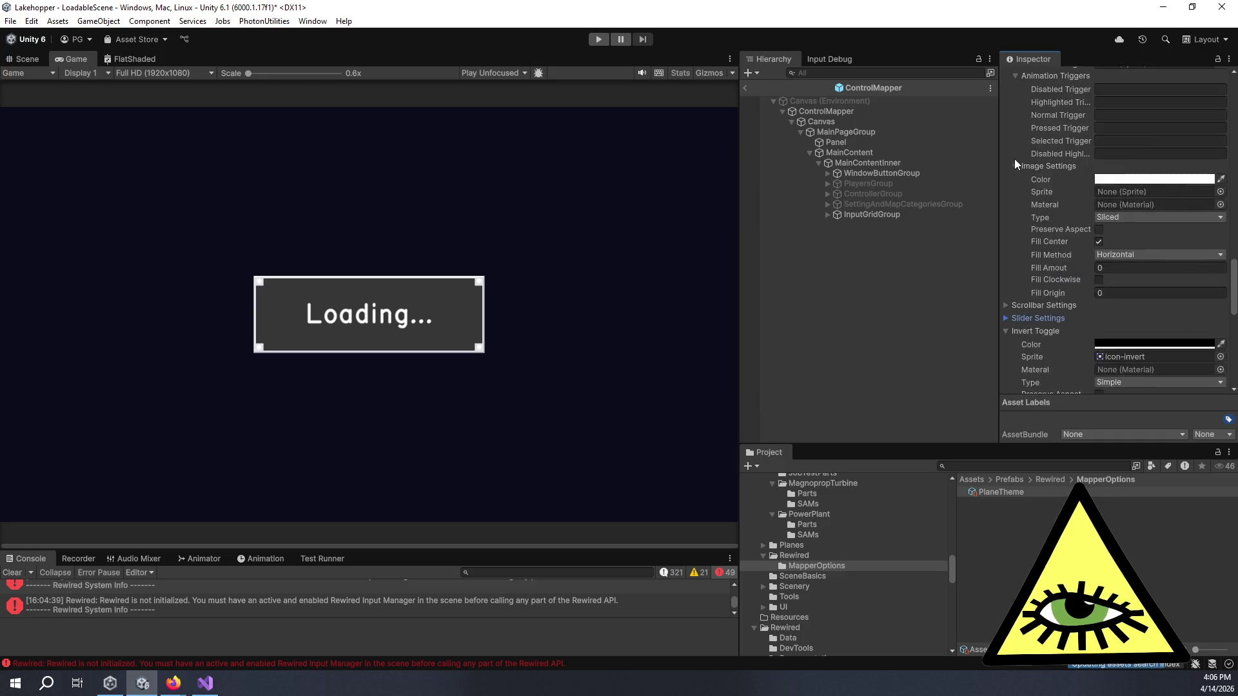
{"action": "scroll", "coordinate": [1019, 163], "scroll_direction": "up", "scroll_amount": 15}
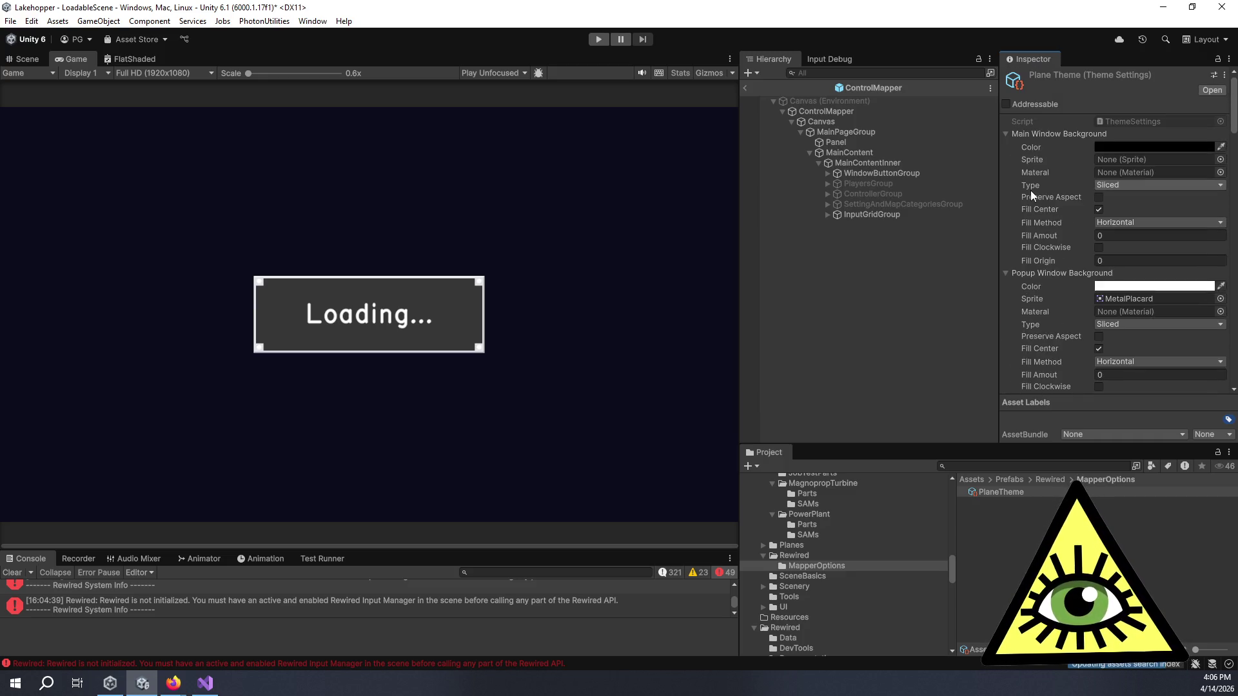
{"action": "scroll", "coordinate": [1030, 190], "scroll_direction": "down", "scroll_amount": 5}
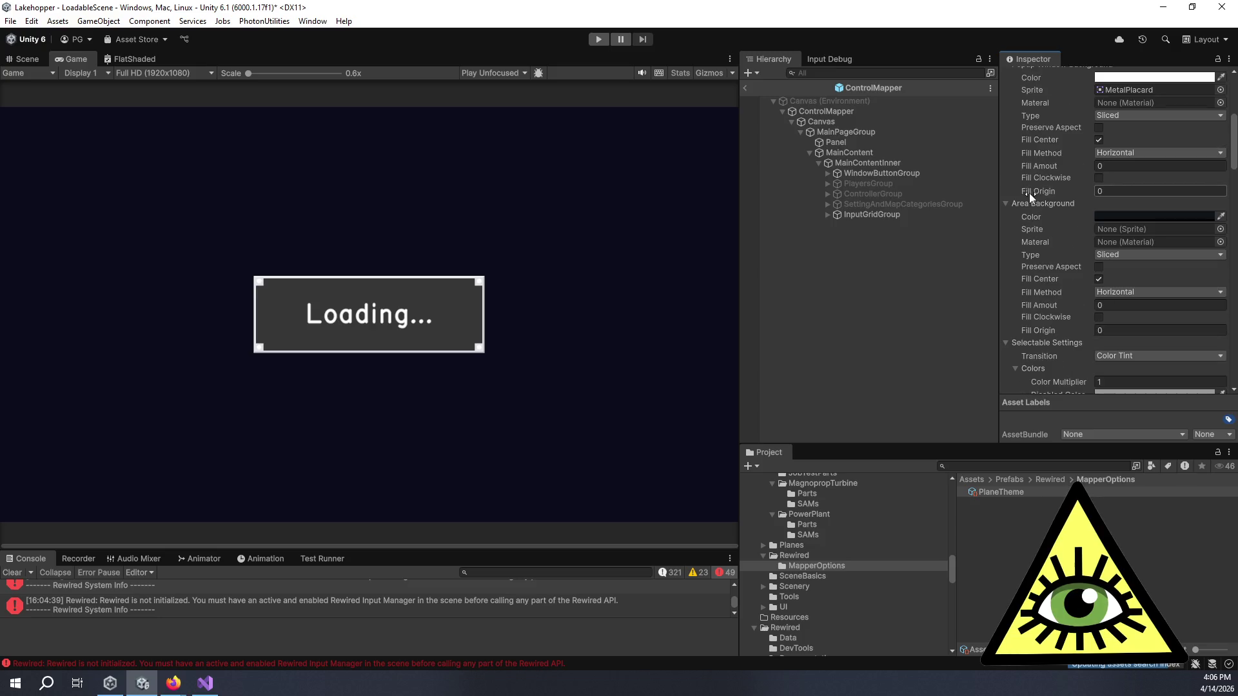
{"action": "scroll", "coordinate": [1025, 213], "scroll_direction": "down", "scroll_amount": 10}
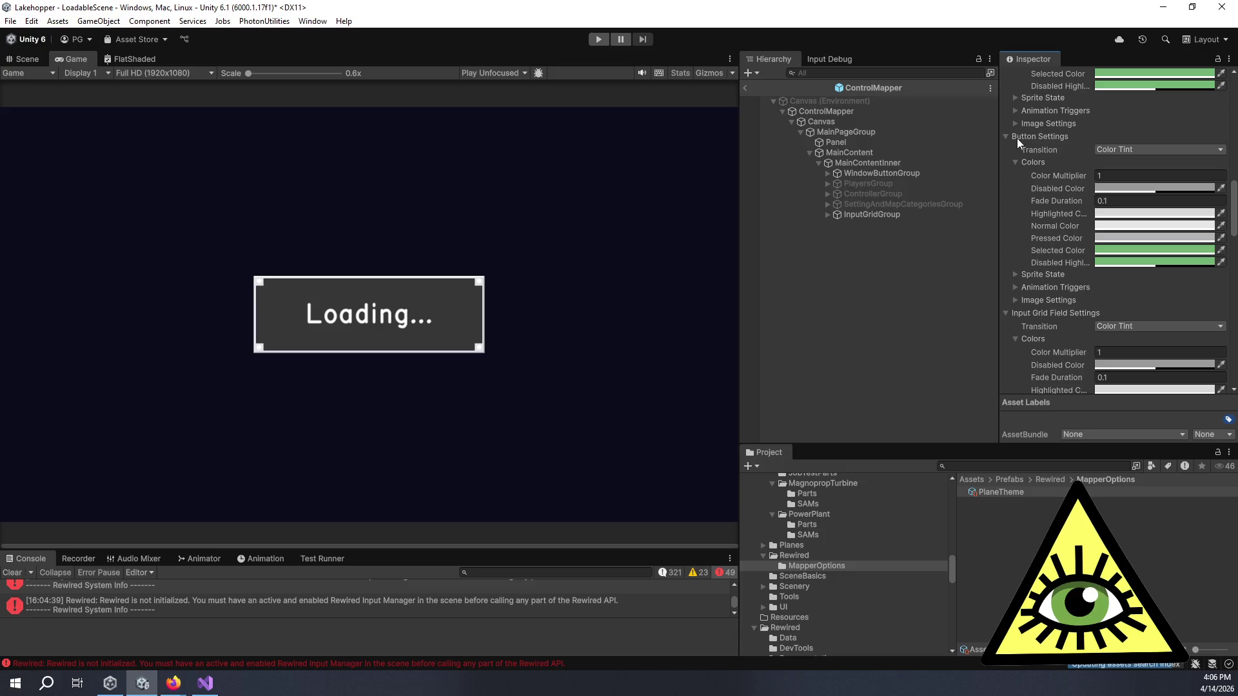
{"action": "left_click", "coordinate": [1021, 137]}
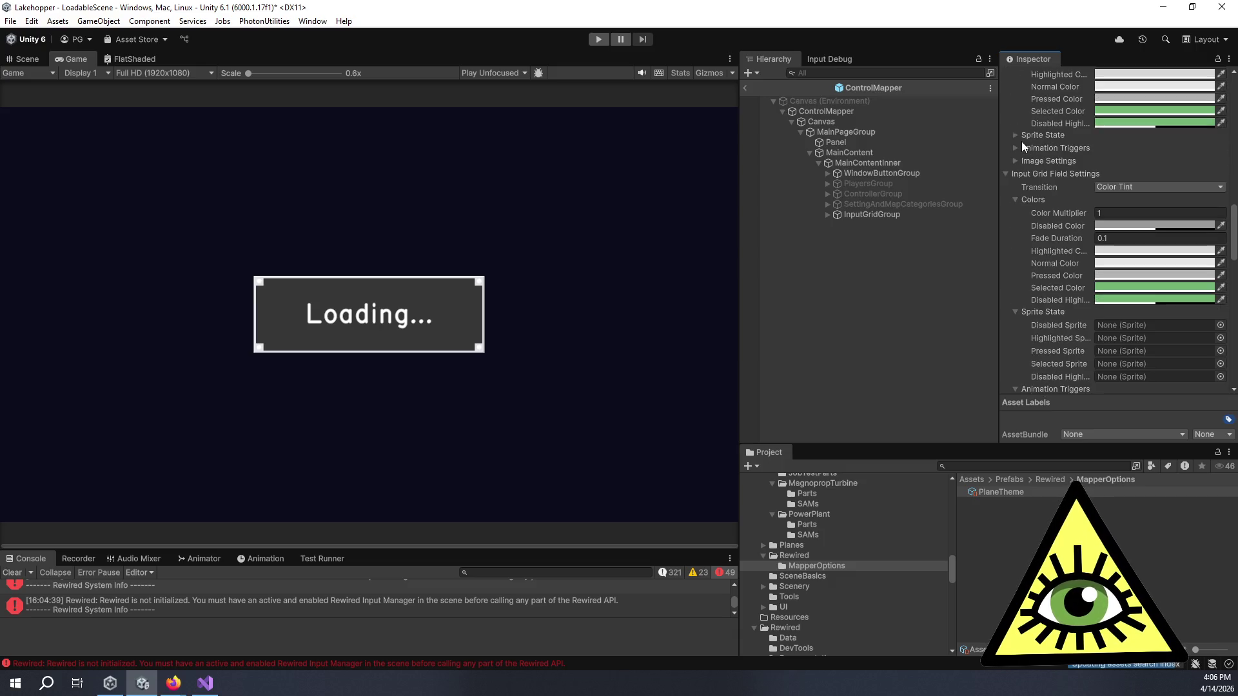
- Expand Calibration Calibrated Zero Marker to show its red colour
{"action": "scroll", "coordinate": [1019, 155], "scroll_direction": "down", "scroll_amount": 5}
{"action": "scroll", "coordinate": [1020, 170], "scroll_direction": "down", "scroll_amount": 5}
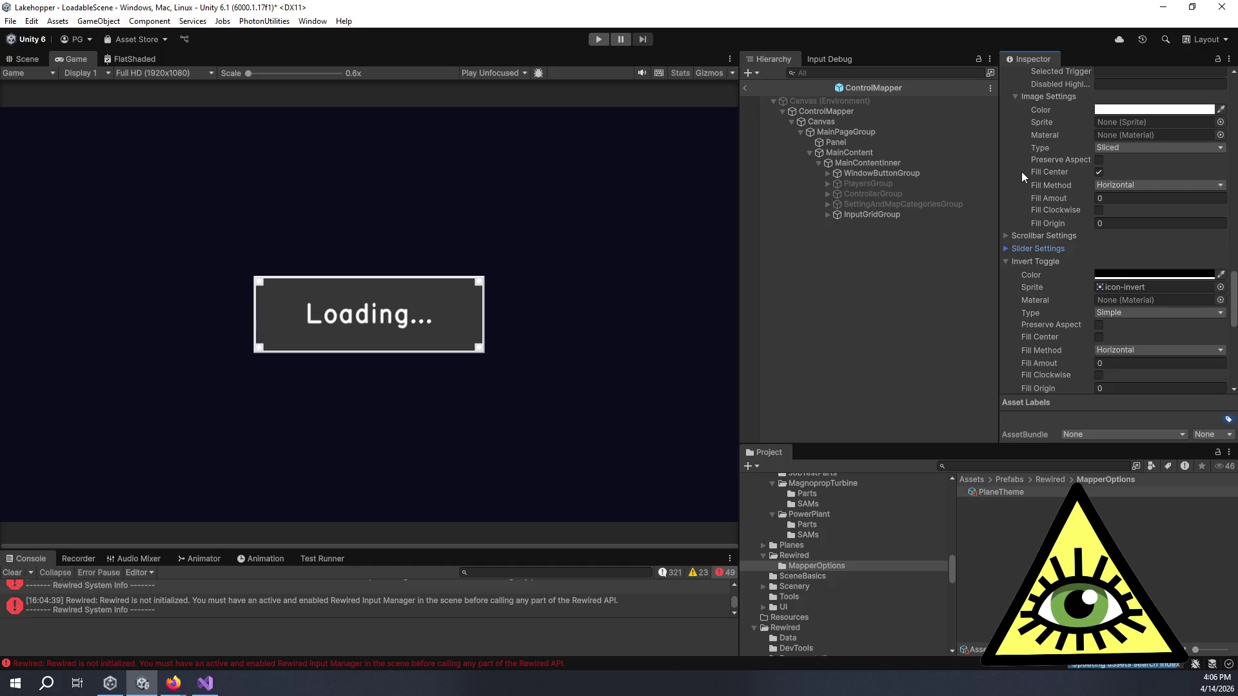
{"action": "scroll", "coordinate": [1012, 236], "scroll_direction": "down", "scroll_amount": 5}
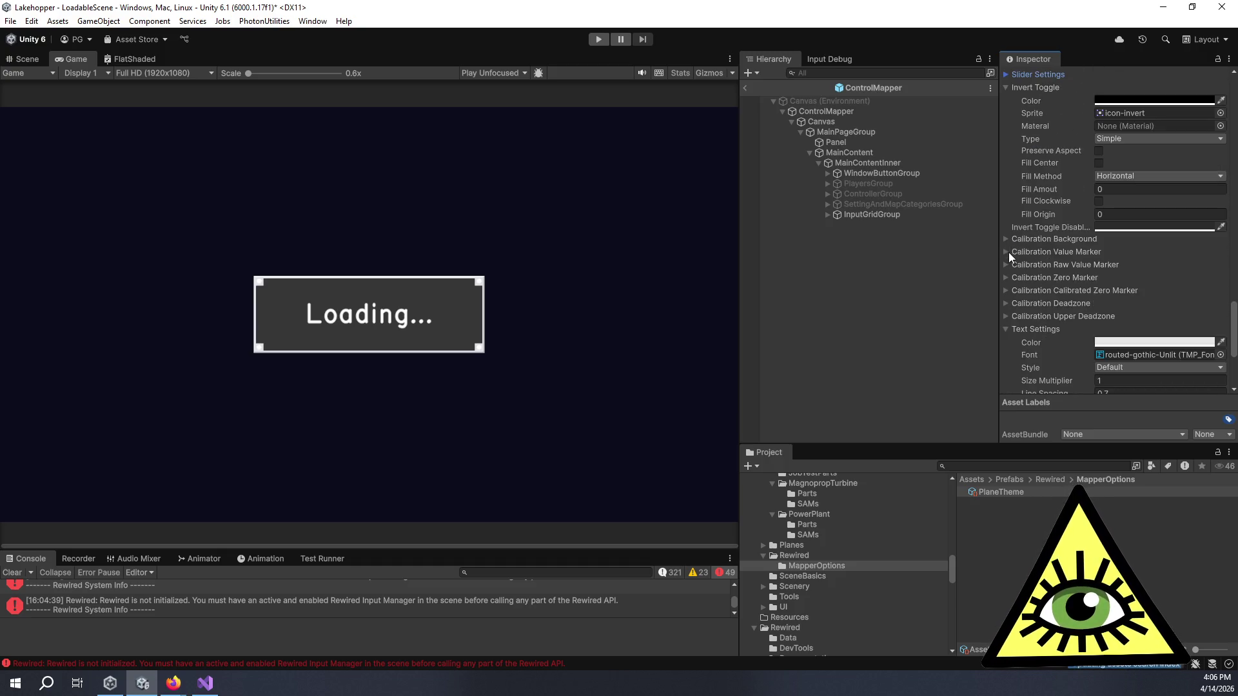
{"action": "scroll", "coordinate": [1015, 258], "scroll_direction": "down", "scroll_amount": 2}
{"action": "left_click", "coordinate": [1006, 245]}
{"action": "left_click", "coordinate": [1006, 245]}
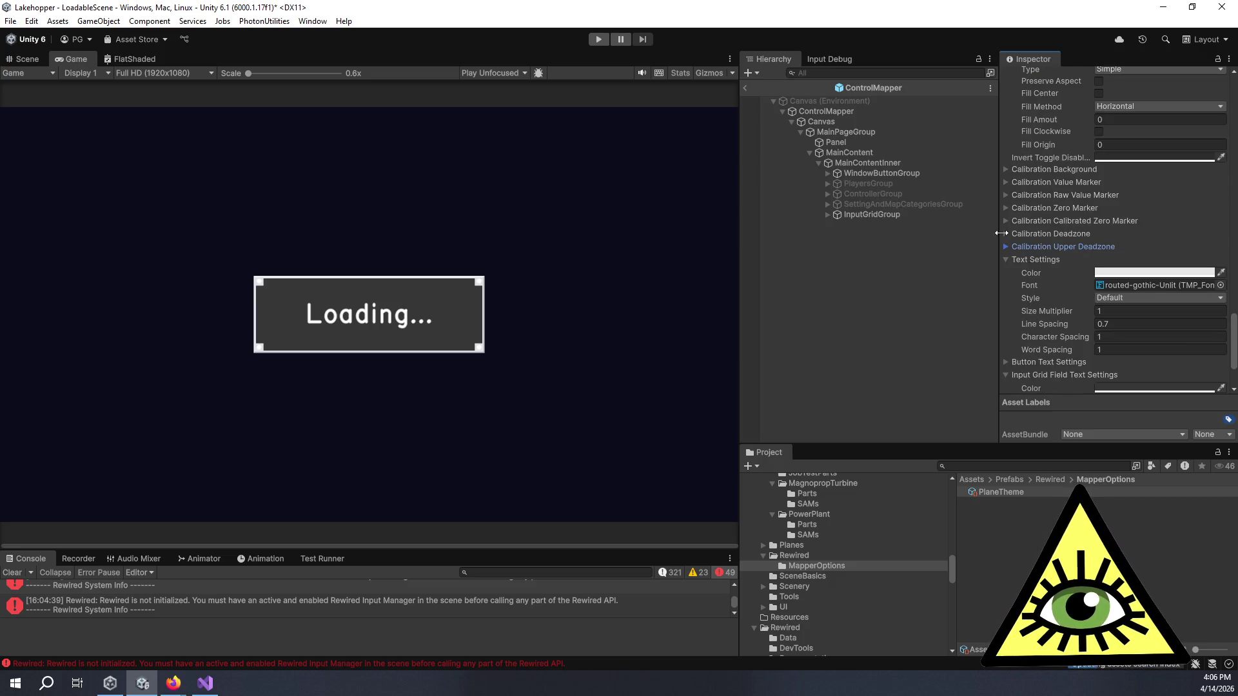
{"action": "left_click", "coordinate": [1003, 233]}
{"action": "left_click", "coordinate": [1003, 233]}
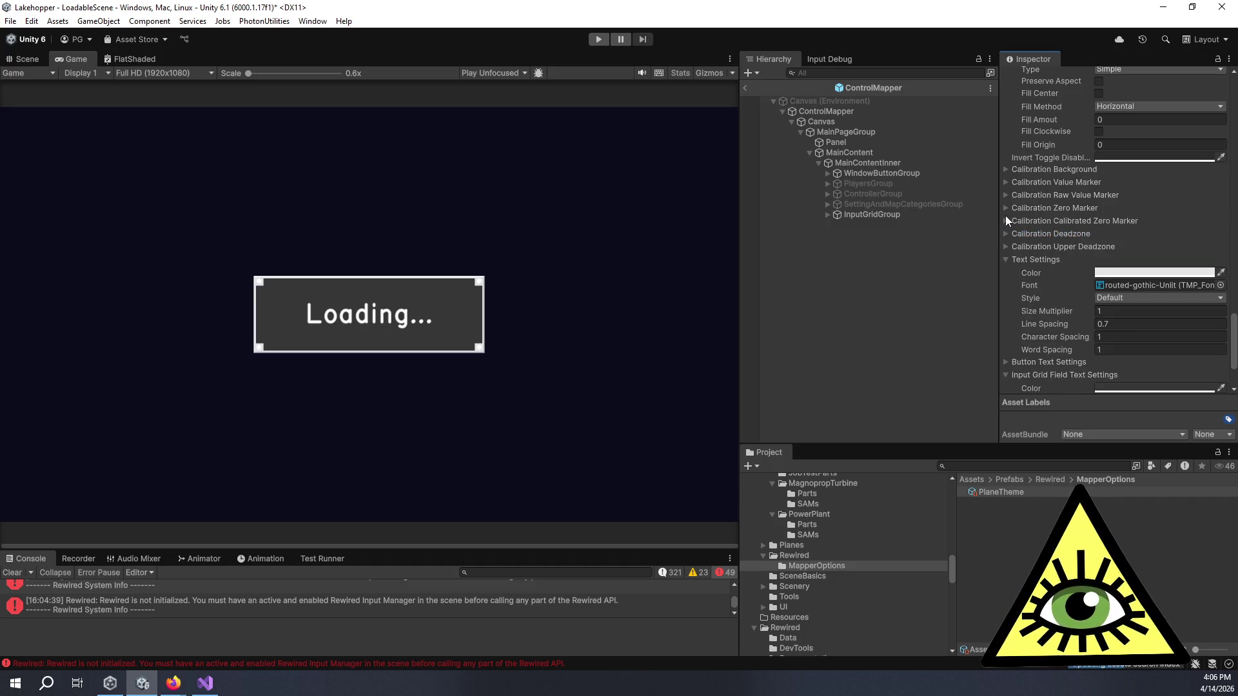
{"action": "left_click", "coordinate": [1006, 221]}
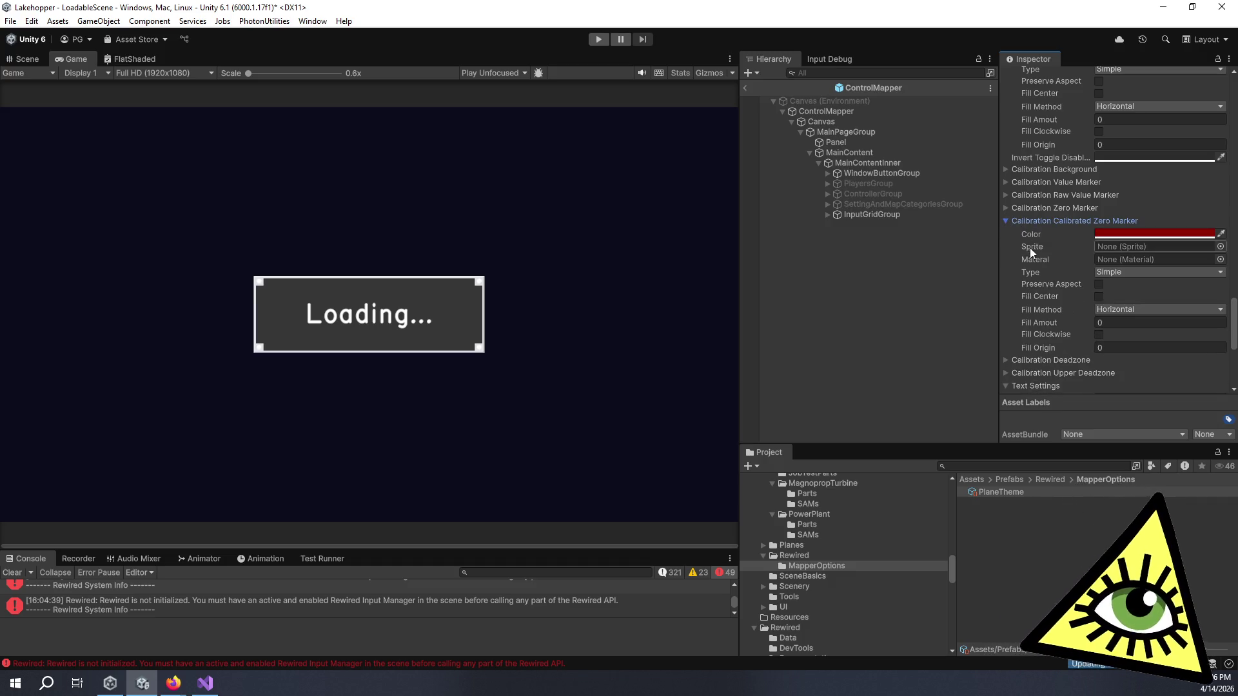
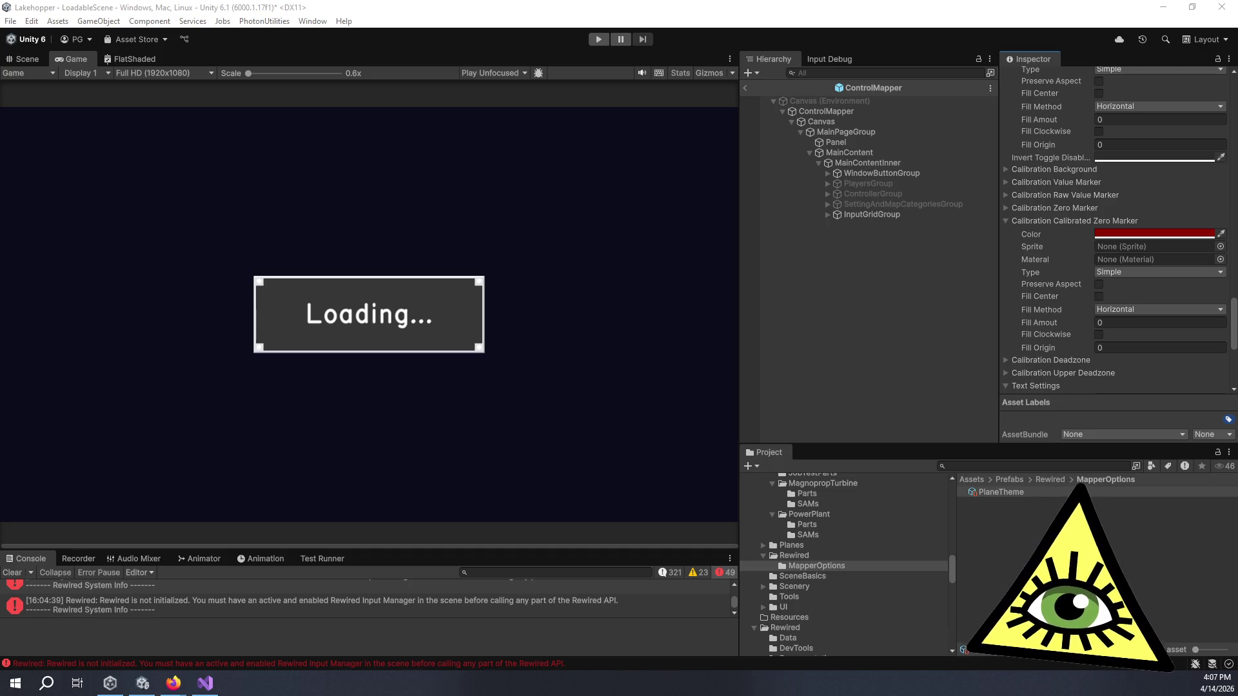
- Review the PlaneTheme theme settings, then select ControlMapper to show its input-mapping settings
{"action": "left_click", "coordinate": [892, 350]}
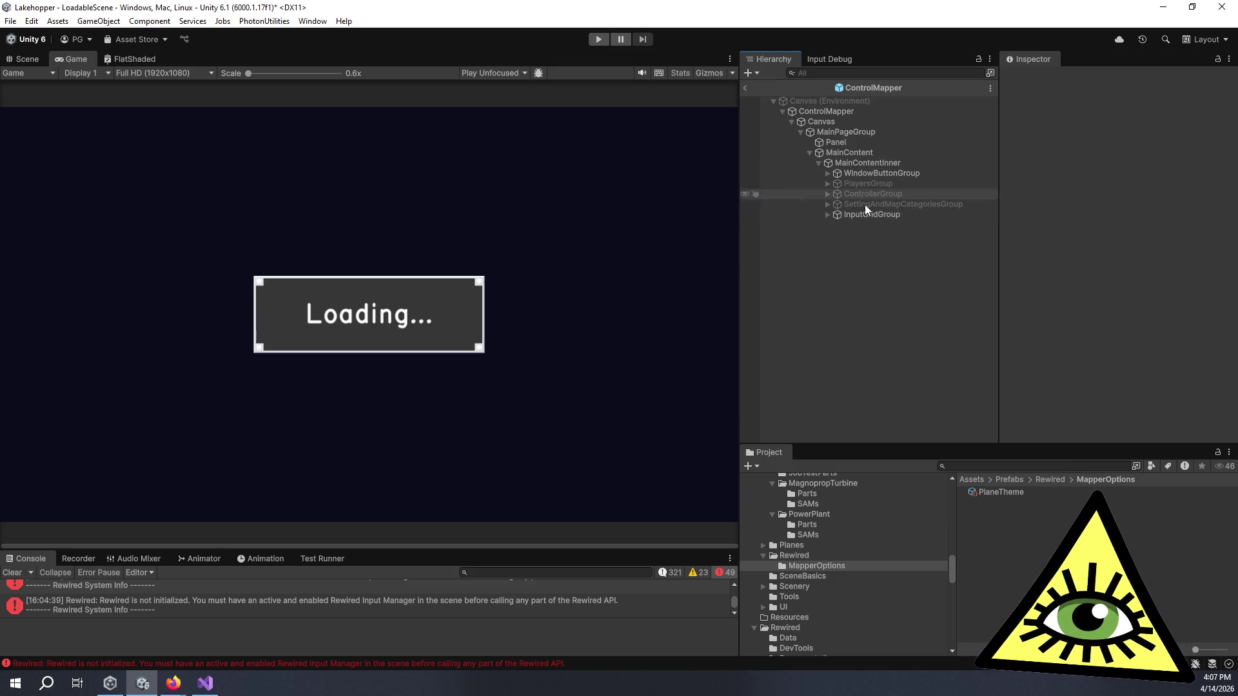
{"action": "left_click", "coordinate": [993, 495]}
{"action": "scroll", "coordinate": [1015, 361], "scroll_direction": "down", "scroll_amount": 10}
{"action": "scroll", "coordinate": [1034, 345], "scroll_direction": "down", "scroll_amount": 5}
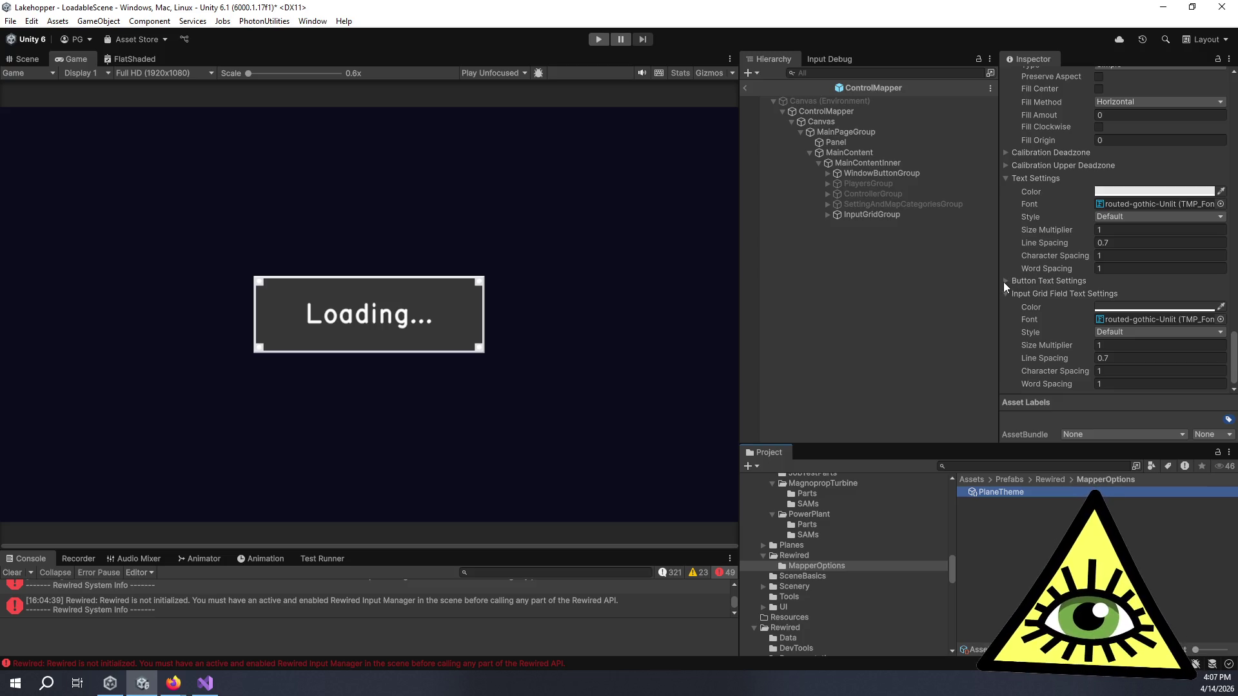
{"action": "scroll", "coordinate": [1004, 261], "scroll_direction": "up", "scroll_amount": 5}
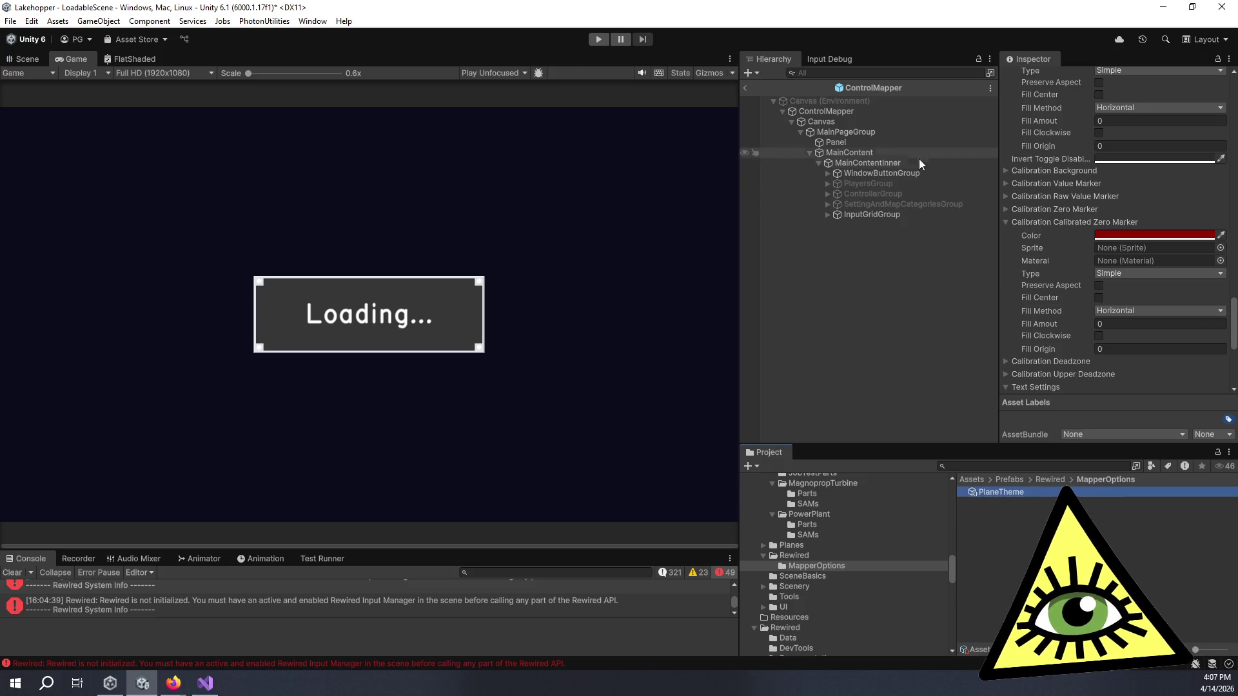
{"action": "left_click", "coordinate": [892, 109]}
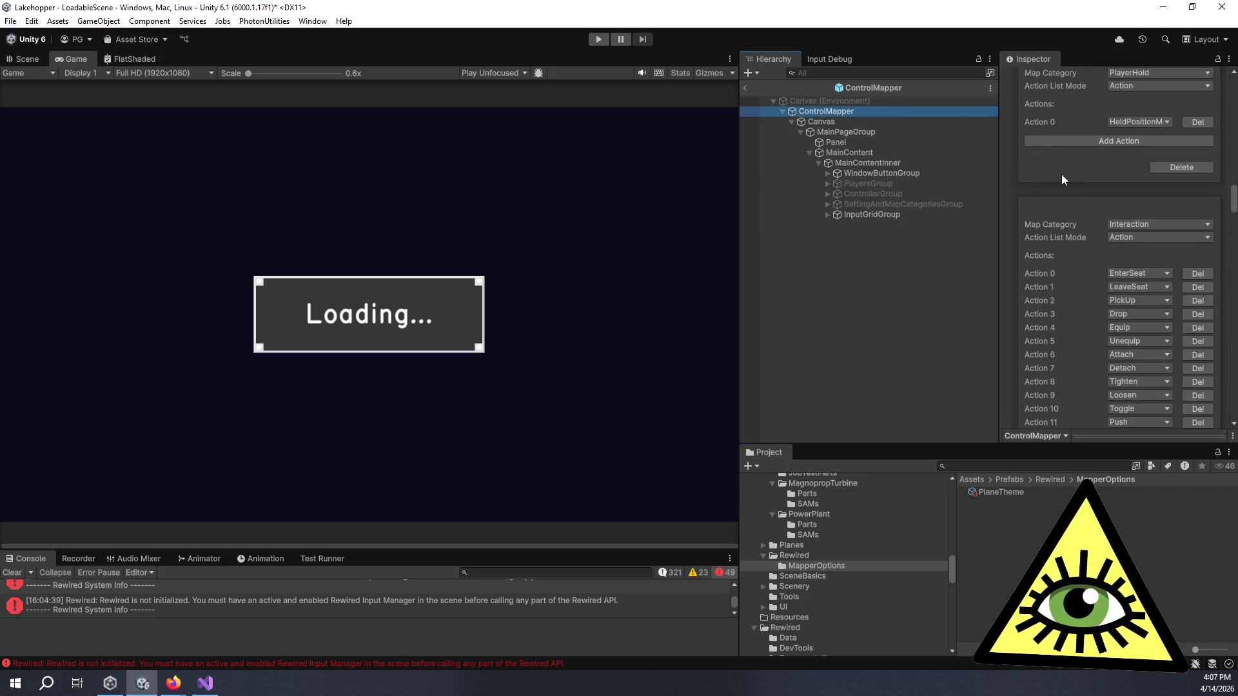
- Widen the Inspector and tick Show Controller Group Label under the ControlMapper's Controller Options
{"action": "scroll", "coordinate": [1061, 174], "scroll_direction": "up", "scroll_amount": 15}
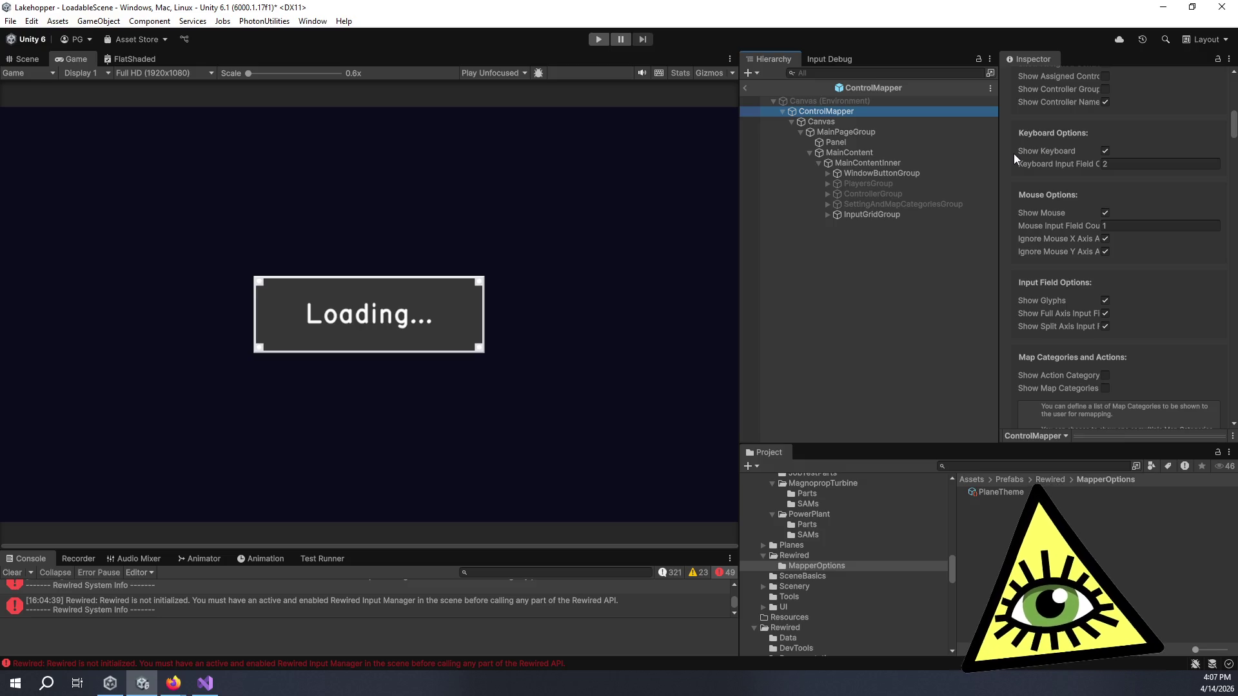
{"action": "scroll", "coordinate": [1014, 153], "scroll_direction": "up", "scroll_amount": 5}
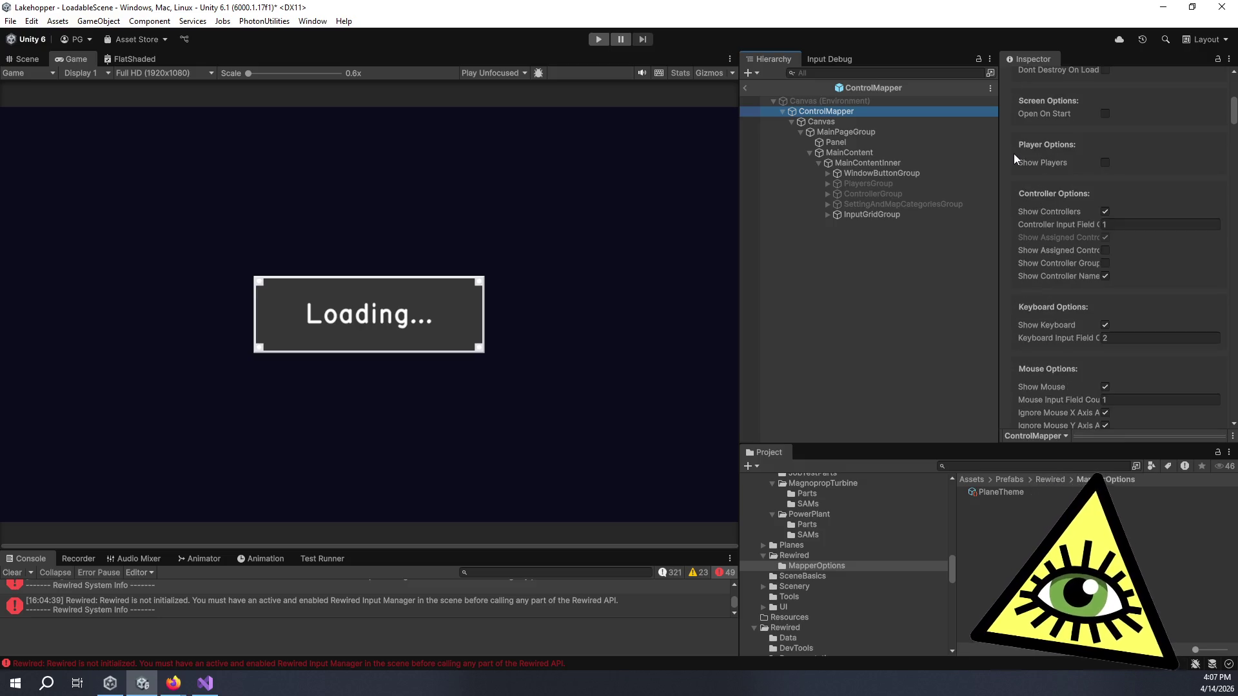
{"action": "left_click_drag", "start_coordinate": [998, 174], "coordinate": [934, 175]}
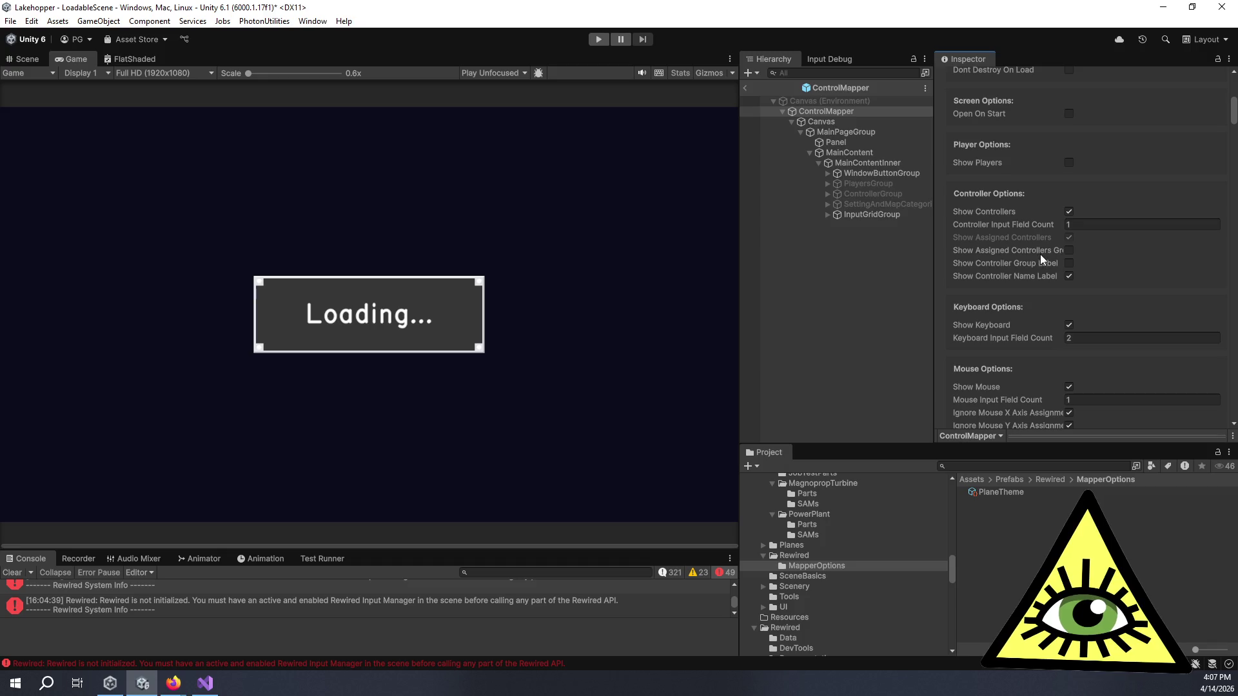
{"action": "mouse_move", "coordinate": [1030, 264]}
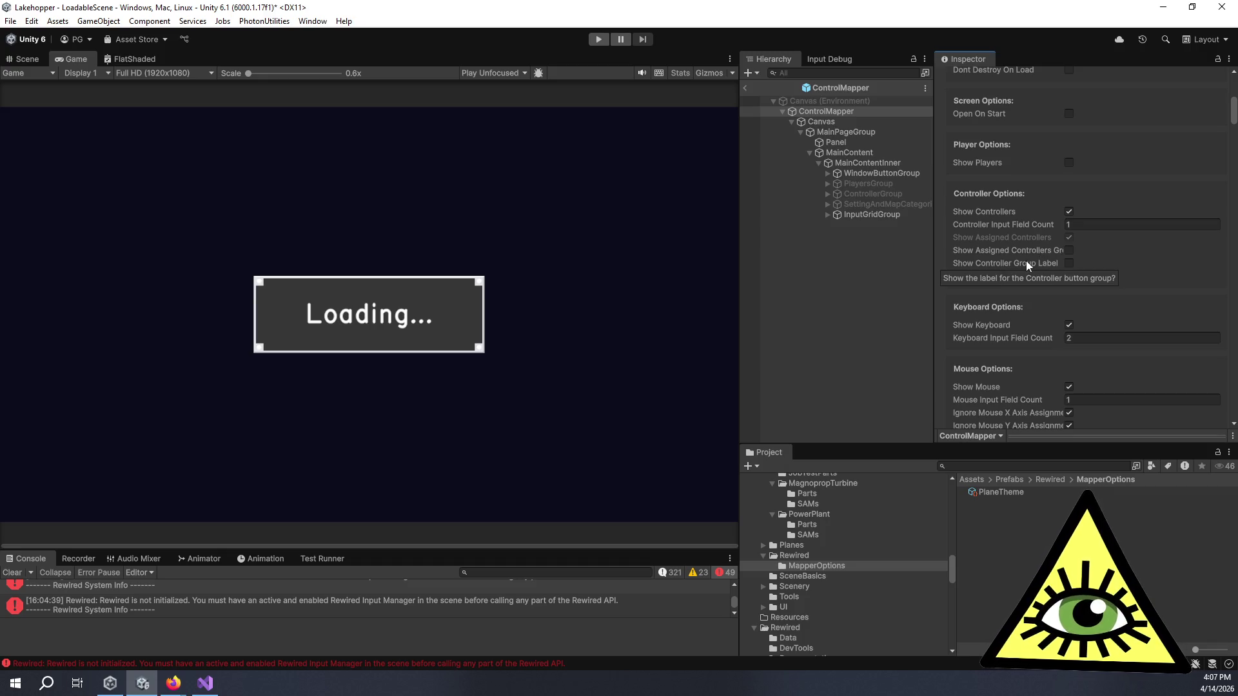
{"action": "left_click", "coordinate": [1026, 260]}
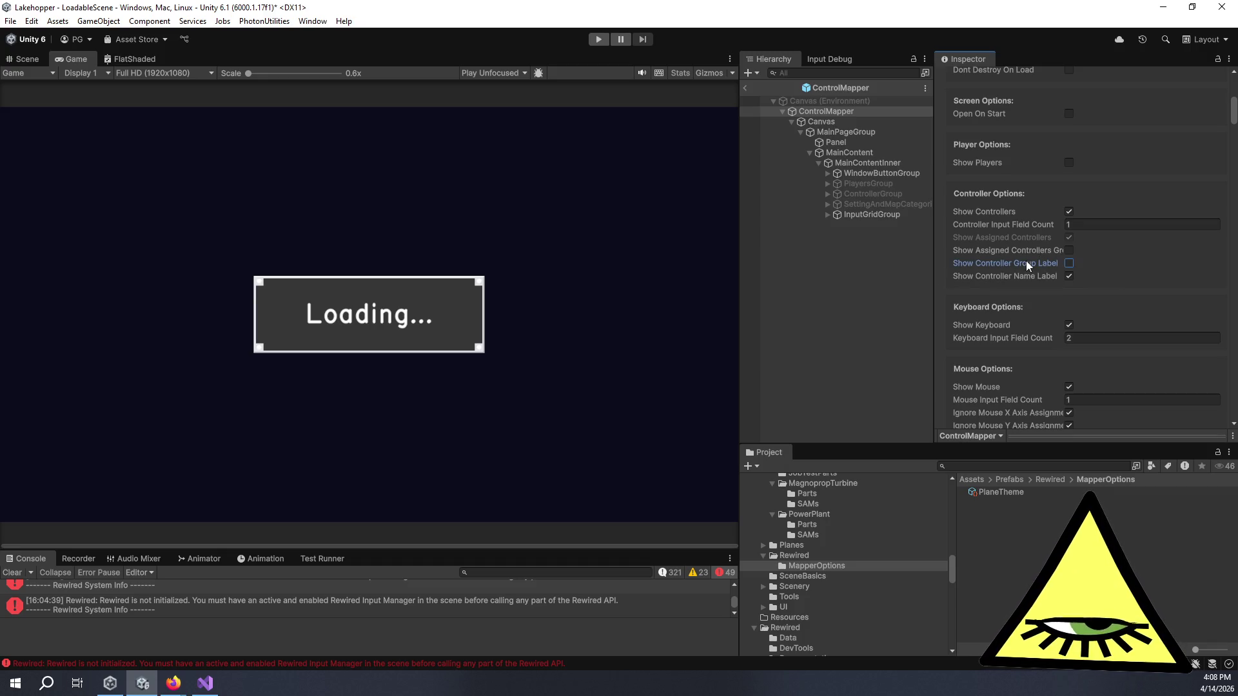
{"action": "mouse_move", "coordinate": [1033, 251]}
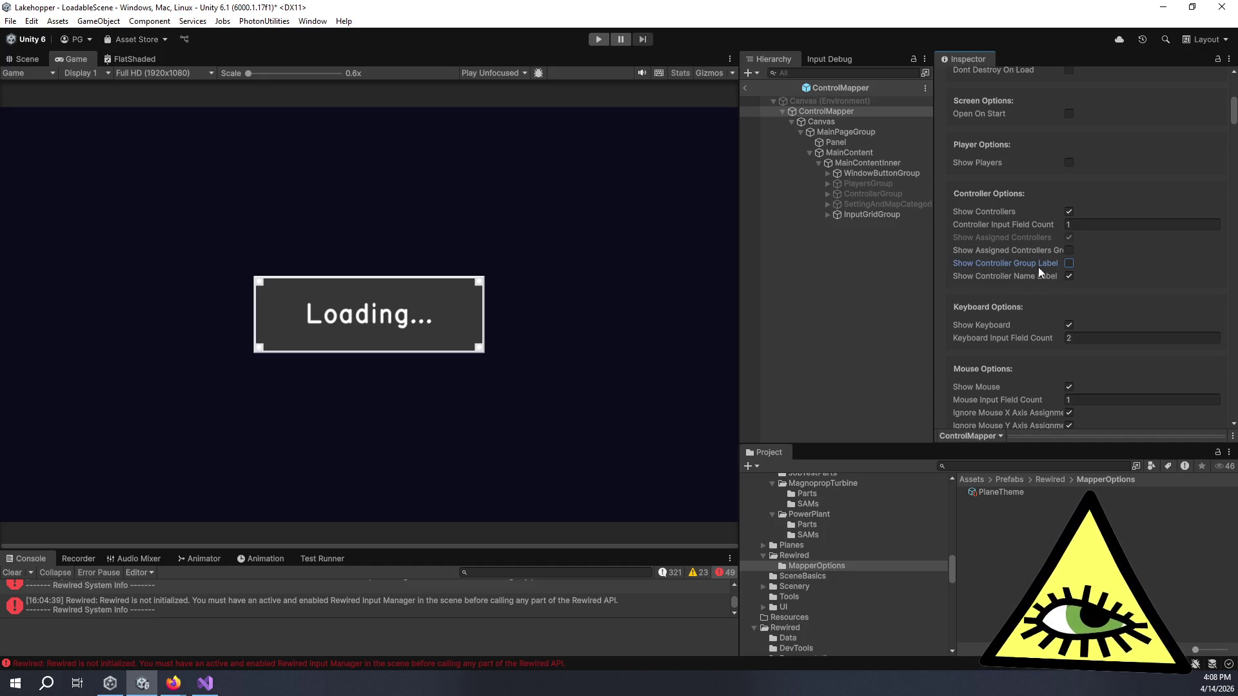
{"action": "left_click", "coordinate": [1067, 265]}
{"action": "scroll", "coordinate": [1058, 316], "scroll_direction": "down", "scroll_amount": 8}
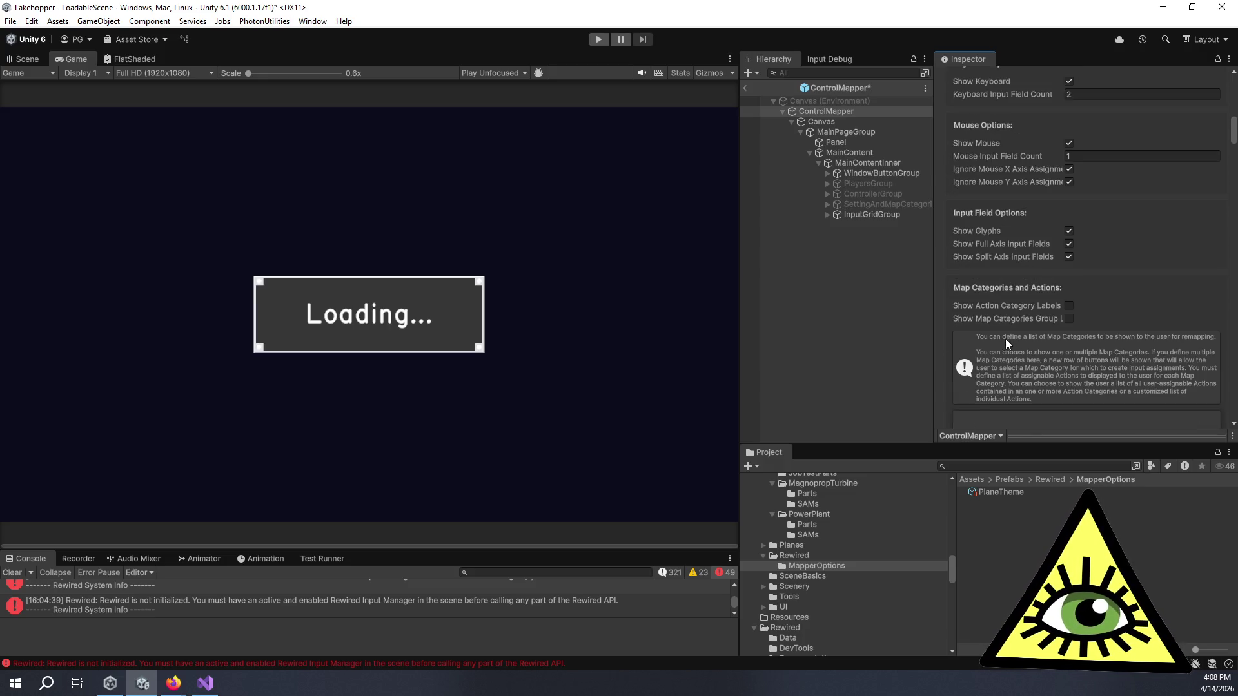
{"action": "scroll", "coordinate": [1003, 334], "scroll_direction": "down", "scroll_amount": 5}
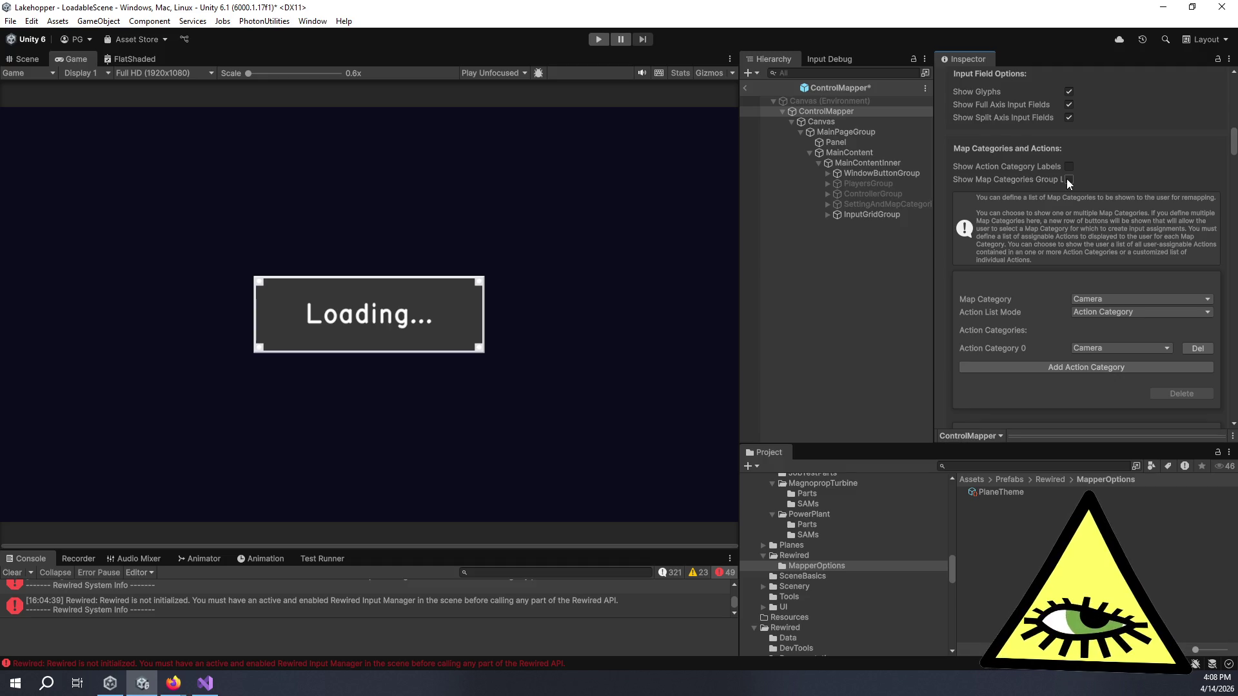
{"action": "scroll", "coordinate": [1016, 181], "scroll_direction": "down", "scroll_amount": 3}
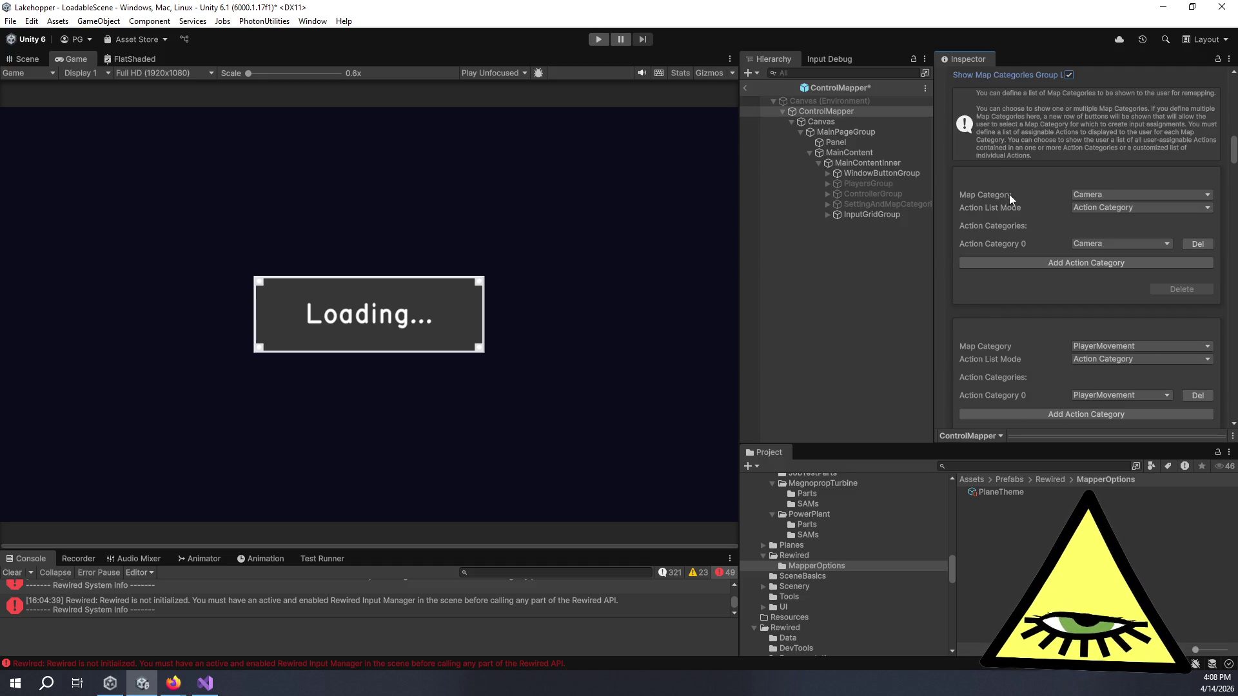
{"action": "scroll", "coordinate": [943, 235], "scroll_direction": "down", "scroll_amount": 5}
{"action": "scroll", "coordinate": [943, 235], "scroll_direction": "down", "scroll_amount": 10}
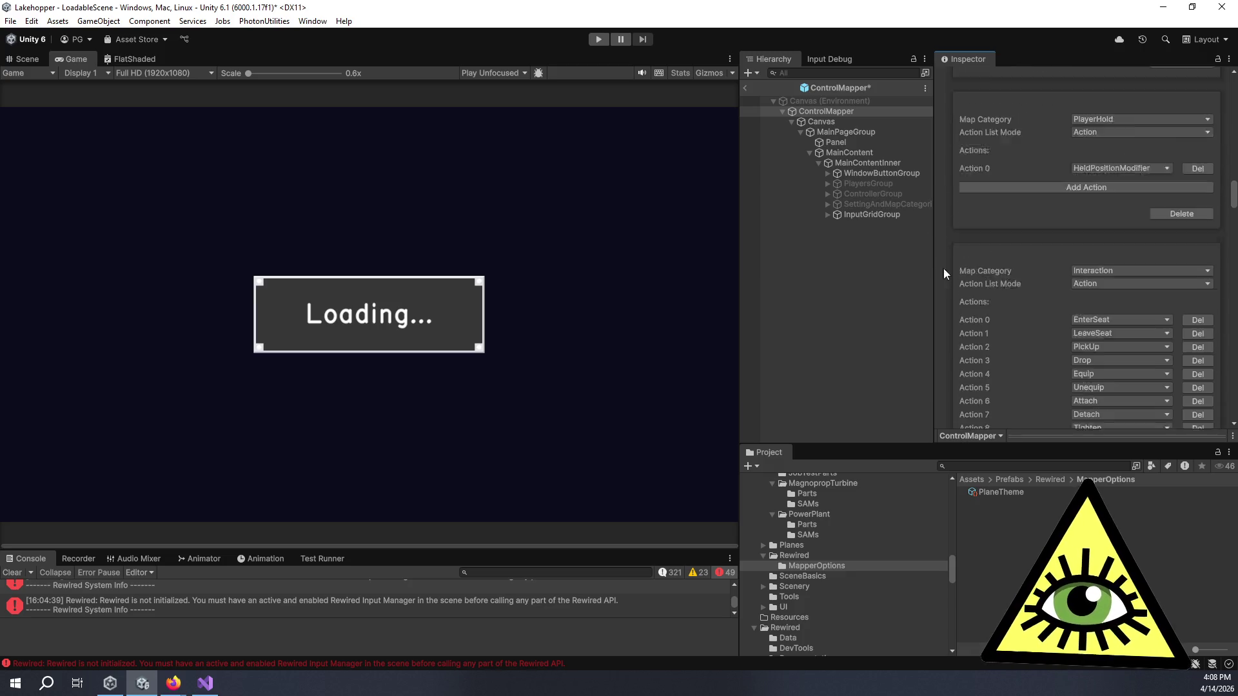
{"action": "scroll", "coordinate": [948, 273], "scroll_direction": "down", "scroll_amount": 1}
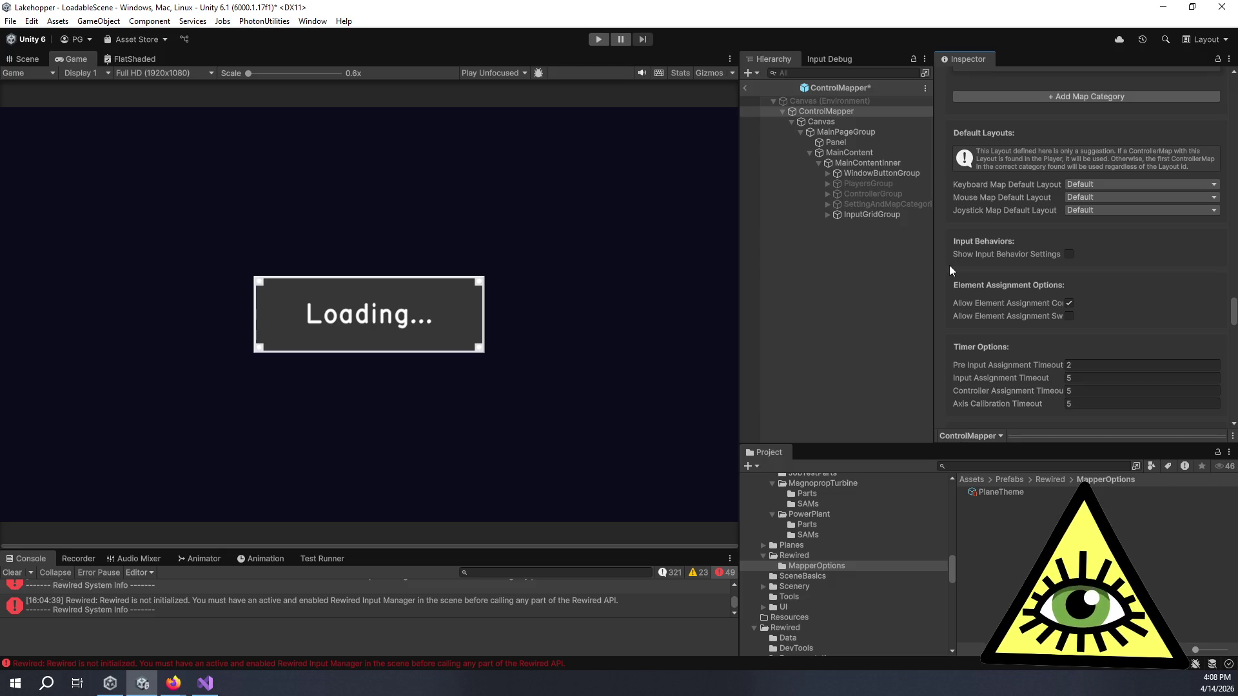
{"action": "scroll", "coordinate": [957, 348], "scroll_direction": "down", "scroll_amount": 5}
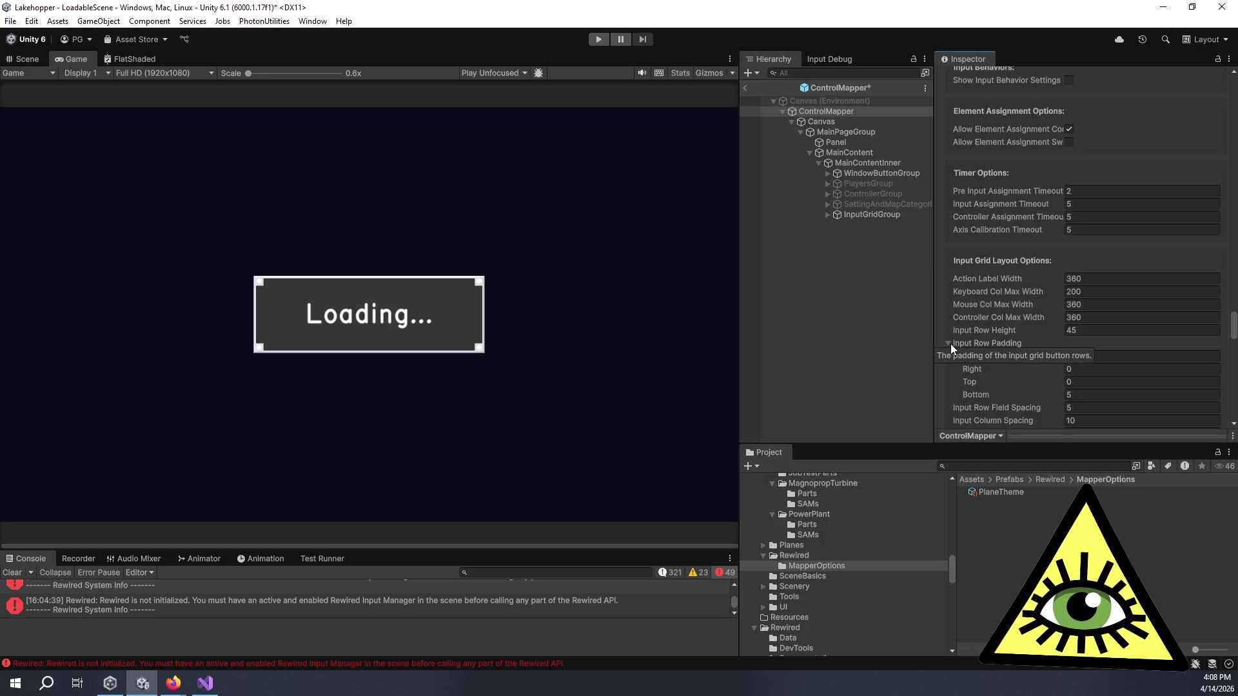
{"action": "scroll", "coordinate": [950, 343], "scroll_direction": "down", "scroll_amount": 4}
{"action": "scroll", "coordinate": [950, 342], "scroll_direction": "down", "scroll_amount": 4}
{"action": "scroll", "coordinate": [950, 348], "scroll_direction": "down", "scroll_amount": 3}
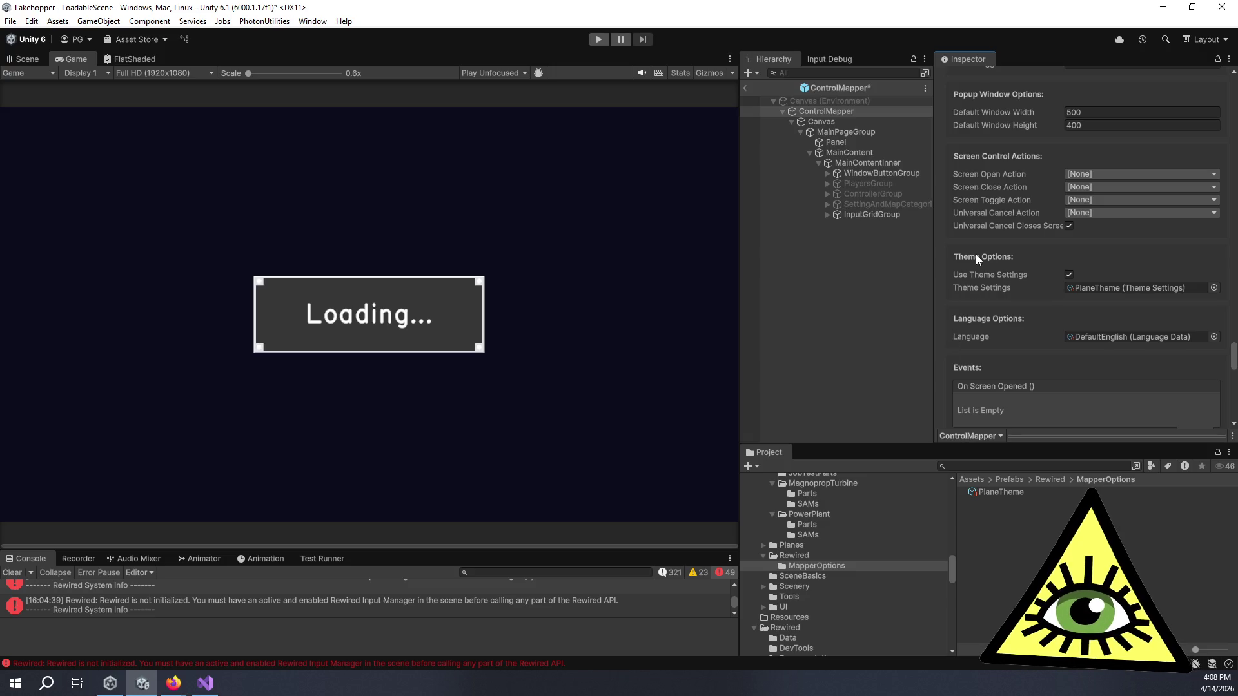
{"action": "scroll", "coordinate": [962, 300], "scroll_direction": "down", "scroll_amount": 14}
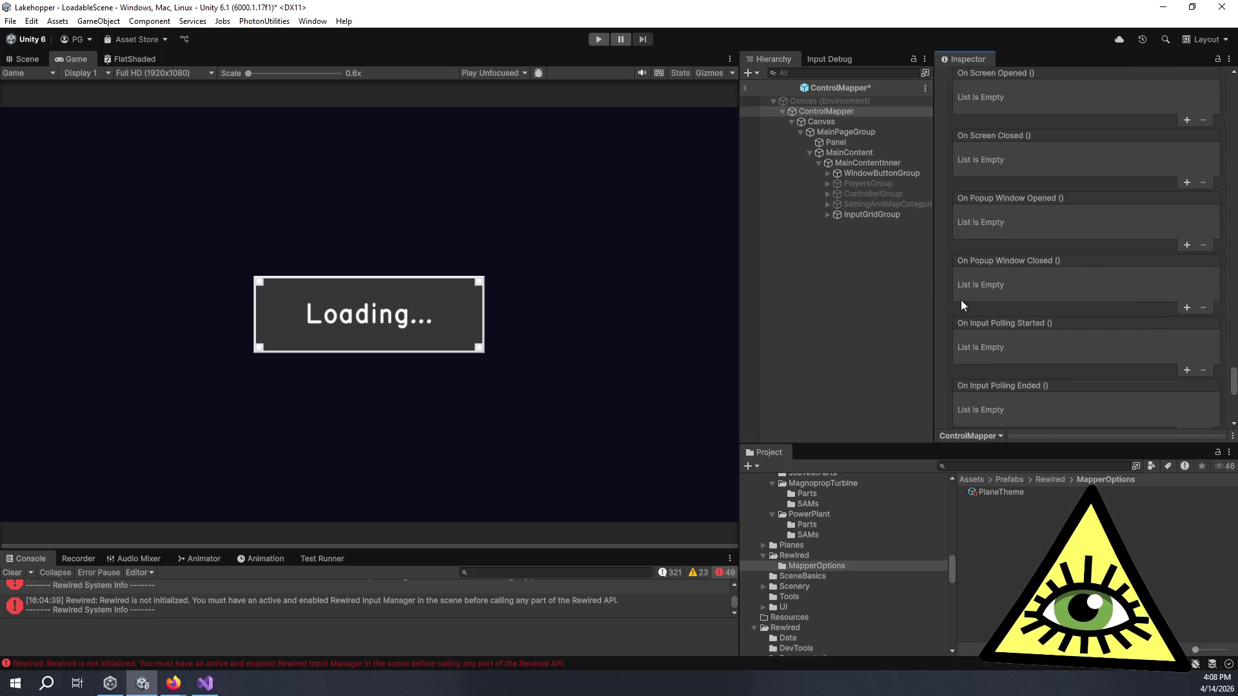
{"action": "scroll", "coordinate": [992, 296], "scroll_direction": "up", "scroll_amount": 4}
{"action": "scroll", "coordinate": [1020, 287], "scroll_direction": "up", "scroll_amount": 3}
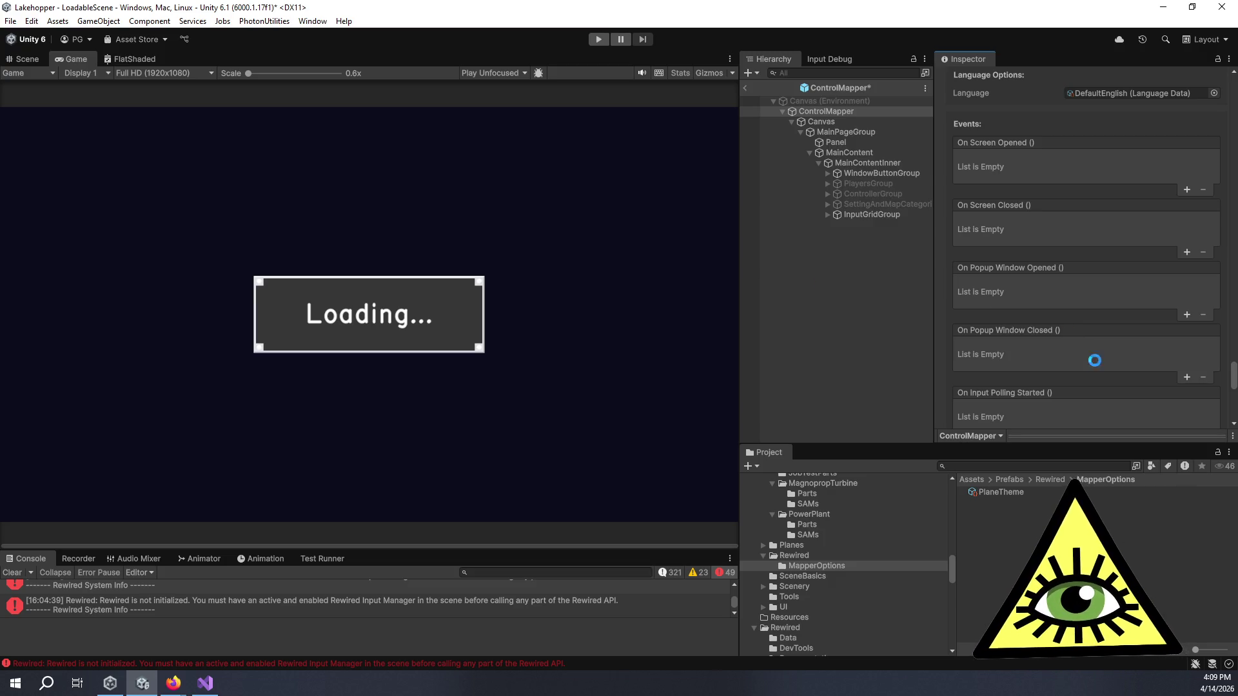
{"action": "scroll", "coordinate": [1102, 366], "scroll_direction": "down", "scroll_amount": 6}
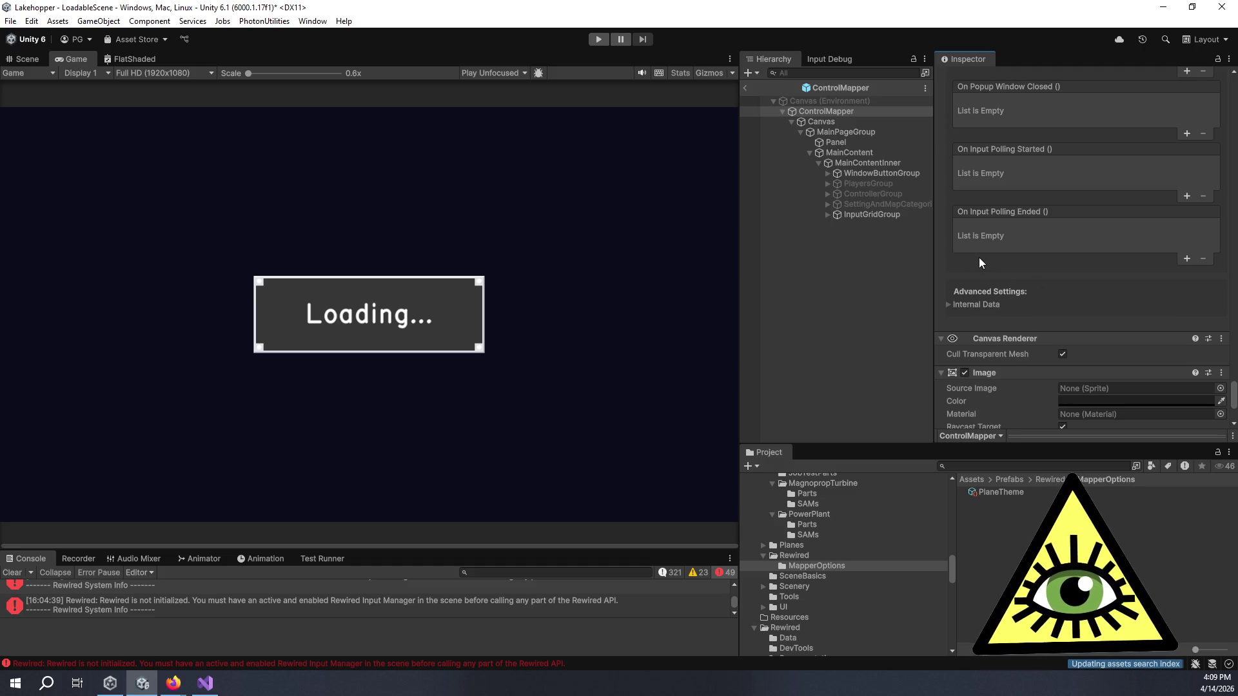
{"action": "scroll", "coordinate": [980, 258], "scroll_direction": "up", "scroll_amount": 3}
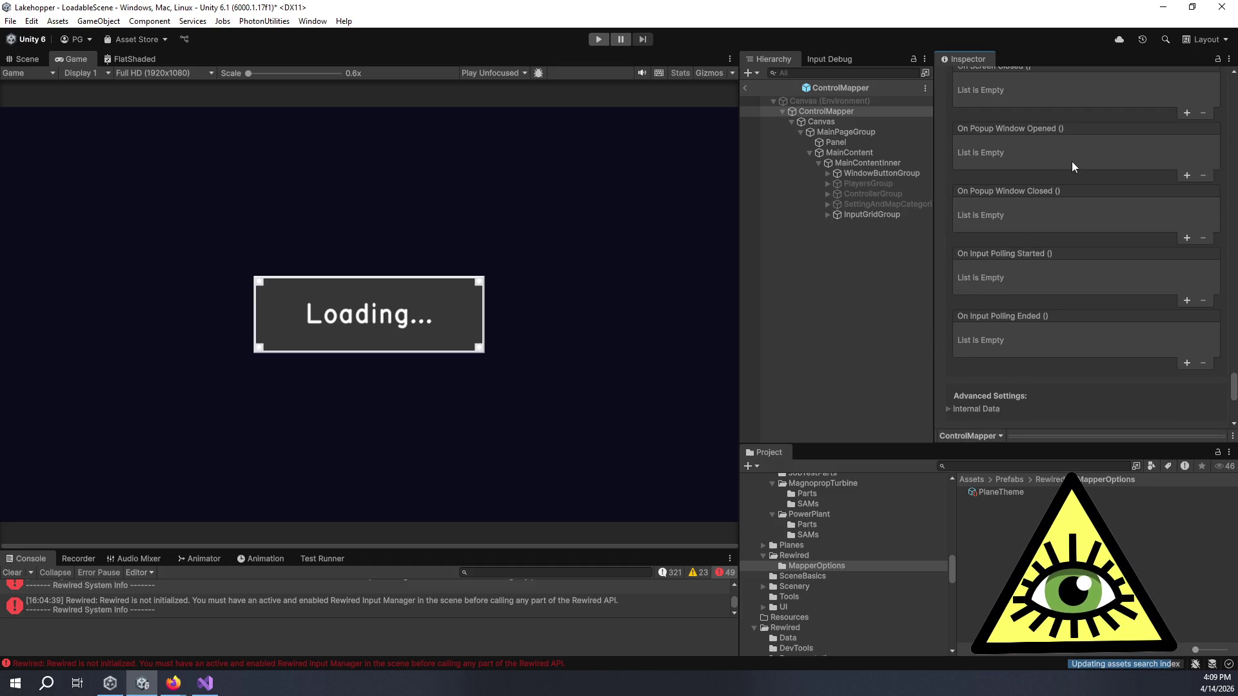
{"action": "left_click", "coordinate": [746, 88]}
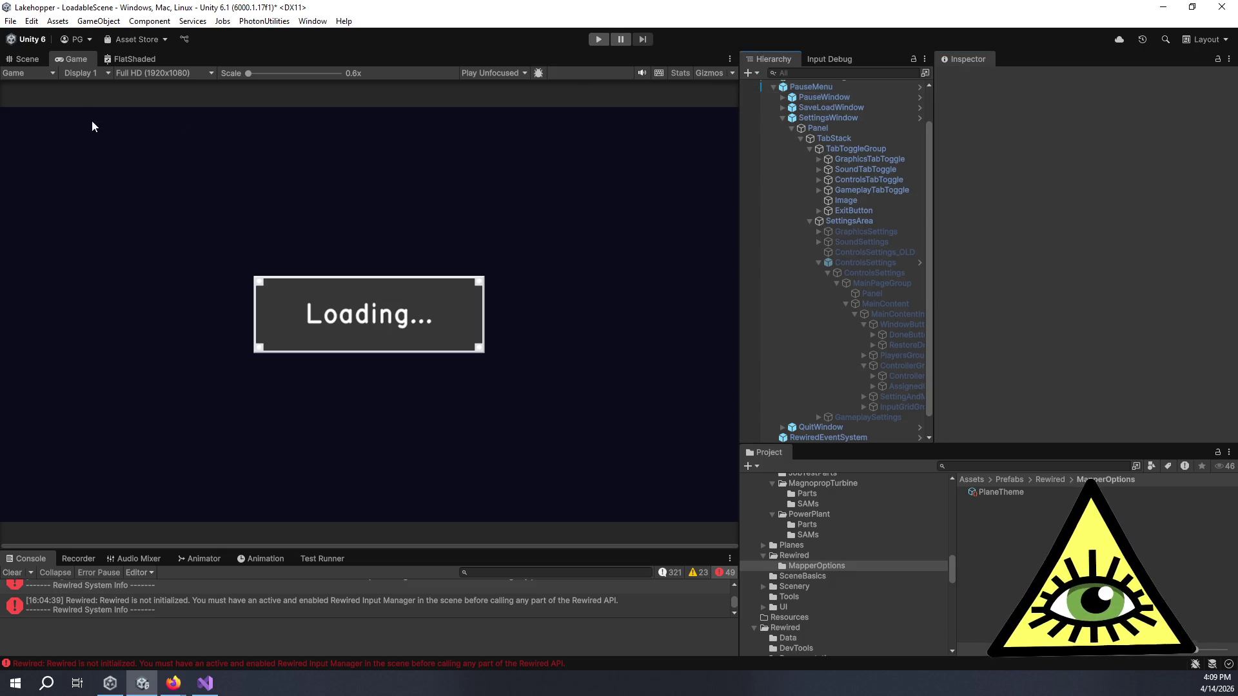
- Exit prefab mode, run Lakehopper in Play mode and pause it to show the PAUSED menu
{"action": "left_click", "coordinate": [40, 60]}
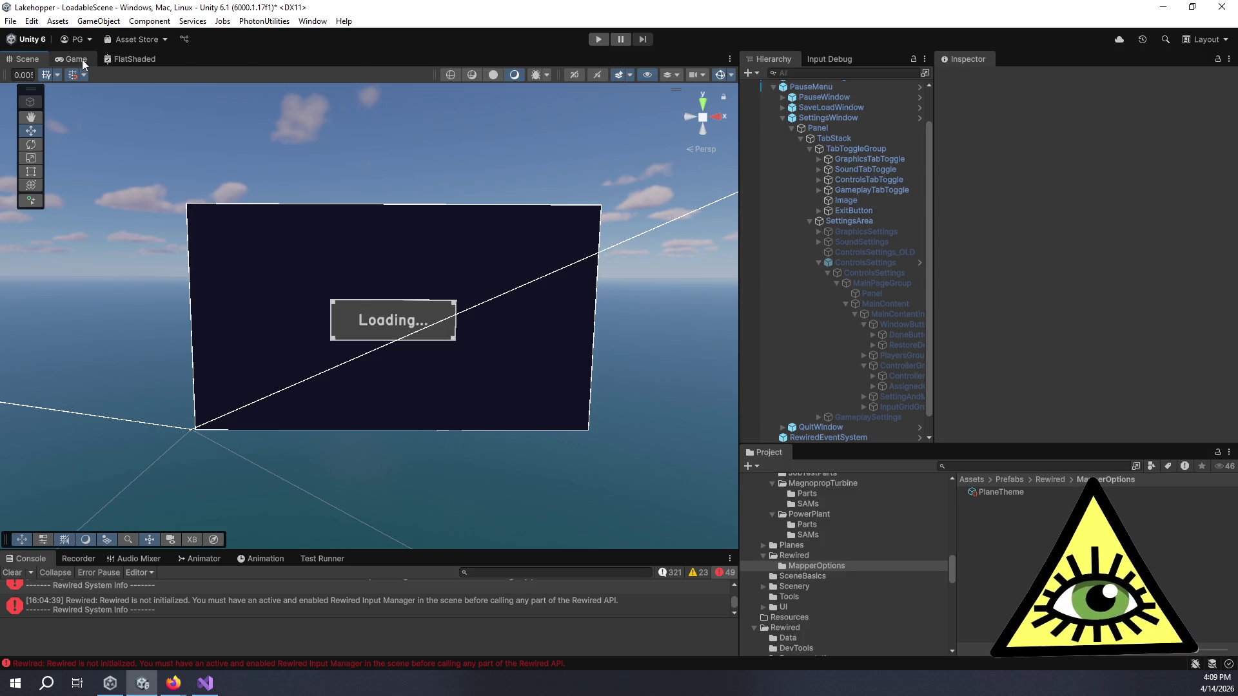
{"action": "left_click", "coordinate": [81, 60]}
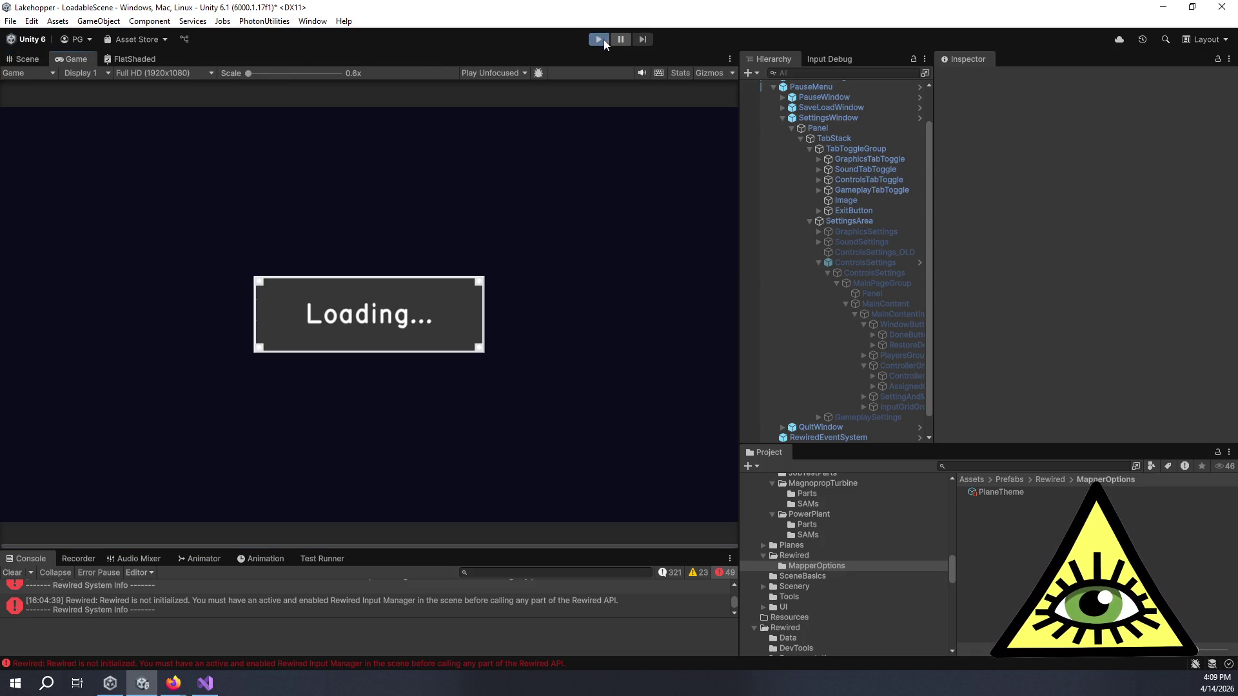
{"action": "left_click", "coordinate": [603, 40]}
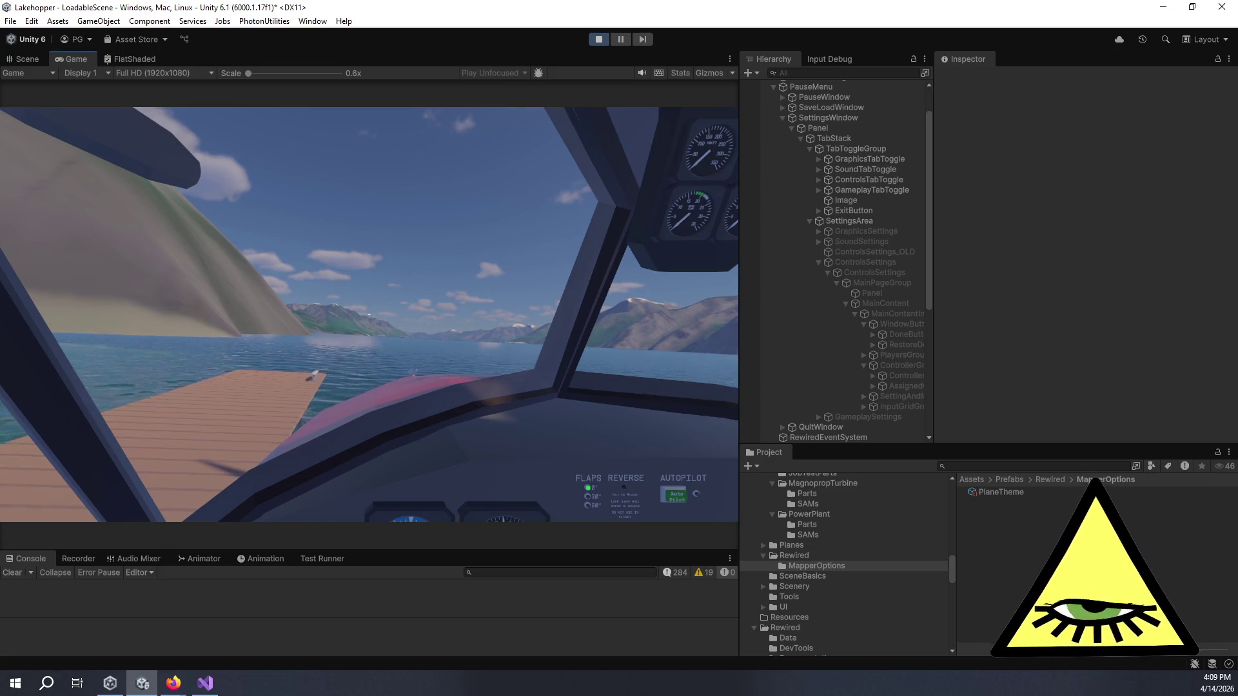
{"action": "key", "text": "Escape"}
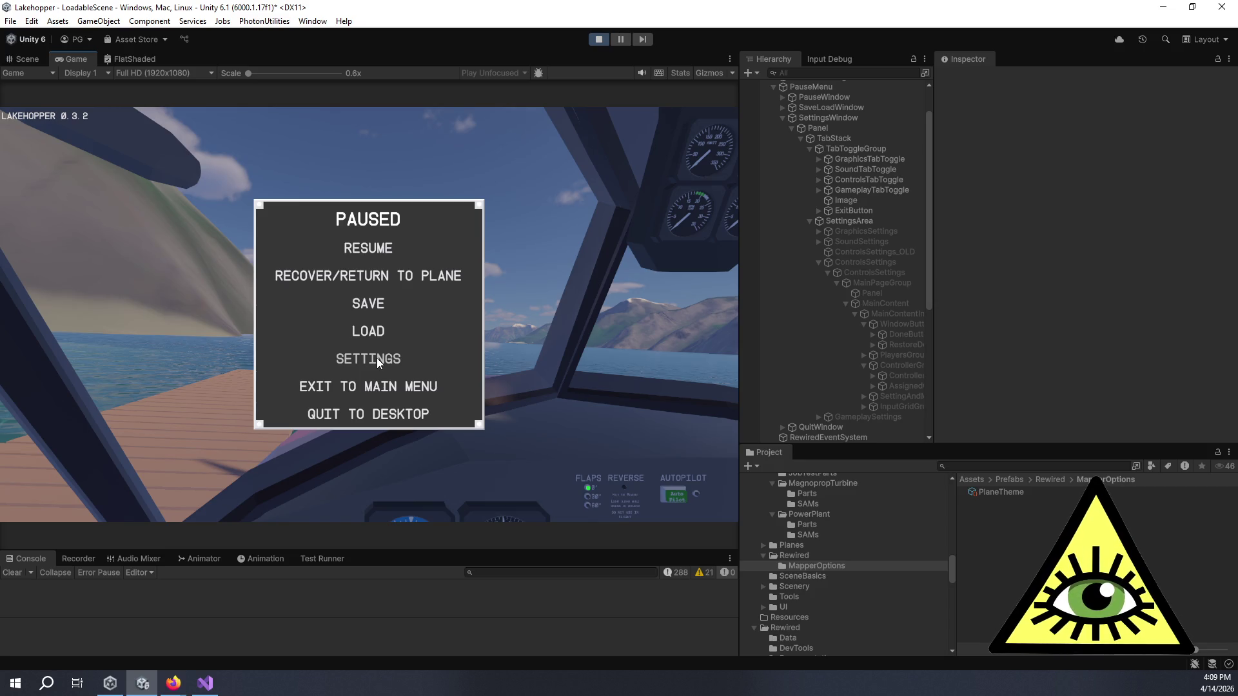
- Open the game's Settings on the Controls page and step focus across the controller actions
{"action": "left_click", "coordinate": [377, 357]}
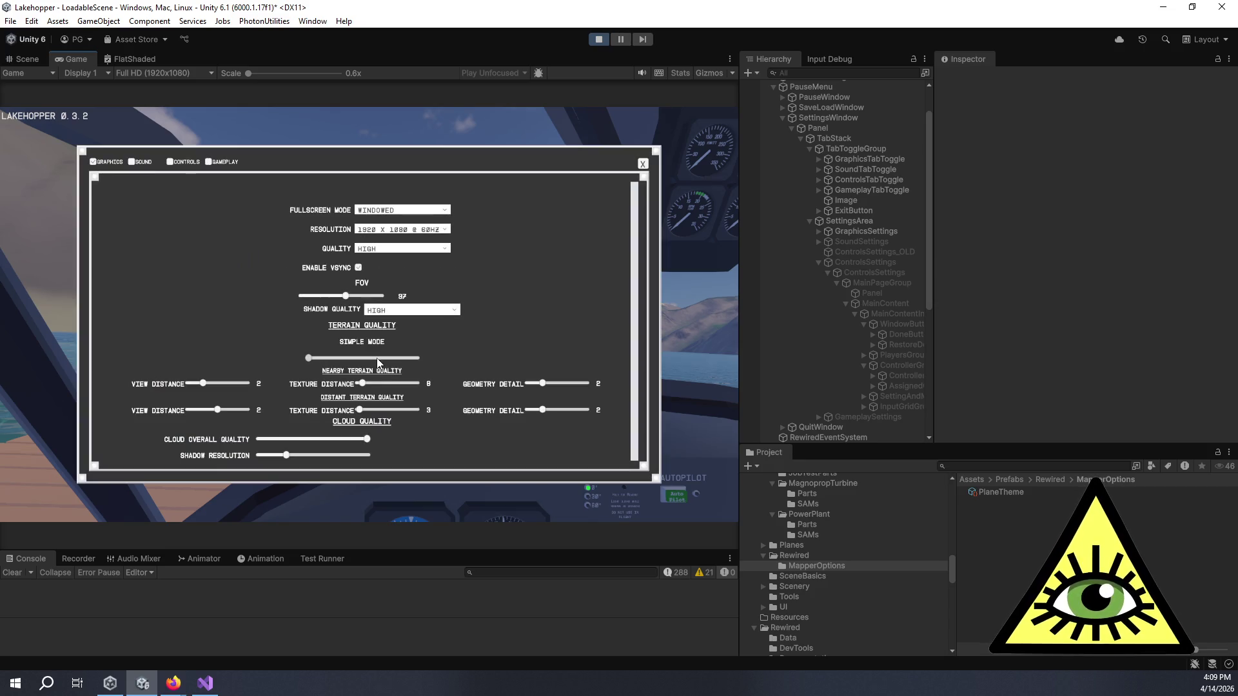
{"action": "left_click", "coordinate": [183, 162]}
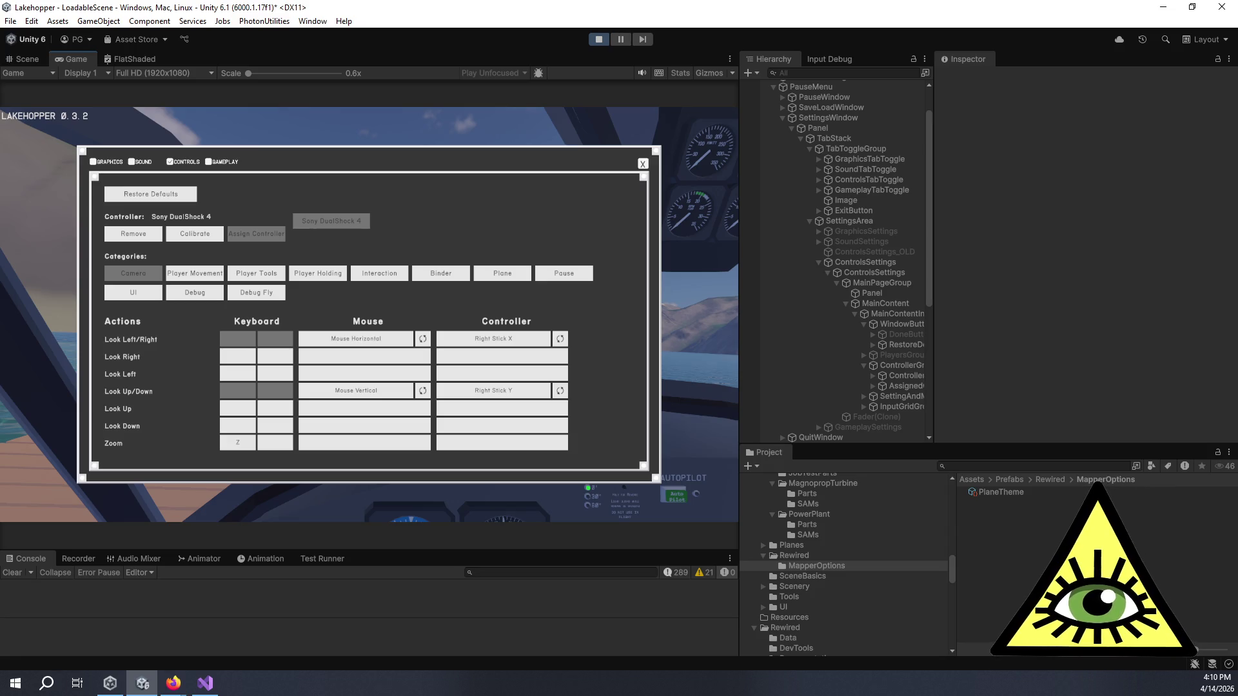
{"action": "left_click", "coordinate": [185, 162]}
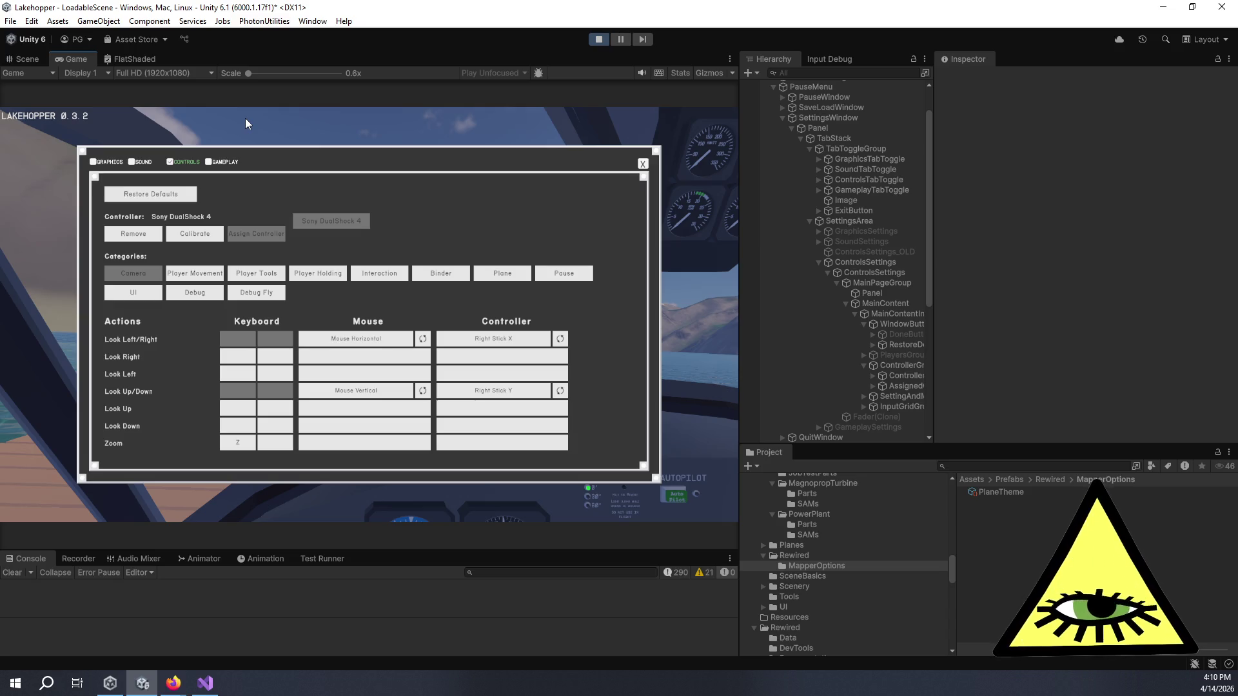
{"action": "key", "text": "Down"}
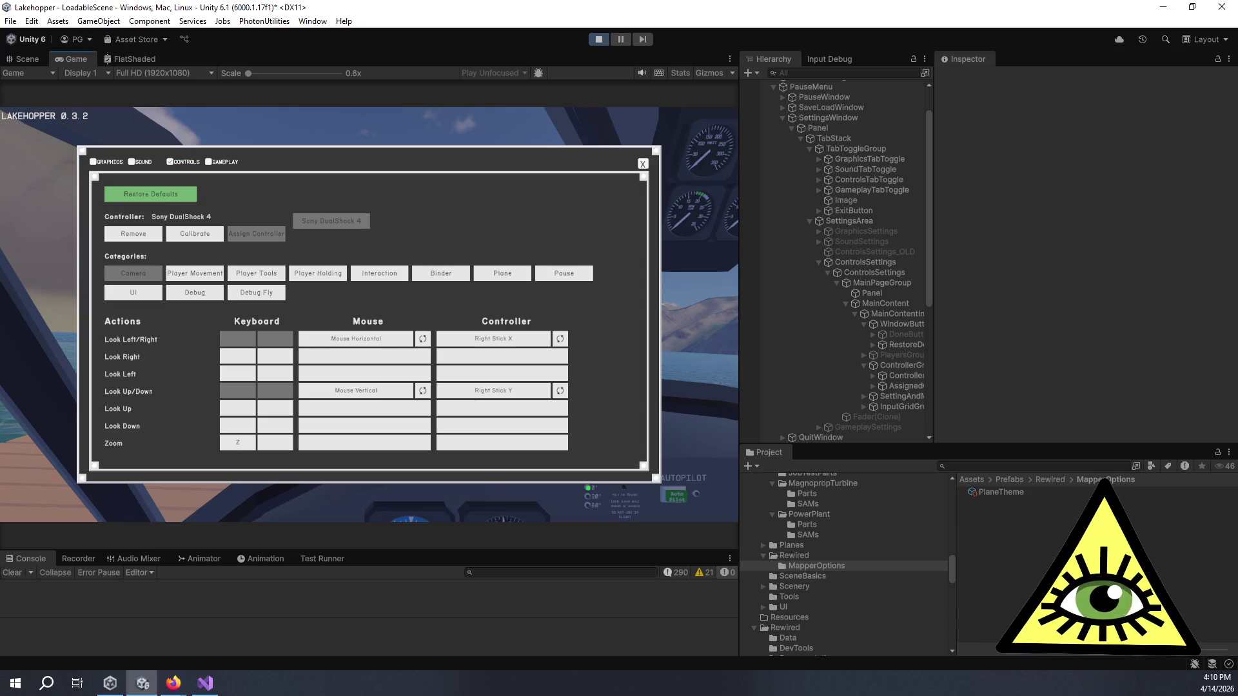
{"action": "key", "text": "Down"}
{"action": "key", "text": "Right"}
{"action": "key", "text": "Right"}
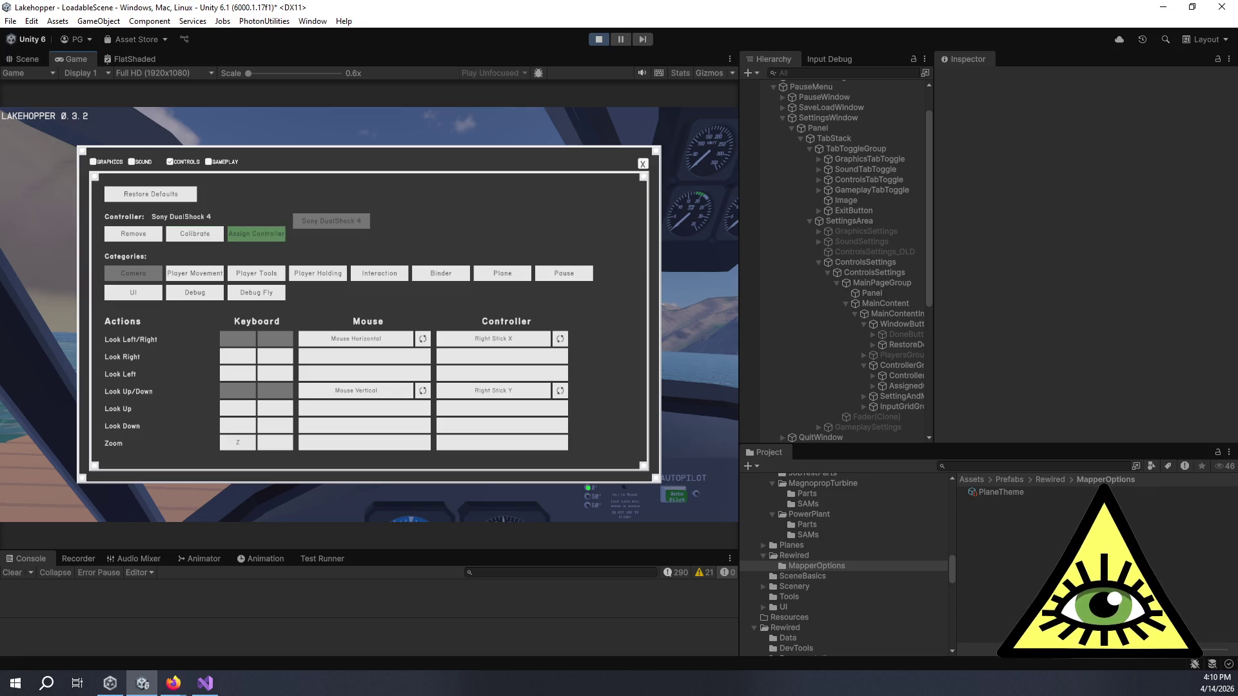
{"action": "key", "text": "Left"}
- Move focus into the Camera category's Look Left/Right keyboard binding grid and on to the DualShock 4 entry
{"action": "key", "text": "Right"}
{"action": "key", "text": "Down"}
{"action": "key", "text": "Left"}
{"action": "key", "text": "Left"}
{"action": "key", "text": "Right"}
{"action": "key", "text": "Left"}
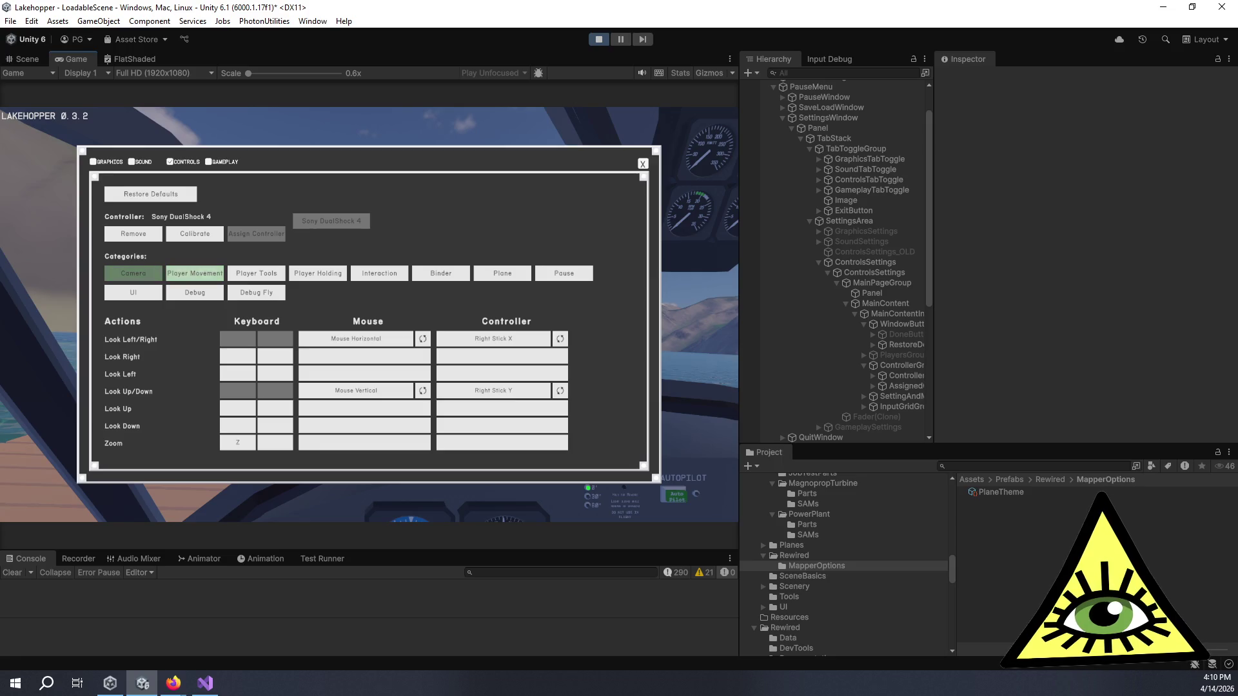
{"action": "key", "text": "Right"}
{"action": "key", "text": "Right"}
{"action": "key", "text": "Down"}
{"action": "key", "text": "Down"}
{"action": "key", "text": "Down"}
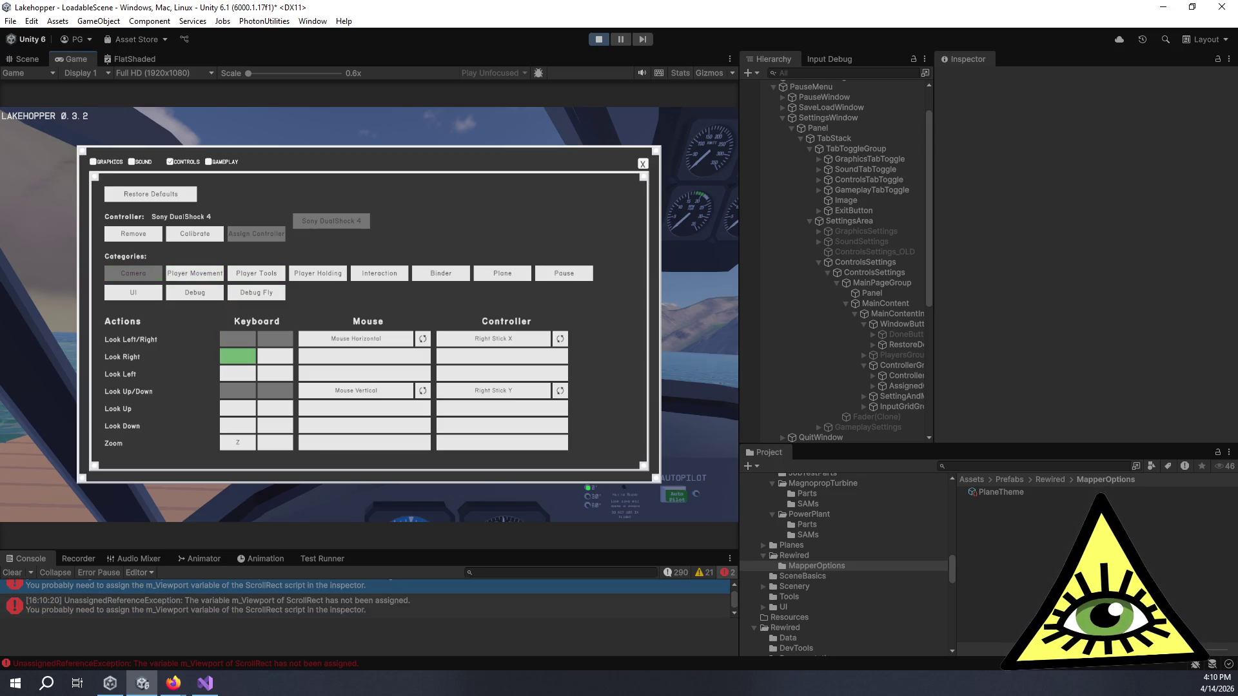
{"action": "key", "text": "Down"}
{"action": "key", "text": "Right"}
{"action": "key", "text": "Up"}
{"action": "key", "text": "Up"}
{"action": "key", "text": "Up"}
{"action": "key", "text": "Up"}
{"action": "key", "text": "Up"}
{"action": "key", "text": "Up"}
{"action": "key", "text": "Down"}
{"action": "key", "text": "Down"}
{"action": "key", "text": "Right"}
{"action": "key", "text": "Right"}
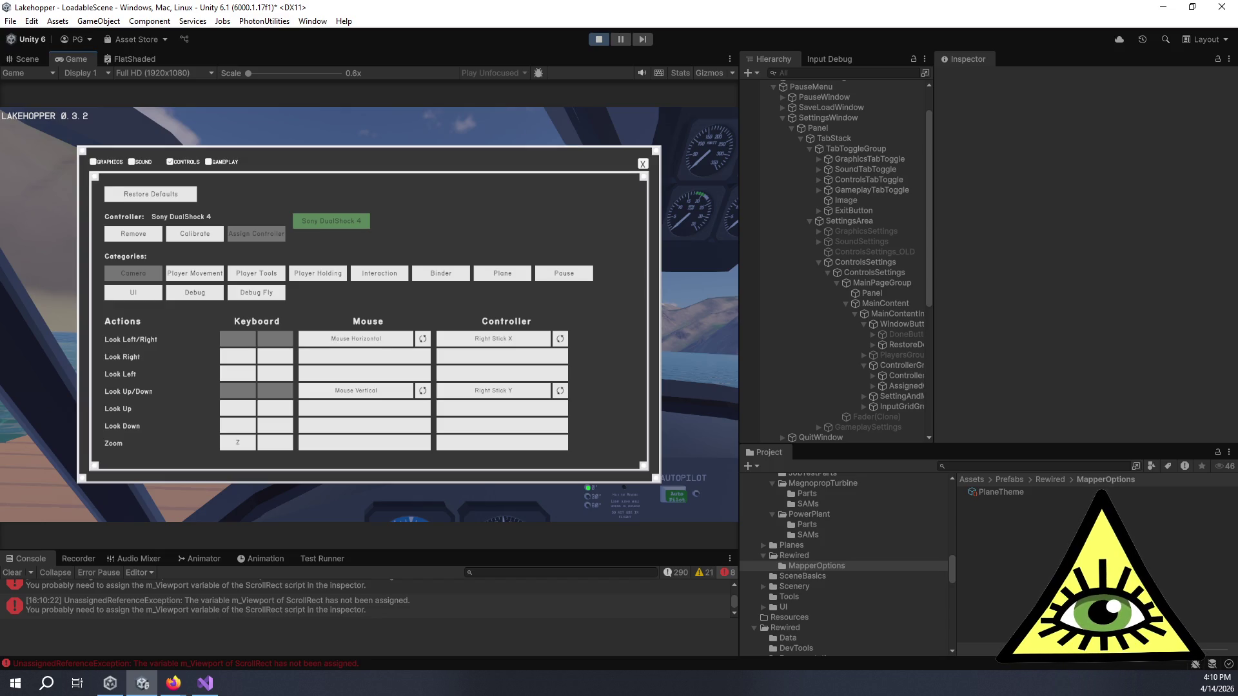
- Cycle focus back to the Mouse Horizontal binding, then stop Play mode and switch to Trello
{"action": "key", "text": "Down"}
{"action": "key", "text": "Up"}
{"action": "key", "text": "Left"}
{"action": "key", "text": "Down"}
{"action": "key", "text": "Down"}
{"action": "key", "text": "Down"}
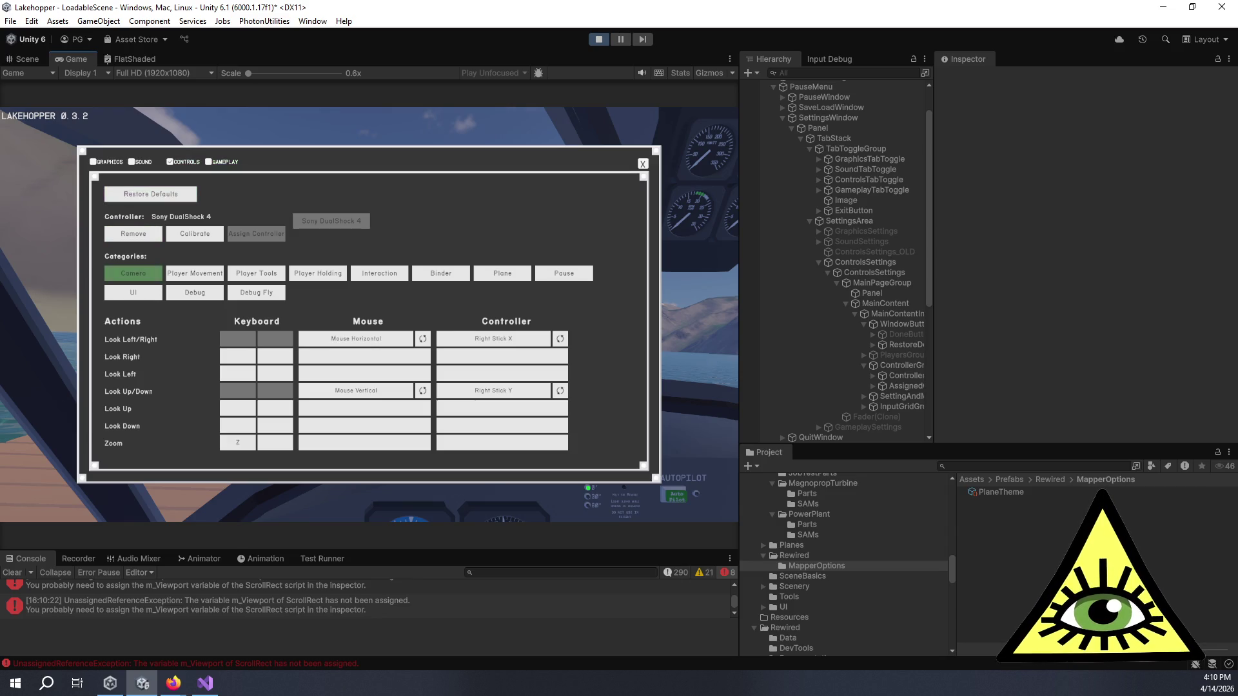
{"action": "key", "text": "Down"}
{"action": "key", "text": "Down"}
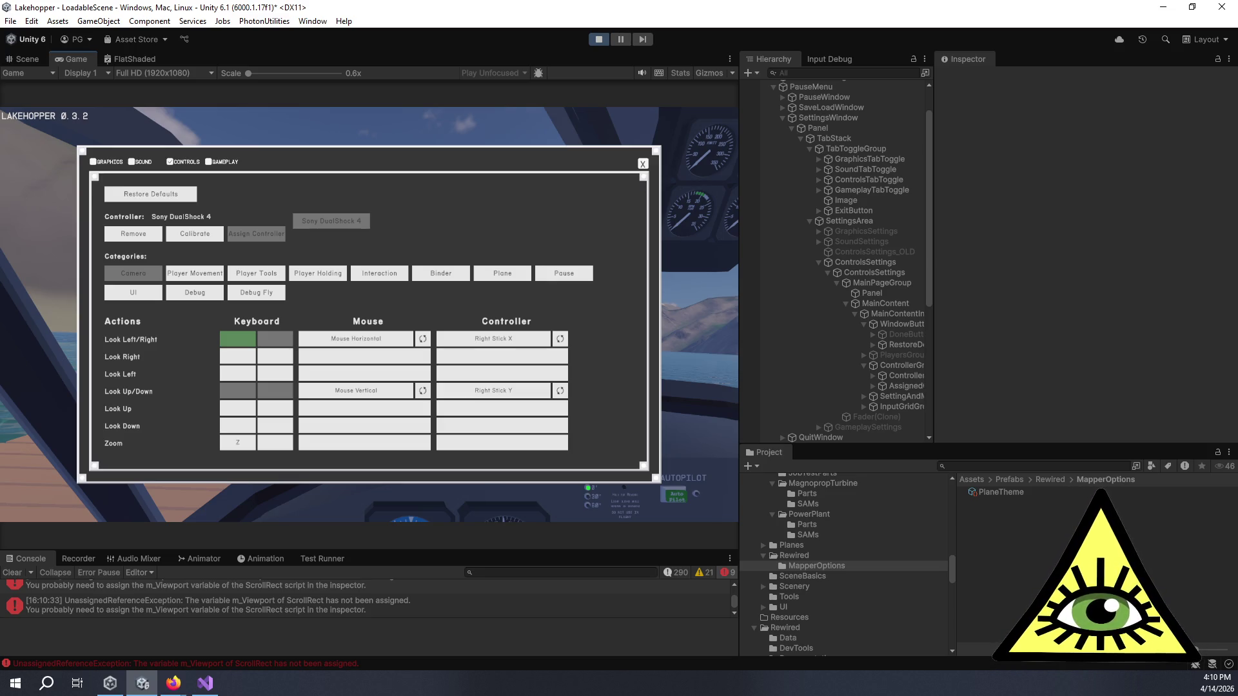
{"action": "key", "text": "Right"}
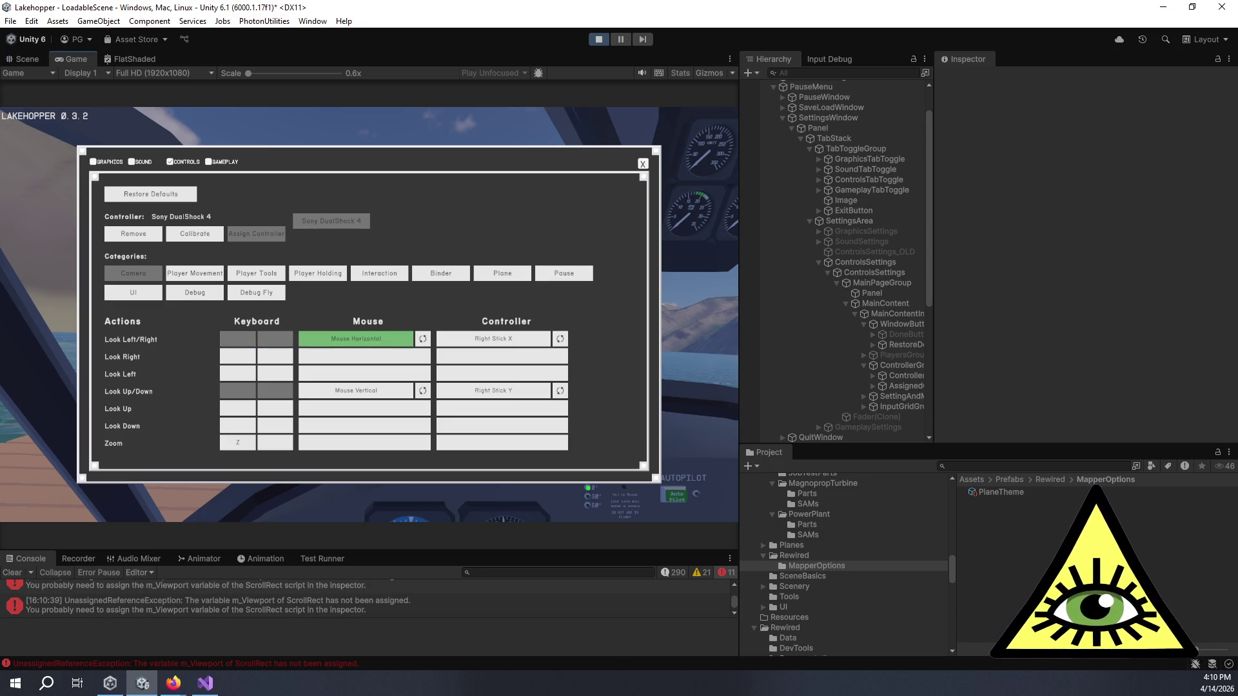
{"action": "key", "text": "ctrl+p"}
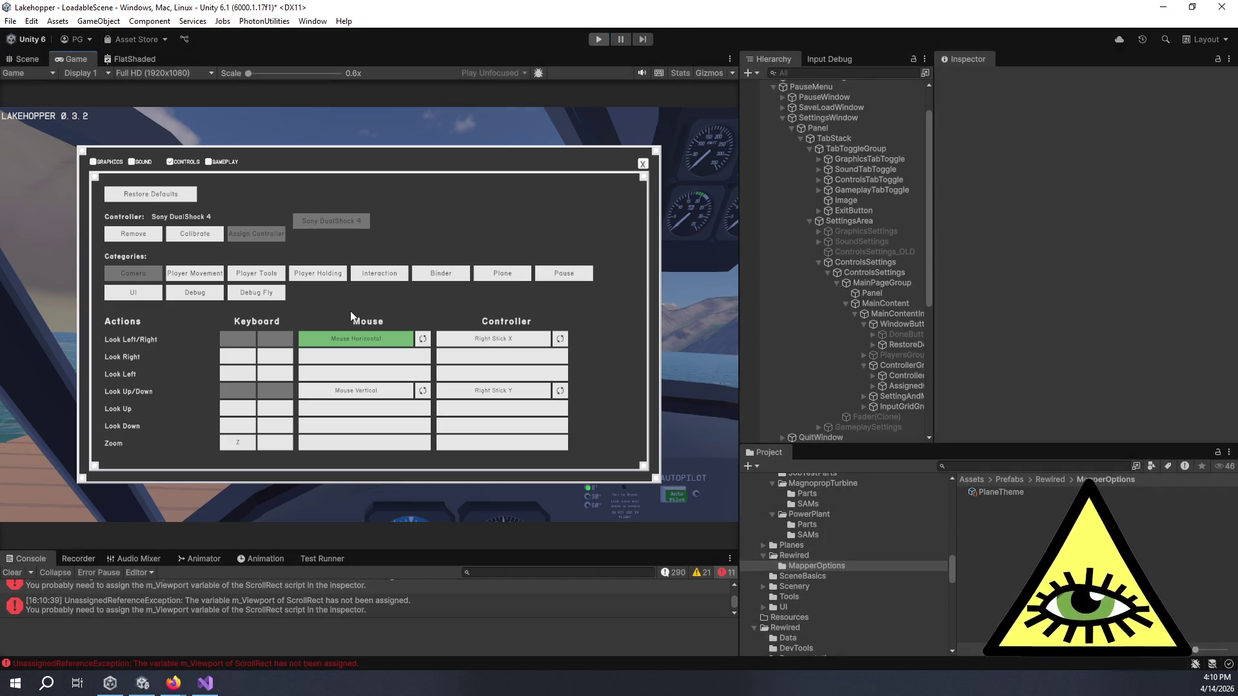
{"action": "key", "text": "alt+Tab"}
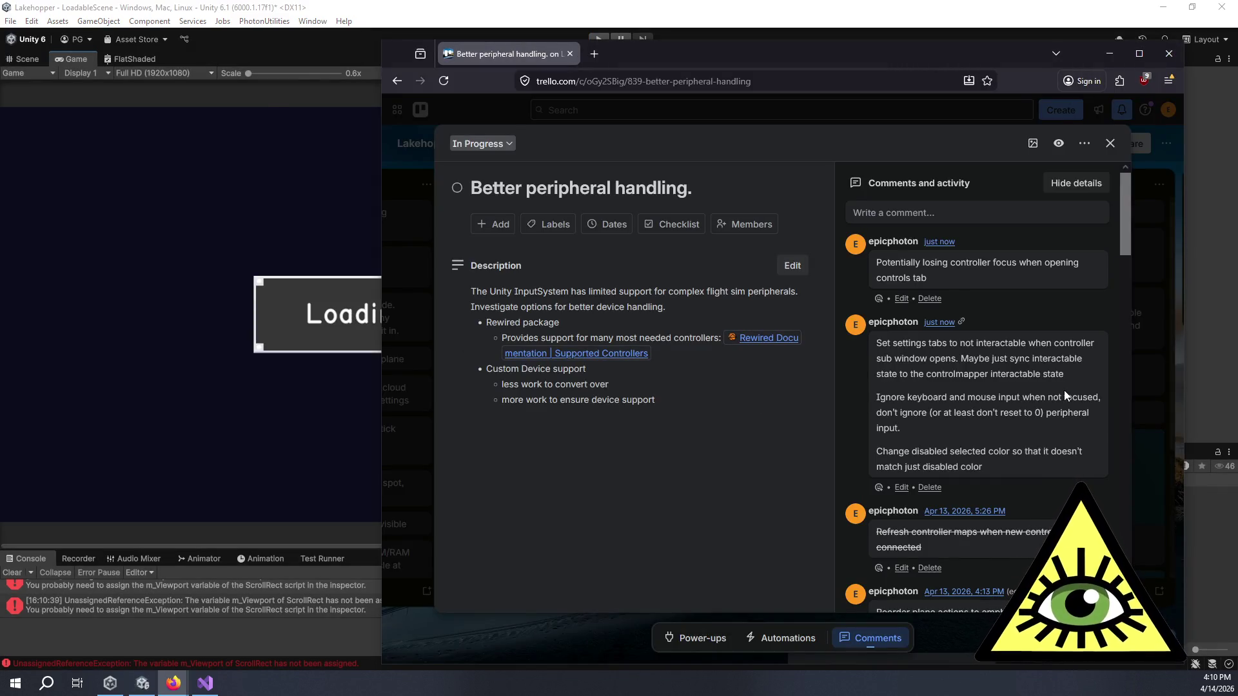
- Strike through the disabled selected colour paragraph in the card's second comment, then return to Unity
{"action": "left_click", "coordinate": [901, 488]}
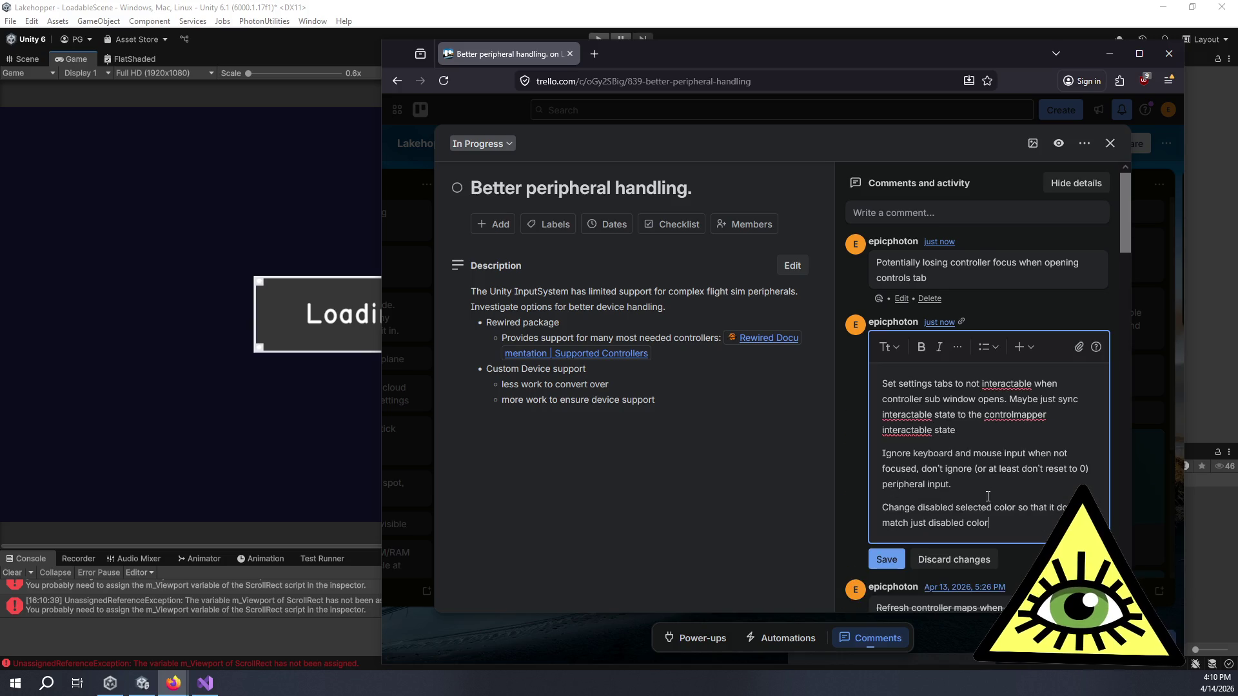
{"action": "left_click_drag", "start_coordinate": [989, 522], "coordinate": [853, 505]}
{"action": "left_click", "coordinate": [957, 347]}
{"action": "left_click", "coordinate": [958, 381]}
{"action": "left_click", "coordinate": [990, 500]}
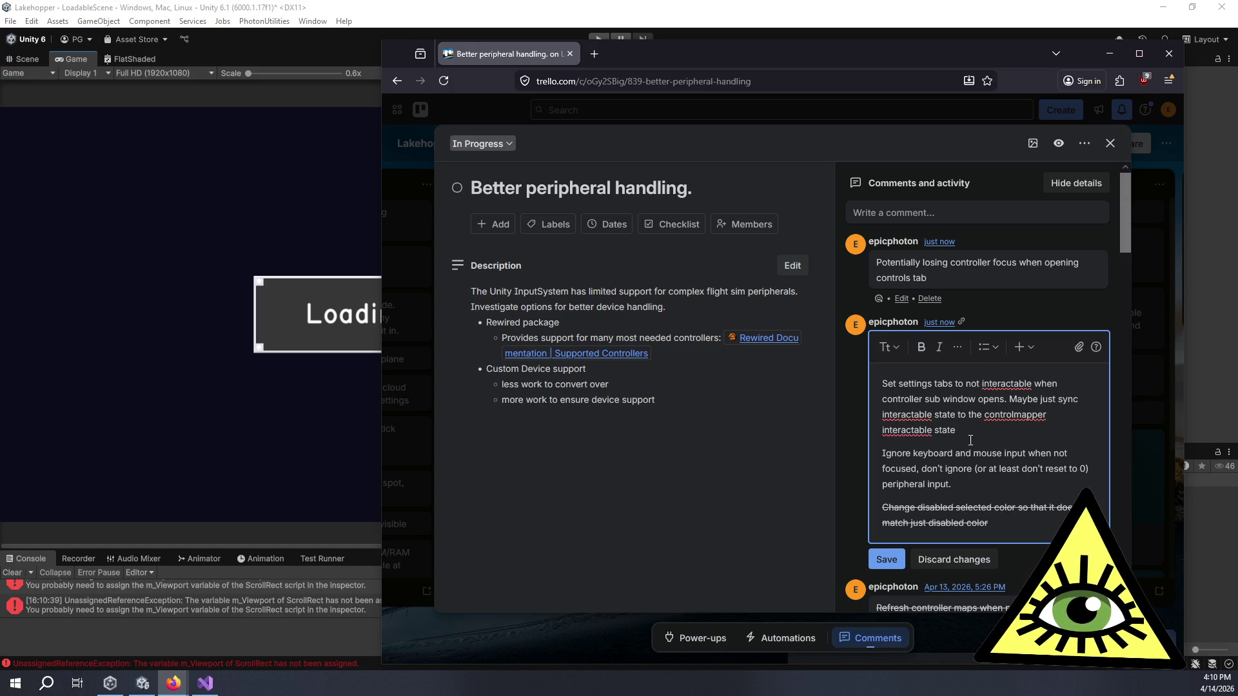
{"action": "left_click", "coordinate": [228, 448]}
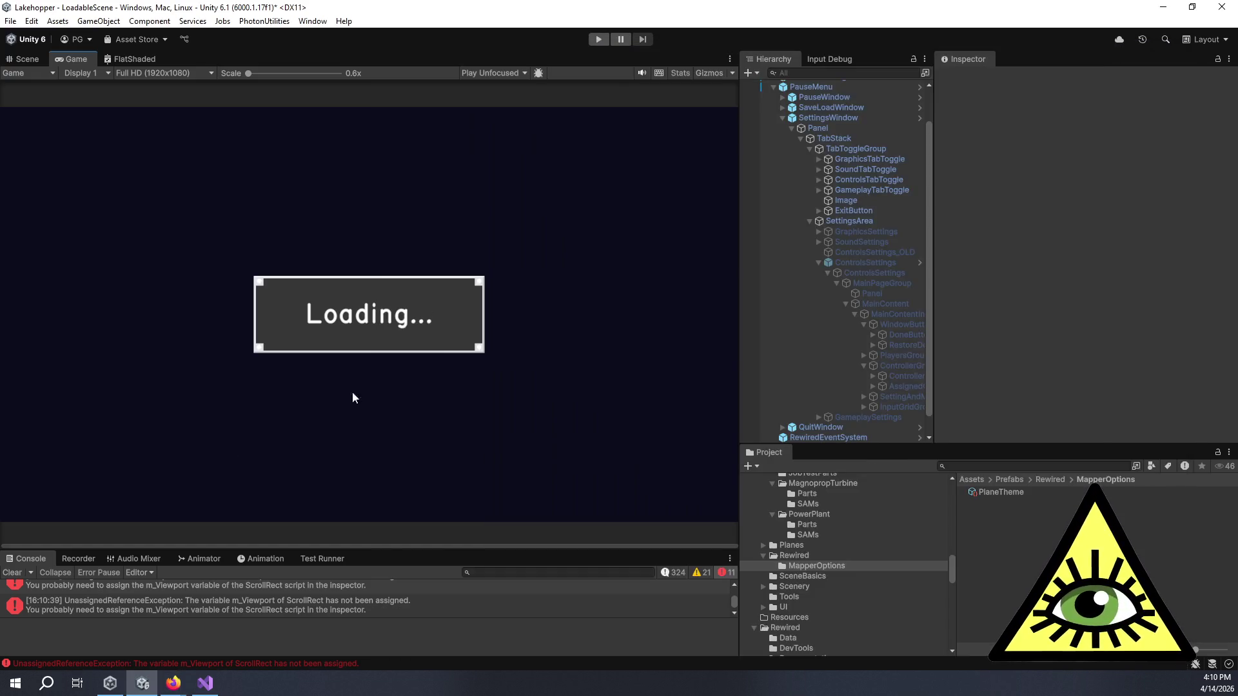
- Launch the Rewired Editor from the Rewired Initializer and go to its Keyboard Maps page
{"action": "scroll", "coordinate": [838, 435], "scroll_direction": "down", "scroll_amount": 1}
{"action": "left_click", "coordinate": [838, 435]}
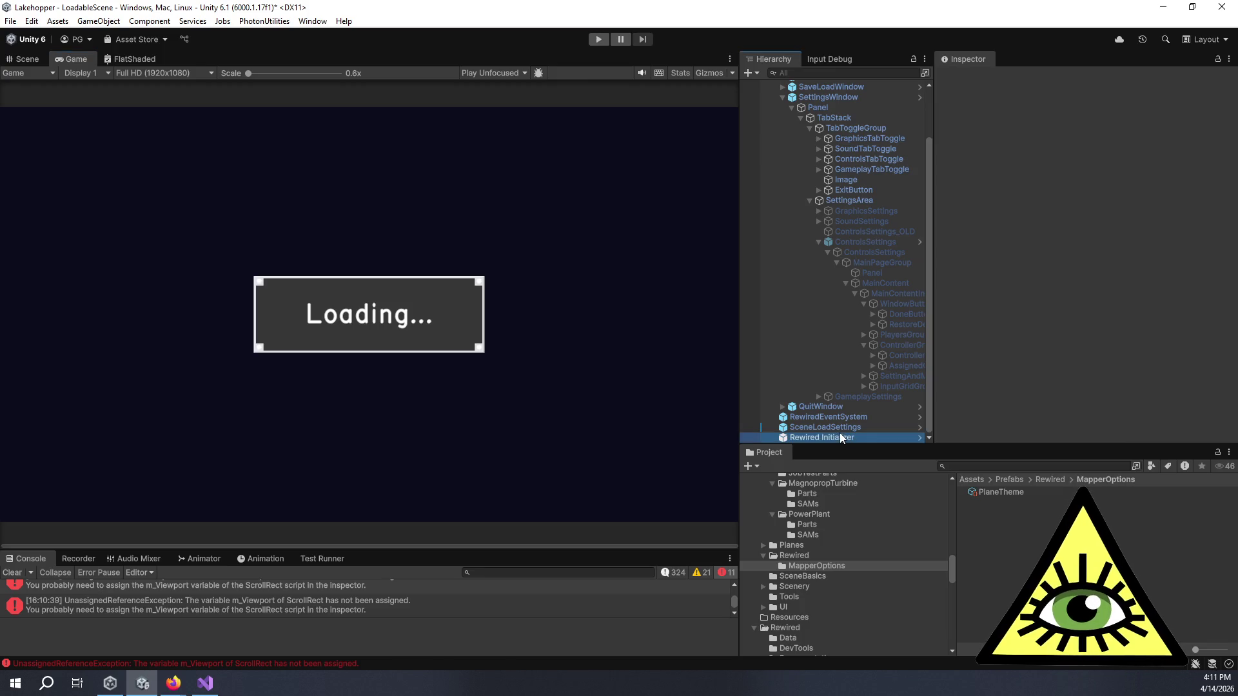
{"action": "left_click", "coordinate": [1056, 280]}
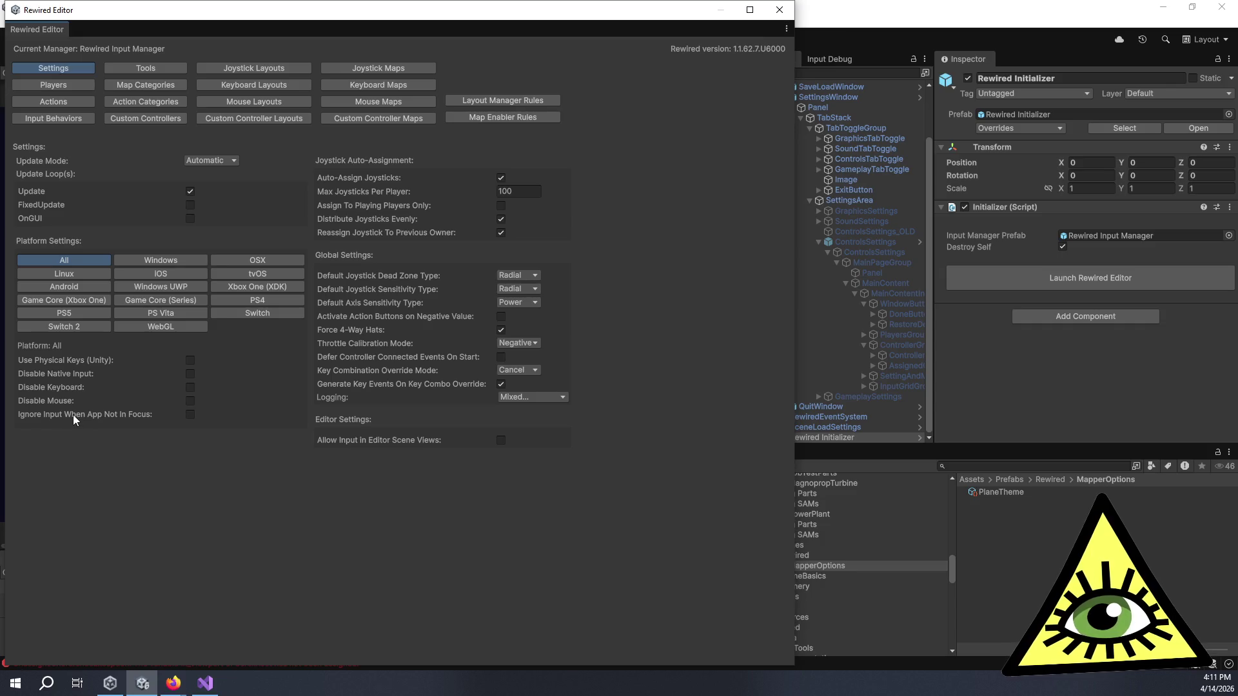
{"action": "mouse_move", "coordinate": [72, 415]}
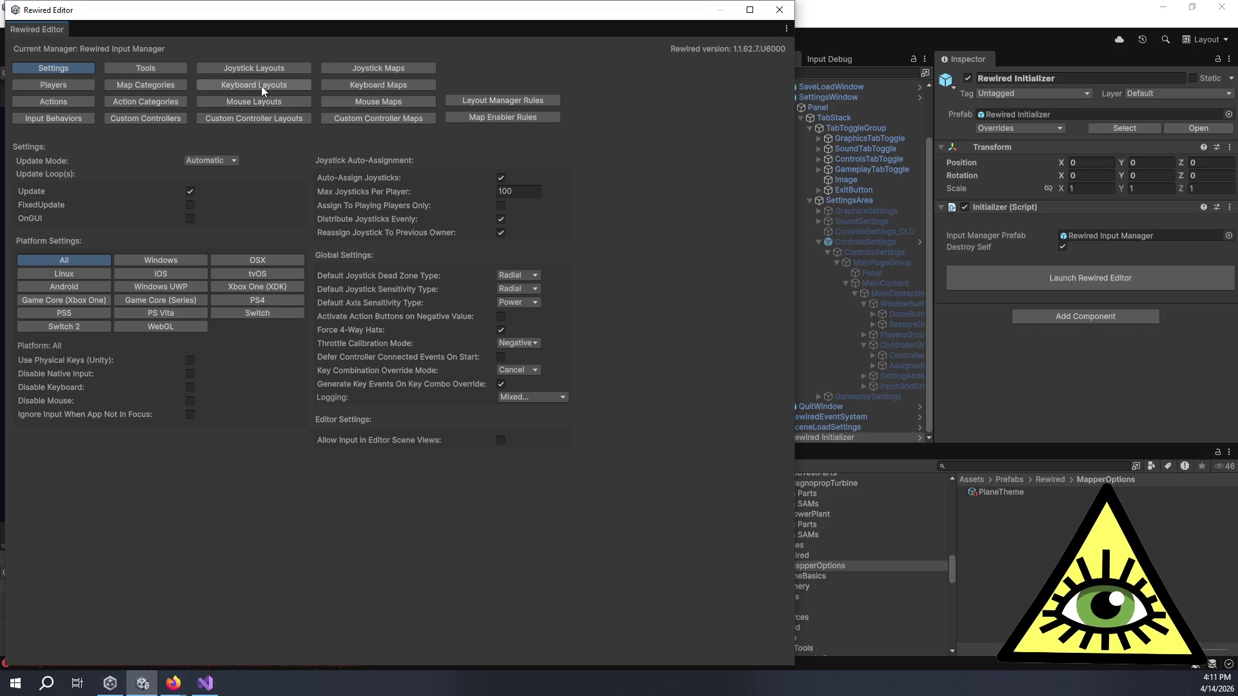
{"action": "left_click", "coordinate": [372, 85]}
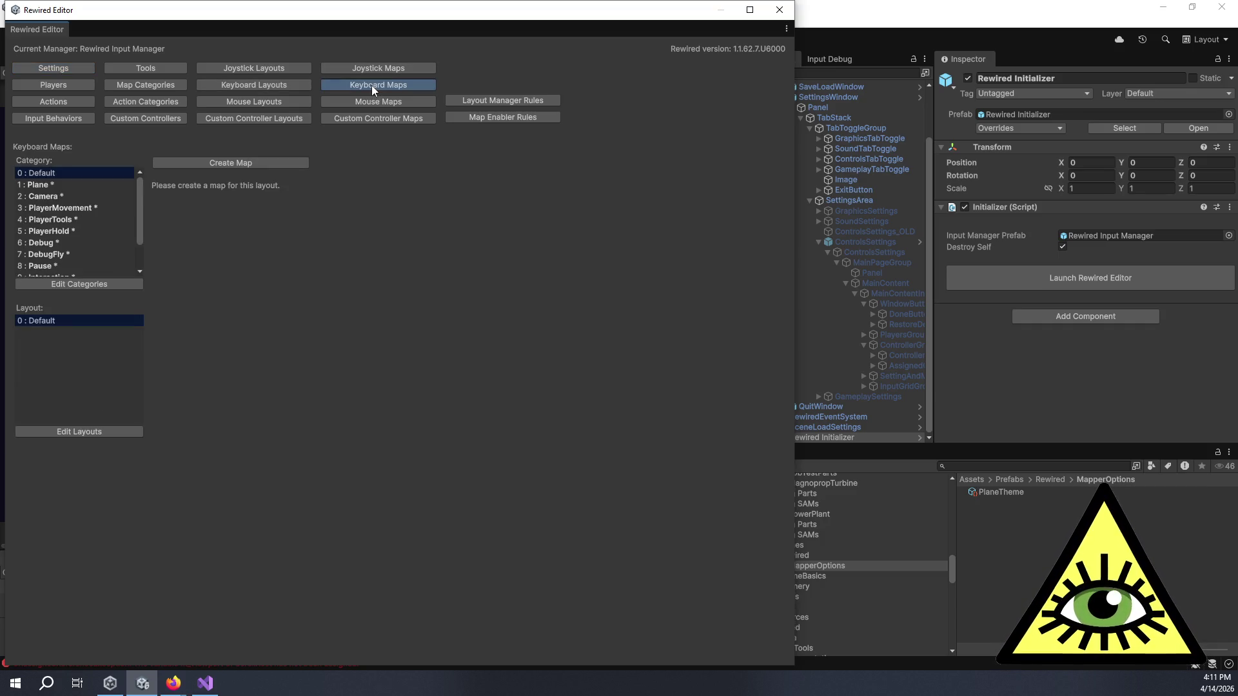
- View the Plane keyboard map, then the Tools and Keyboard Layouts pages
{"action": "left_click", "coordinate": [103, 184]}
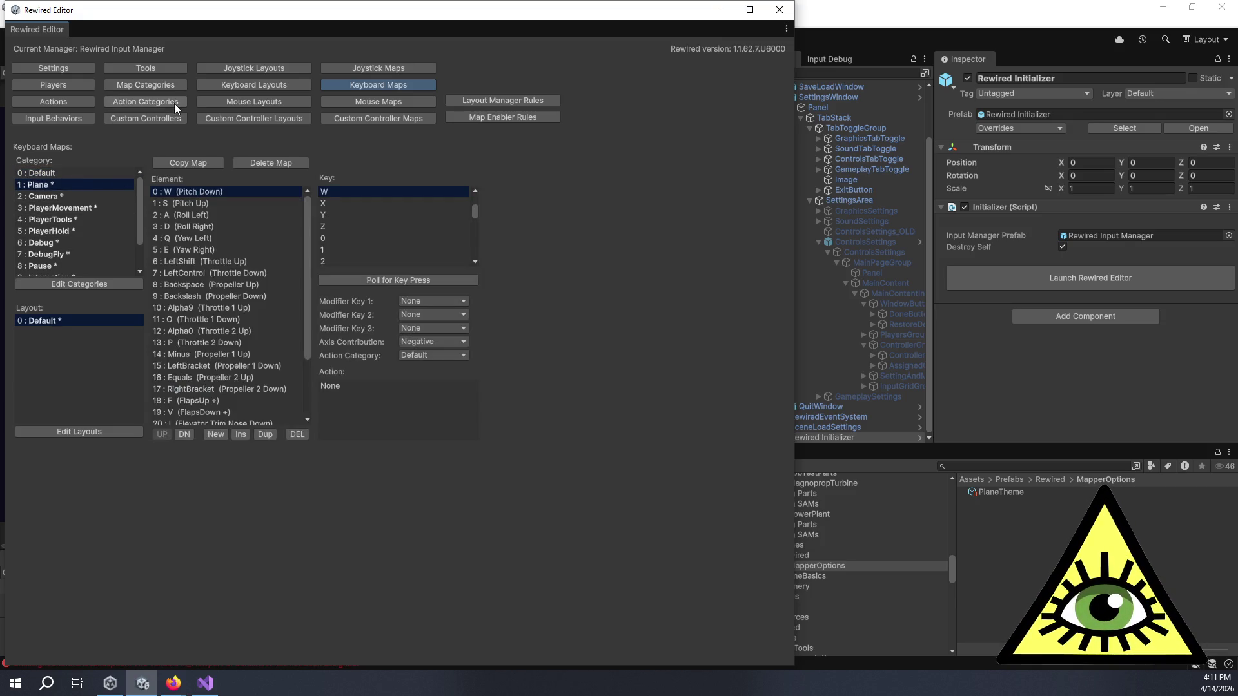
{"action": "left_click", "coordinate": [165, 68]}
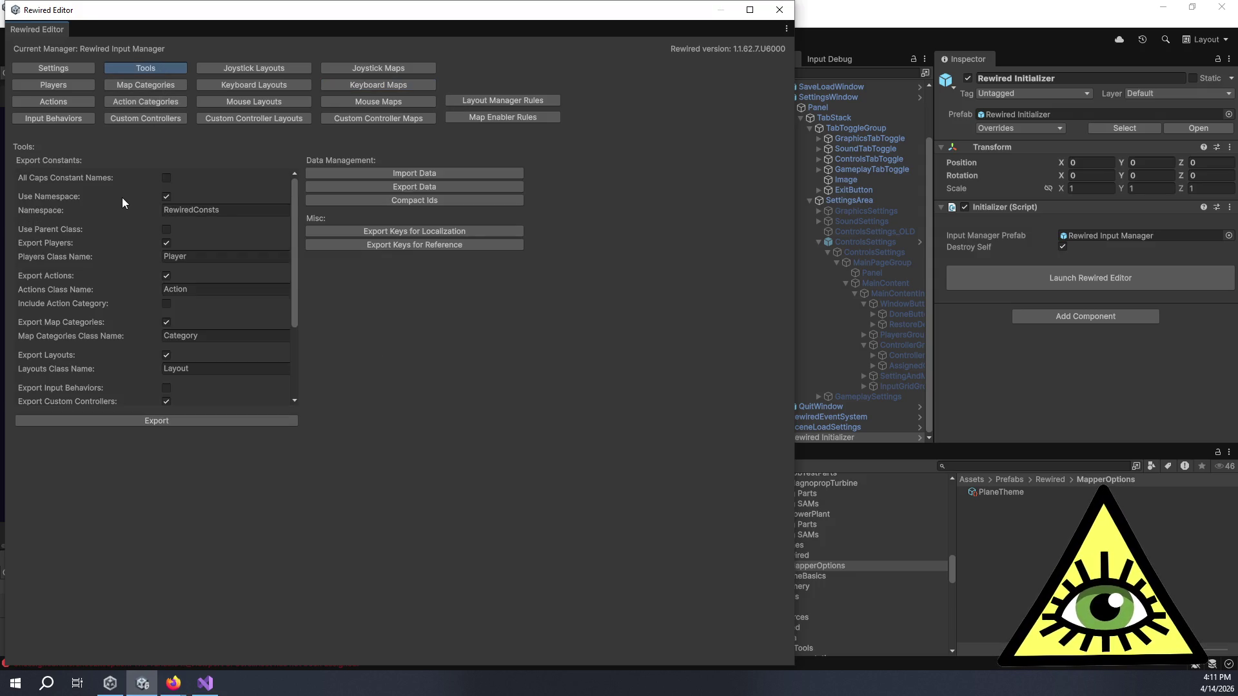
{"action": "scroll", "coordinate": [122, 197], "scroll_direction": "down", "scroll_amount": 3}
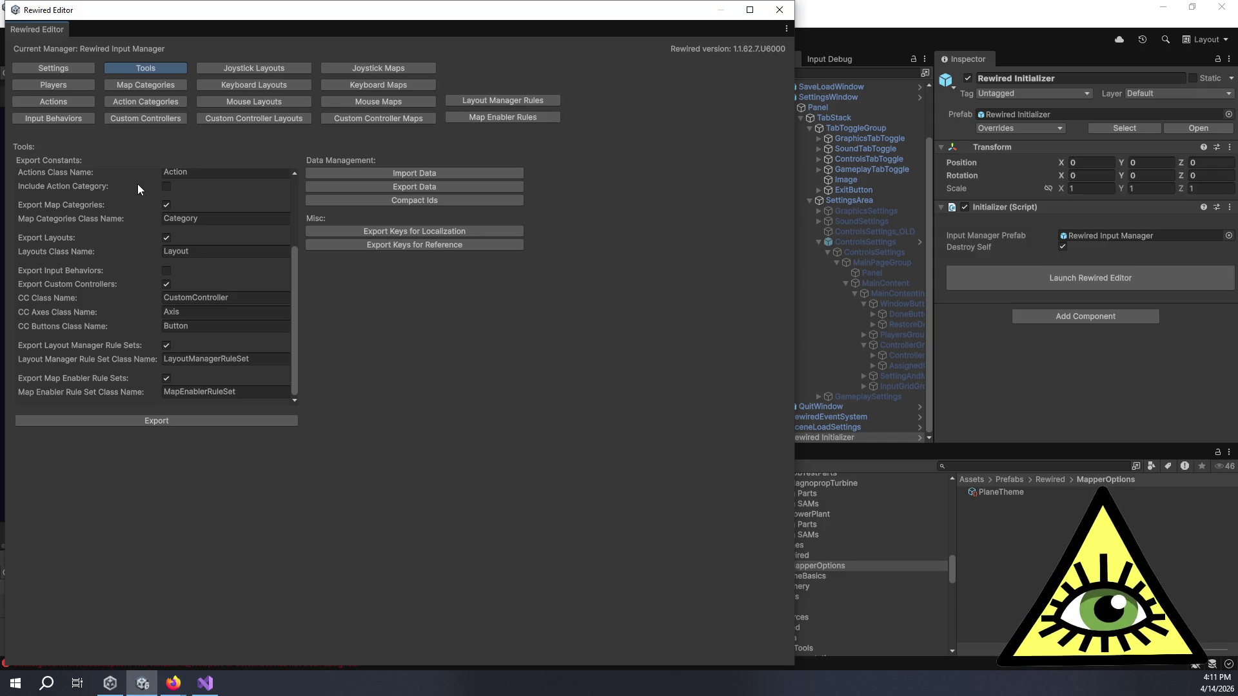
{"action": "left_click", "coordinate": [281, 85]}
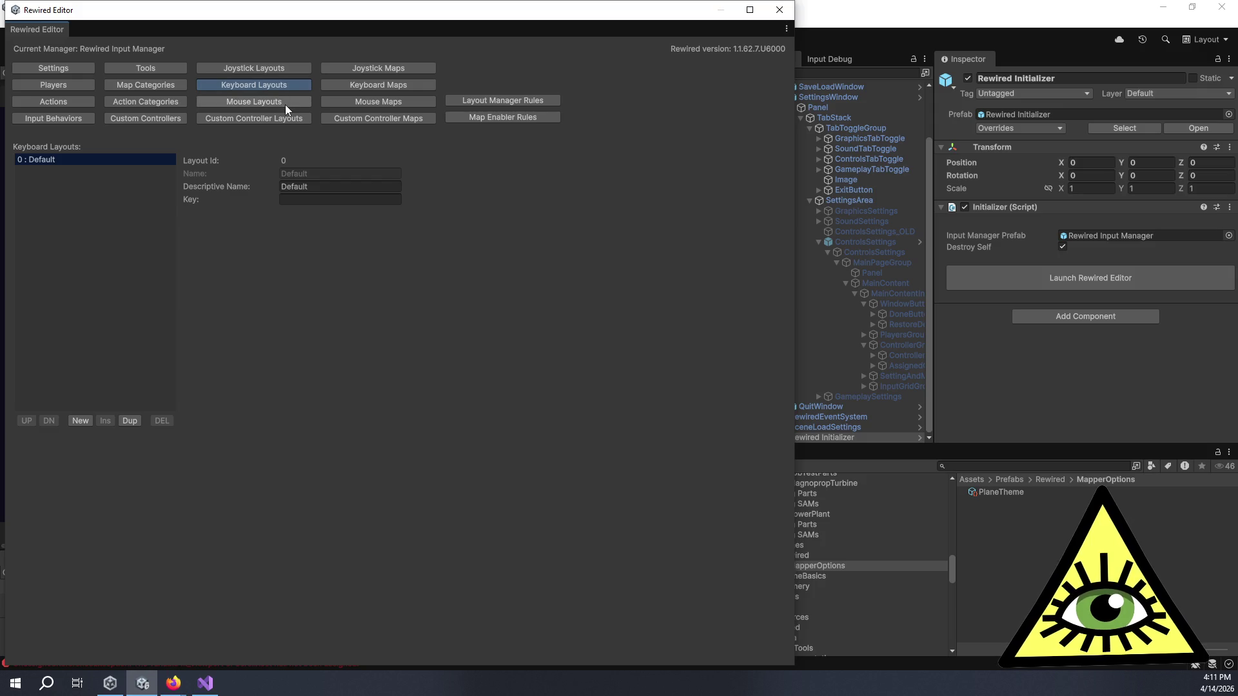
- Add a new keyboard layout Layout0 and then delete it
{"action": "left_click", "coordinate": [78, 419]}
{"action": "left_click", "coordinate": [67, 172]}
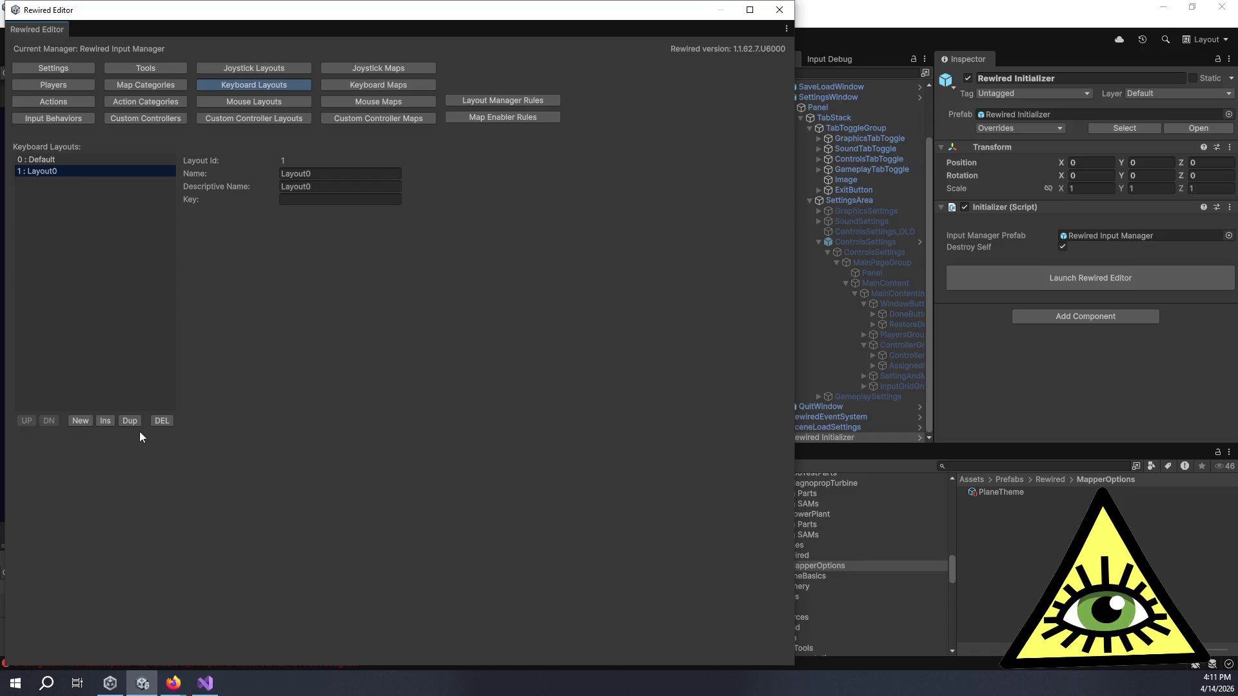
{"action": "left_click", "coordinate": [160, 422]}
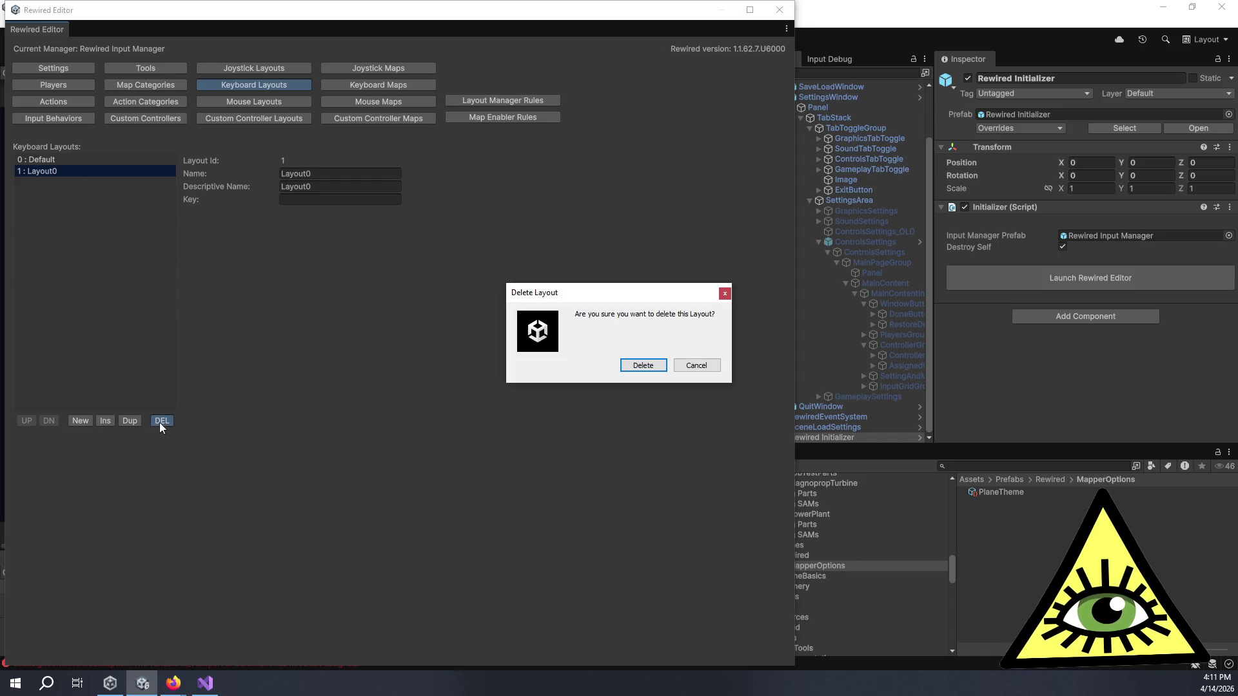
{"action": "left_click", "coordinate": [643, 365]}
- Browse the Input Behaviors, Players and Joystick Maps pages, ending on Settings
{"action": "left_click", "coordinate": [64, 122]}
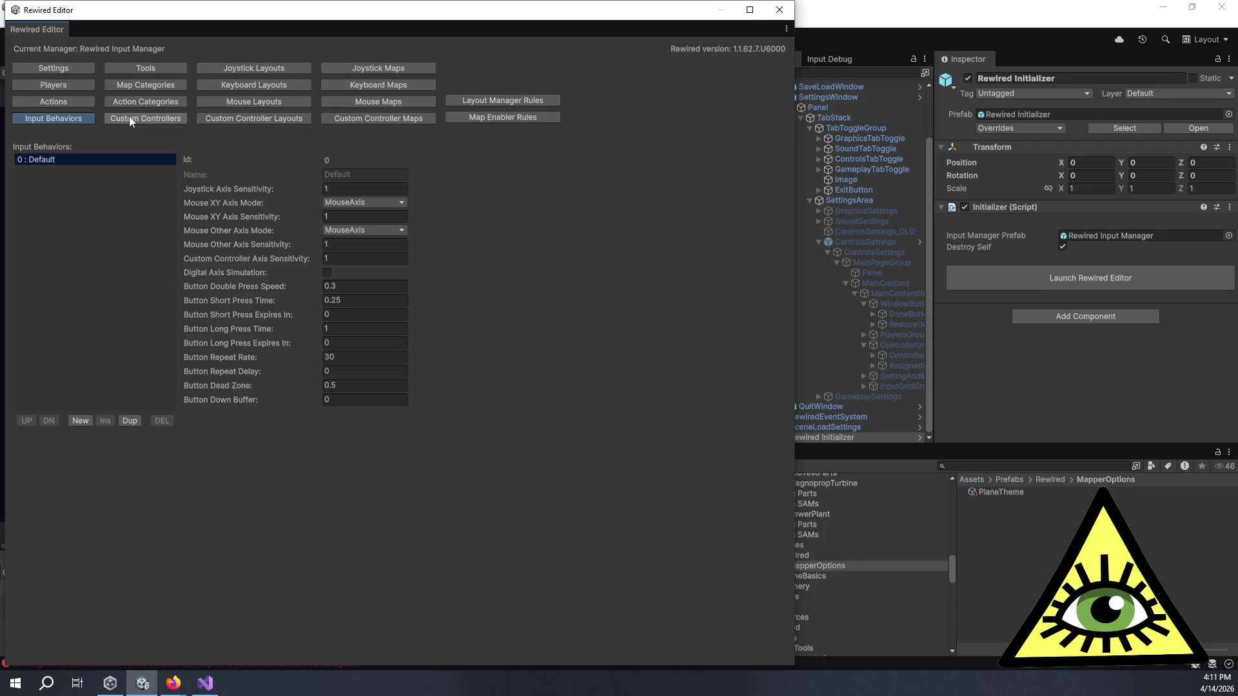
{"action": "left_click", "coordinate": [83, 86]}
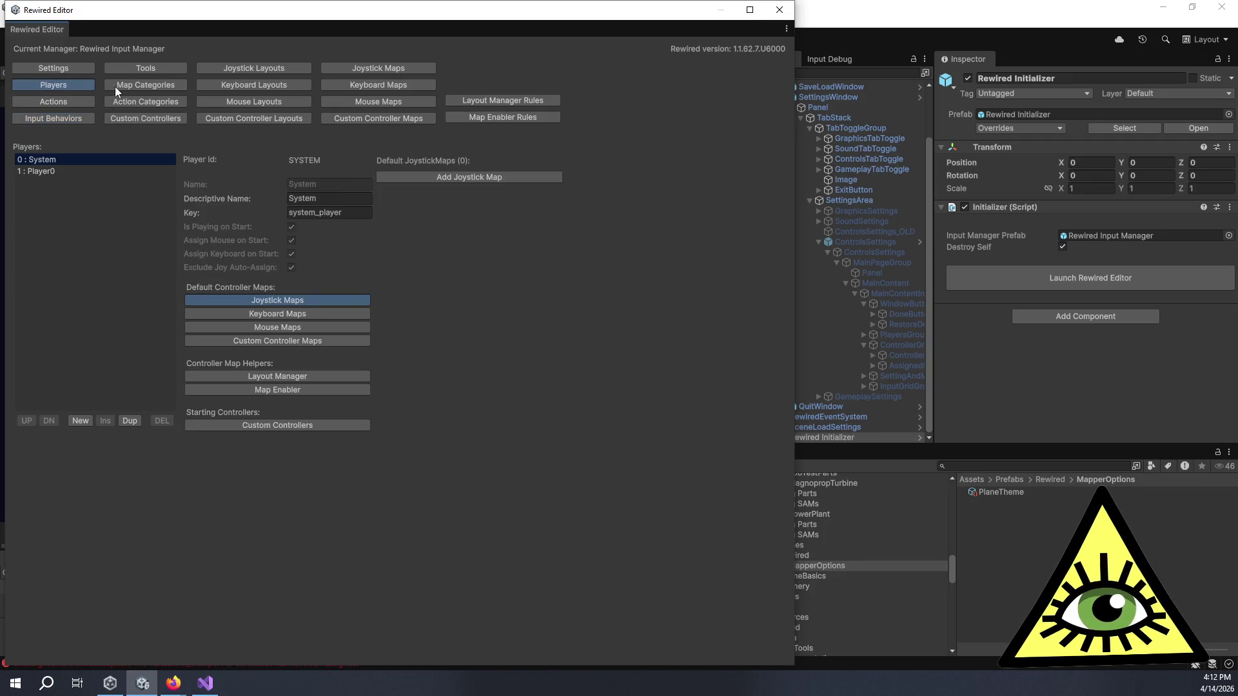
{"action": "left_click", "coordinate": [379, 67]}
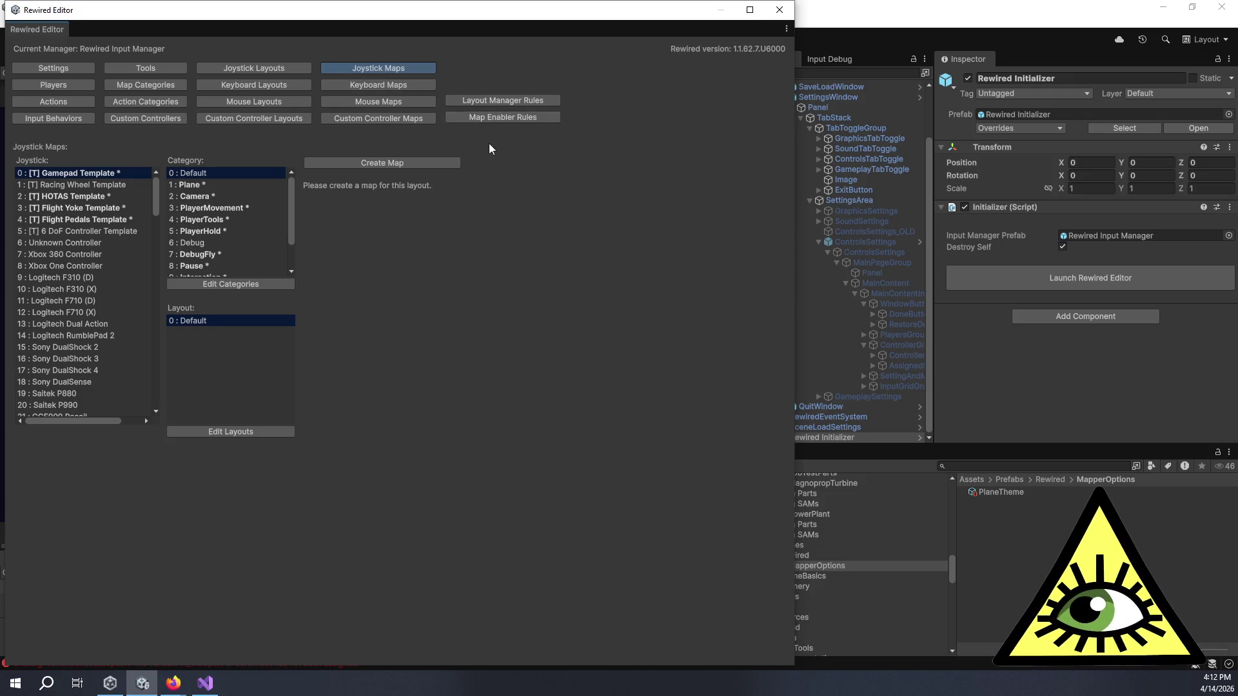
{"action": "left_click", "coordinate": [52, 70]}
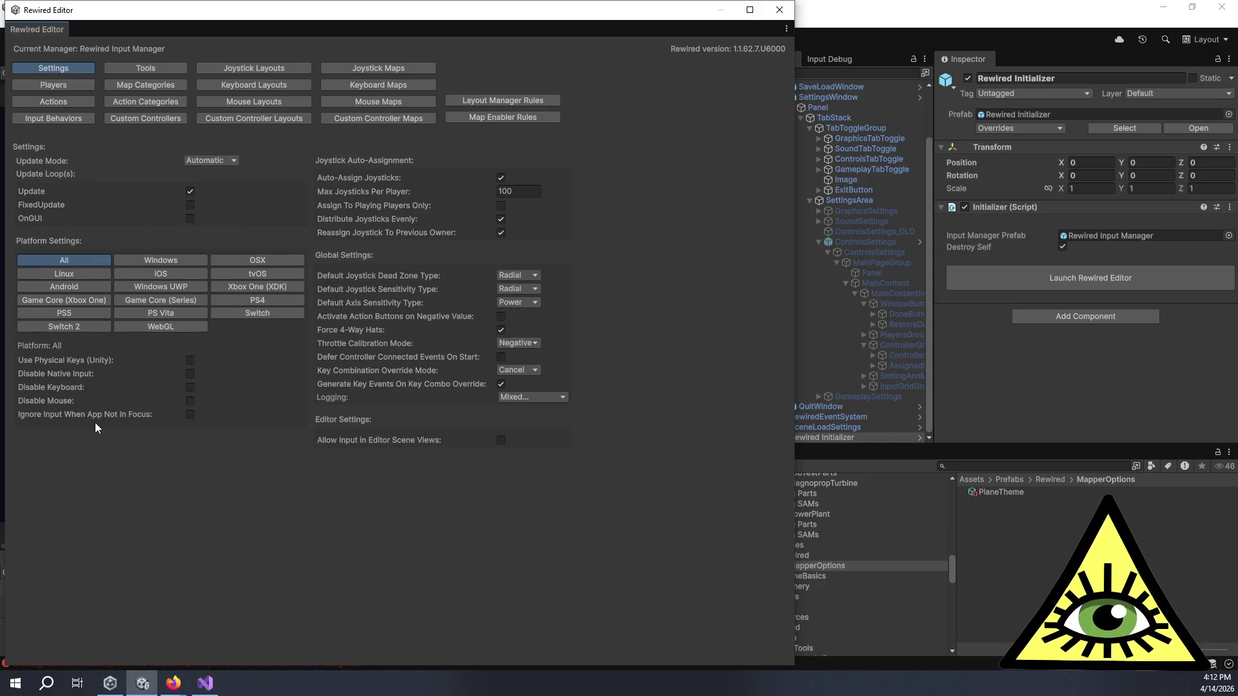
{"action": "mouse_move", "coordinate": [94, 420]}
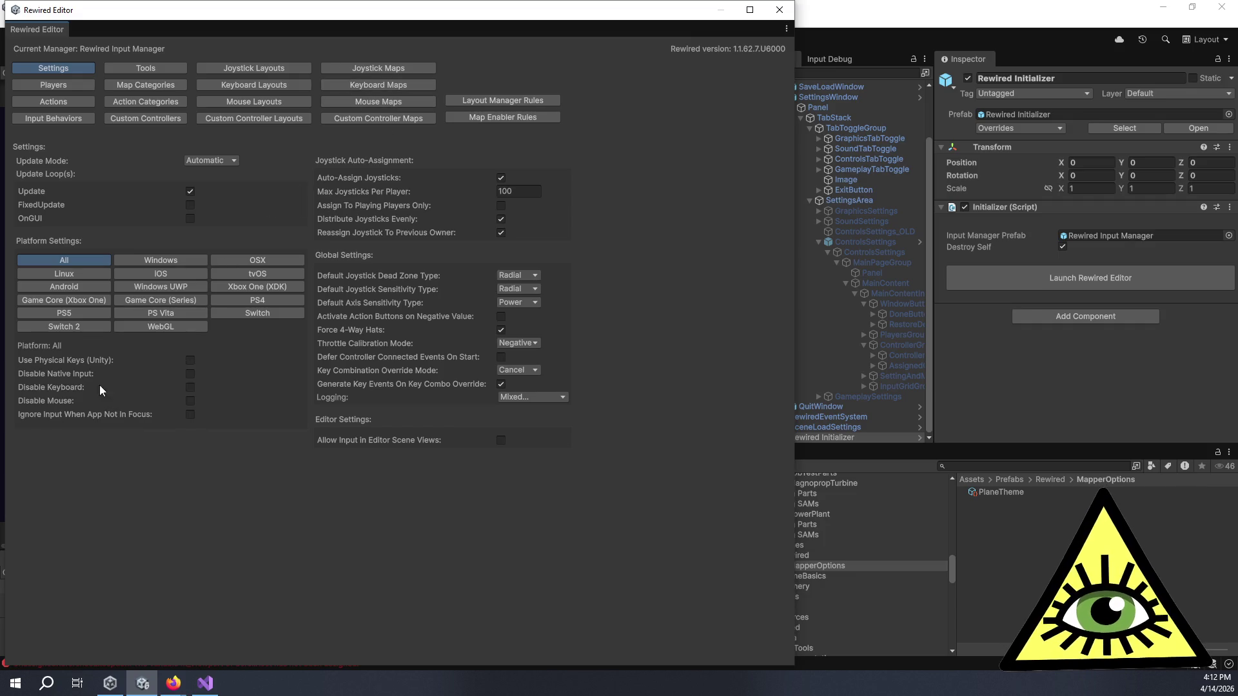
{"action": "mouse_move", "coordinate": [86, 364]}
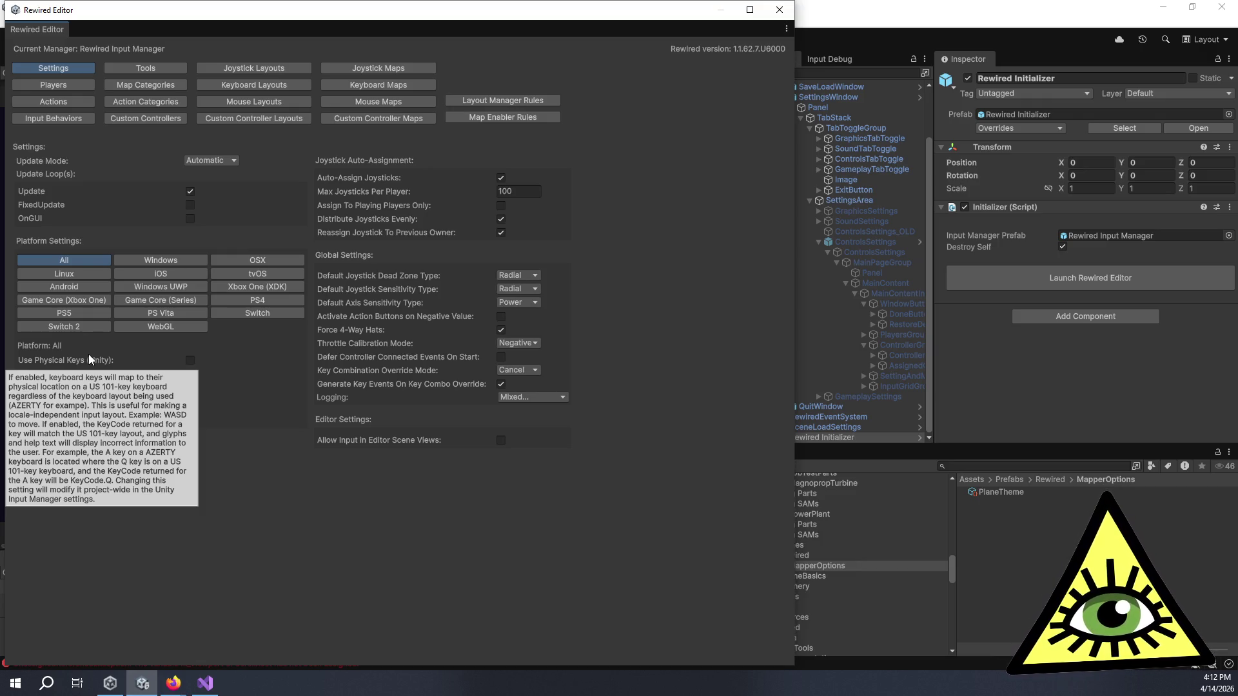
{"action": "left_click", "coordinate": [190, 360]}
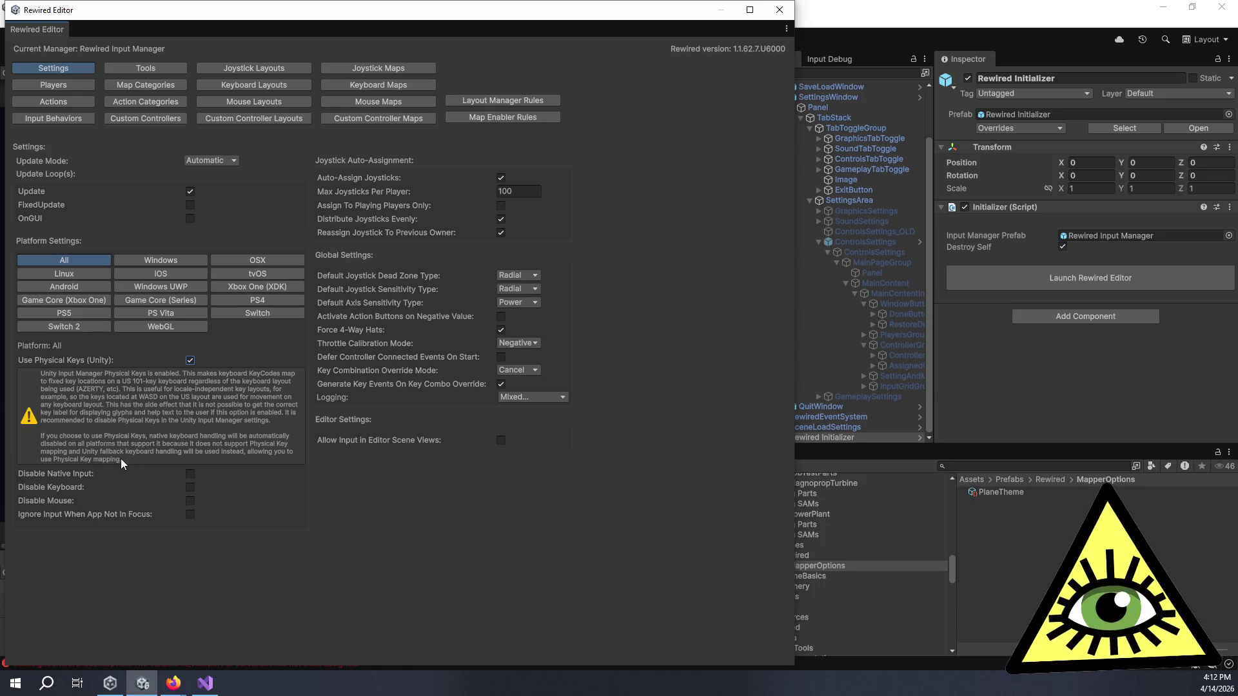
{"action": "left_click", "coordinate": [191, 361]}
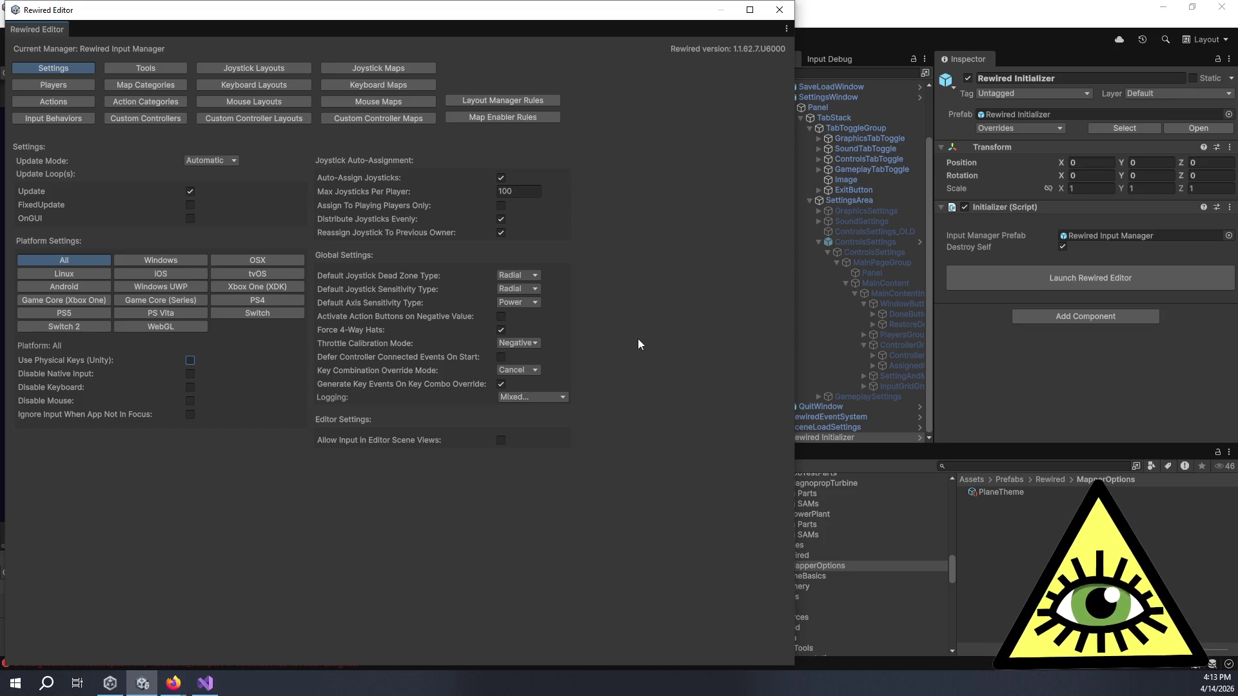
{"action": "left_click", "coordinate": [154, 71]}
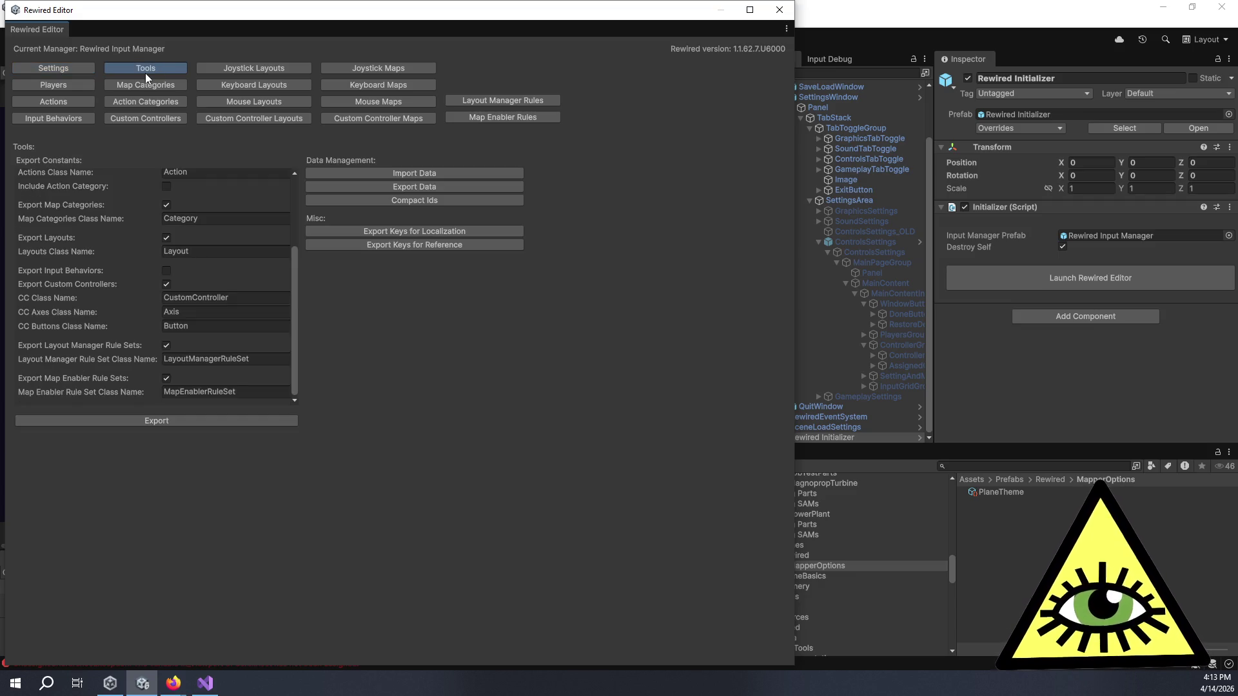
{"action": "scroll", "coordinate": [169, 296], "scroll_direction": "up", "scroll_amount": 5}
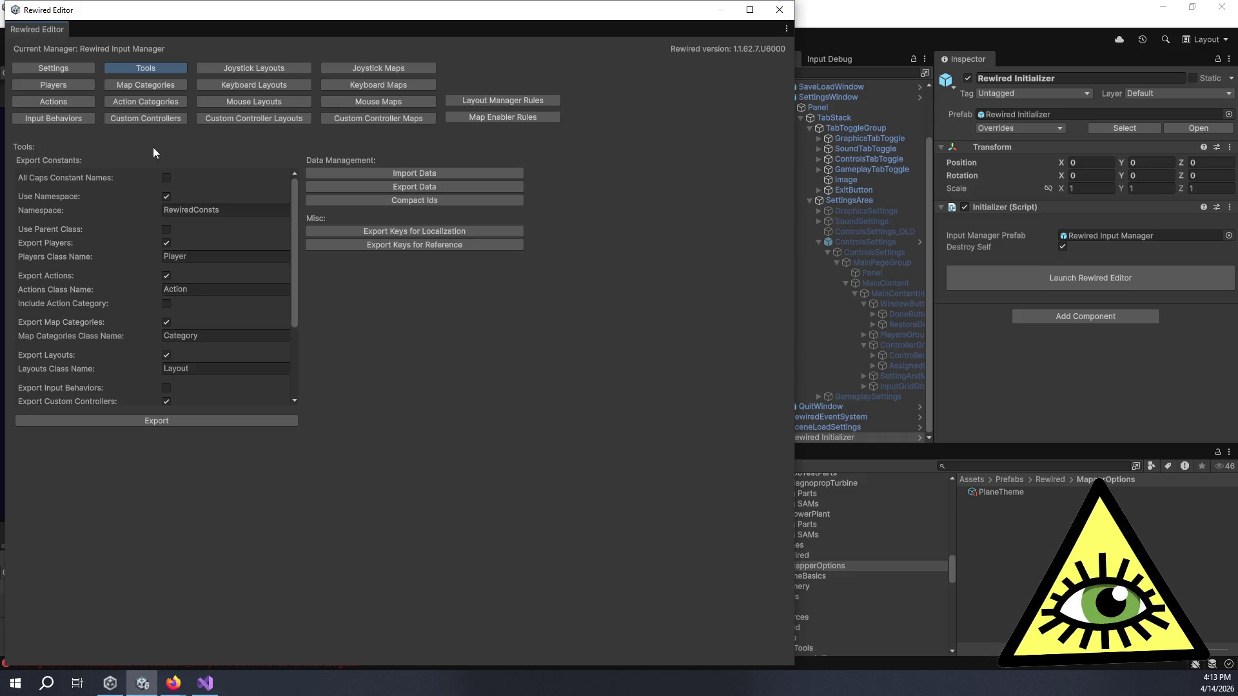
{"action": "scroll", "coordinate": [120, 190], "scroll_direction": "down", "scroll_amount": 3}
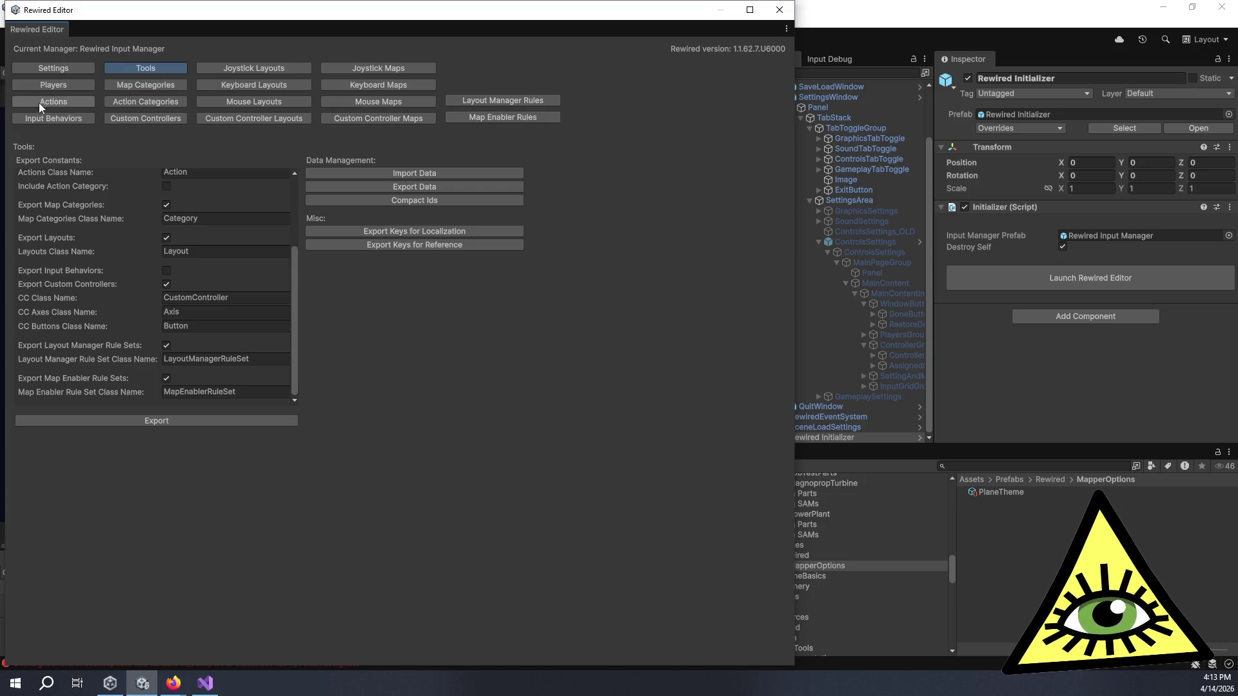
{"action": "left_click", "coordinate": [49, 69]}
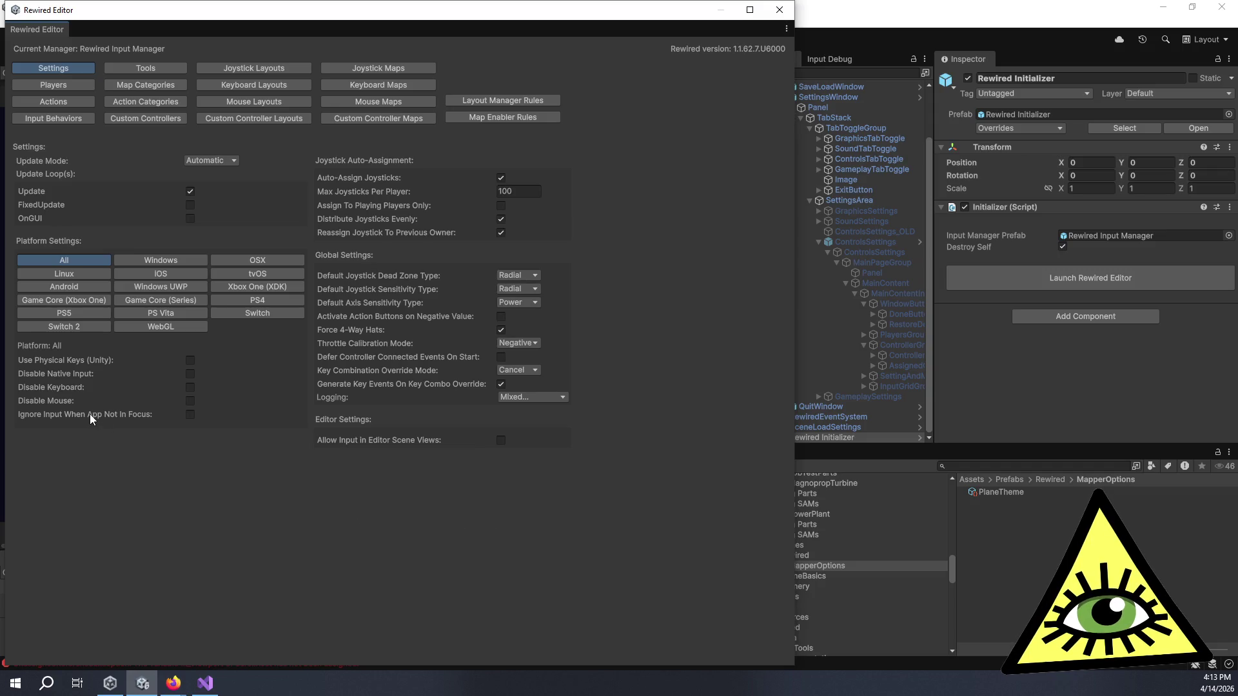
- Show the Windows platform settings, expand and collapse Enhanced Device Support Options, then switch to Trello
{"action": "mouse_move", "coordinate": [90, 414]}
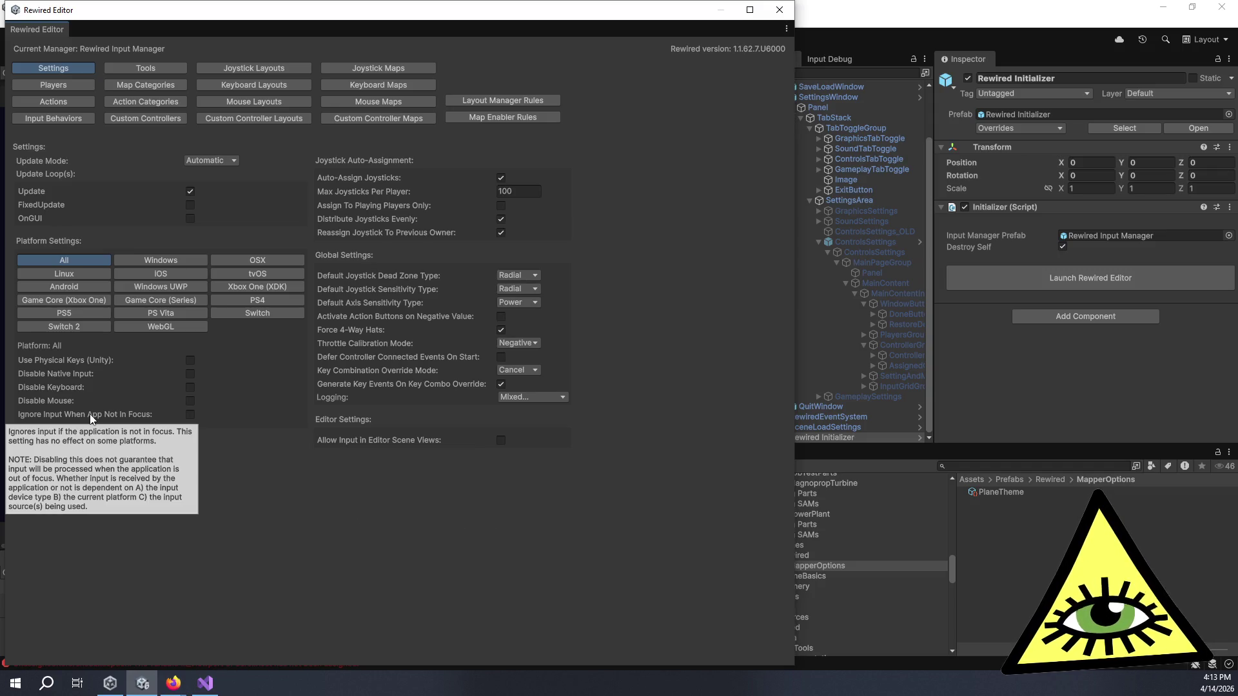
{"action": "left_click", "coordinate": [147, 263]}
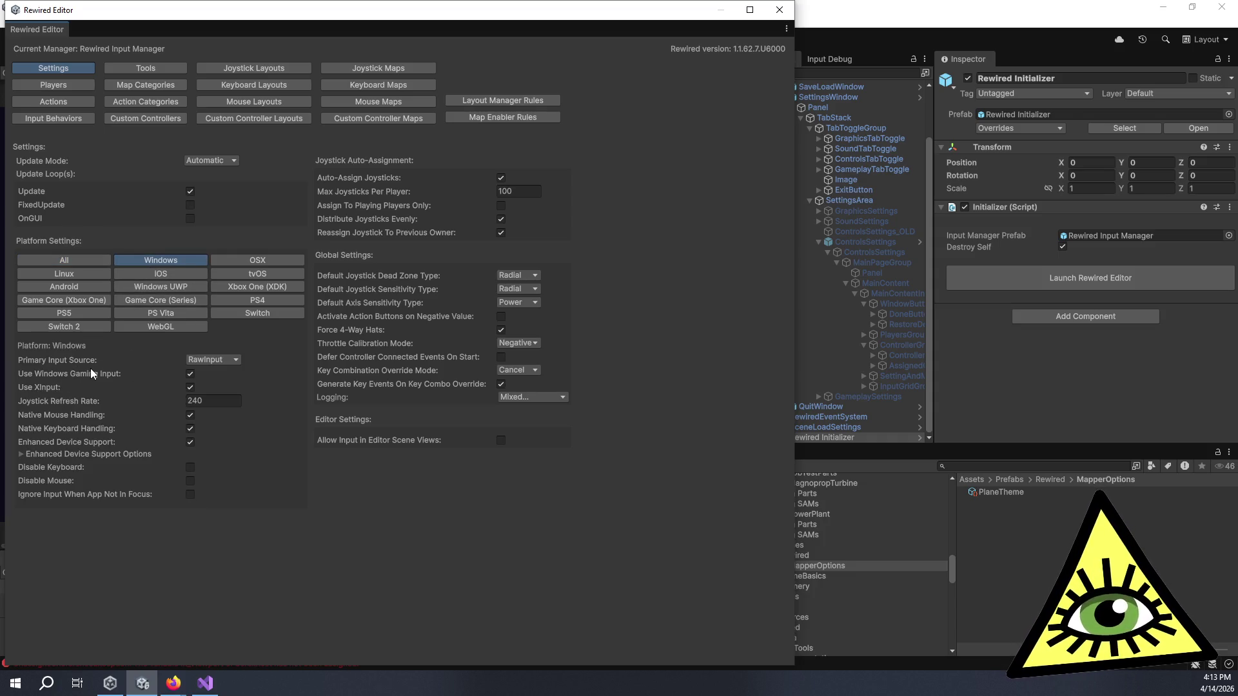
{"action": "mouse_move", "coordinate": [79, 365]}
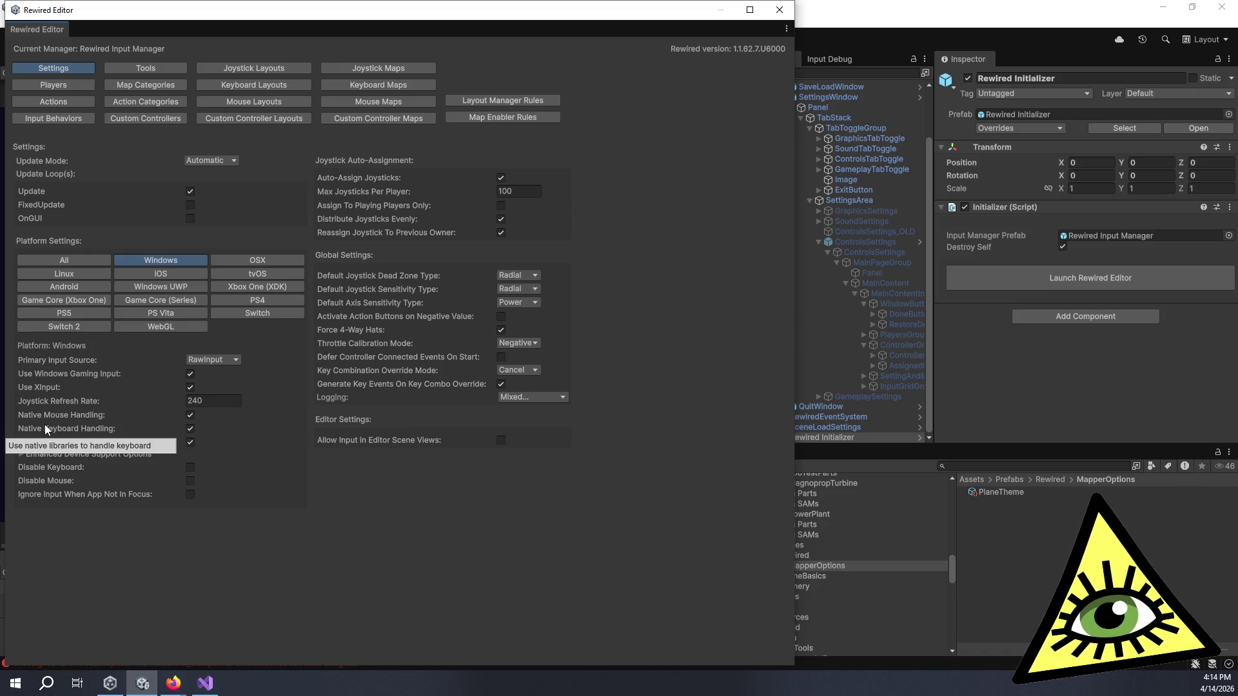
{"action": "left_click", "coordinate": [20, 453]}
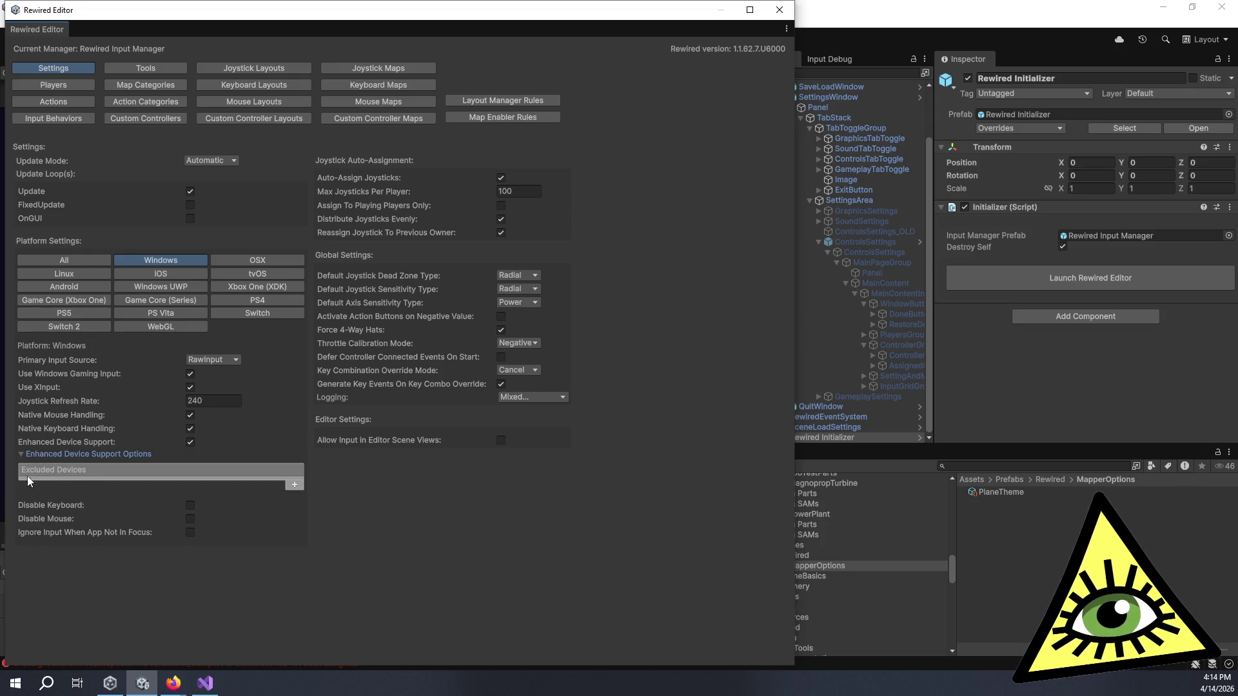
{"action": "left_click", "coordinate": [20, 454]}
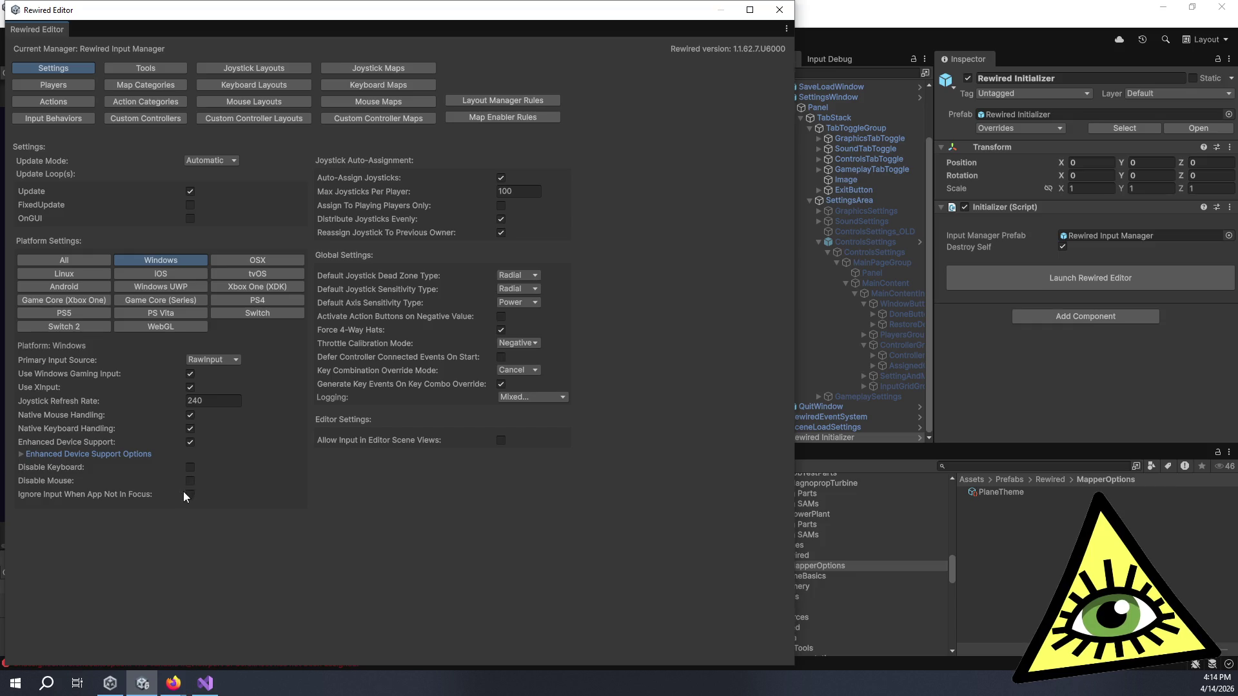
{"action": "mouse_move", "coordinate": [140, 492]}
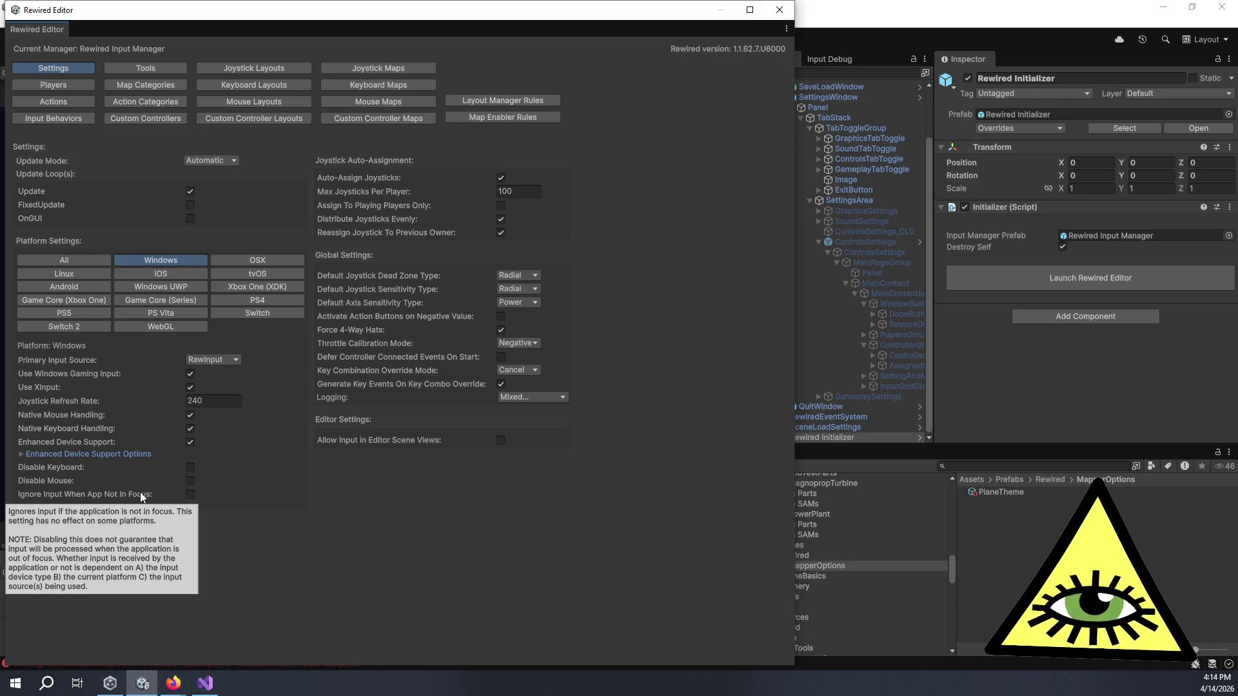
{"action": "key", "text": "alt+Tab"}
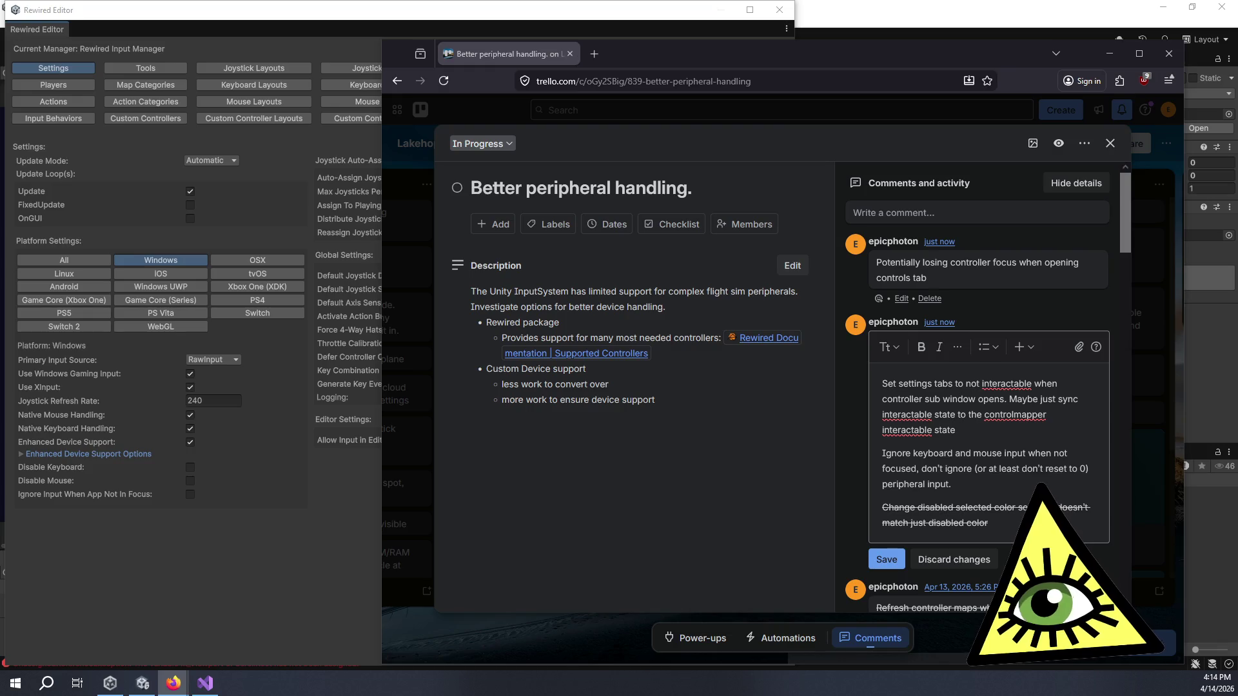
- Search the How To's page for 'focus' and then 'ignore'
{"action": "key", "text": "alt+Tab"}
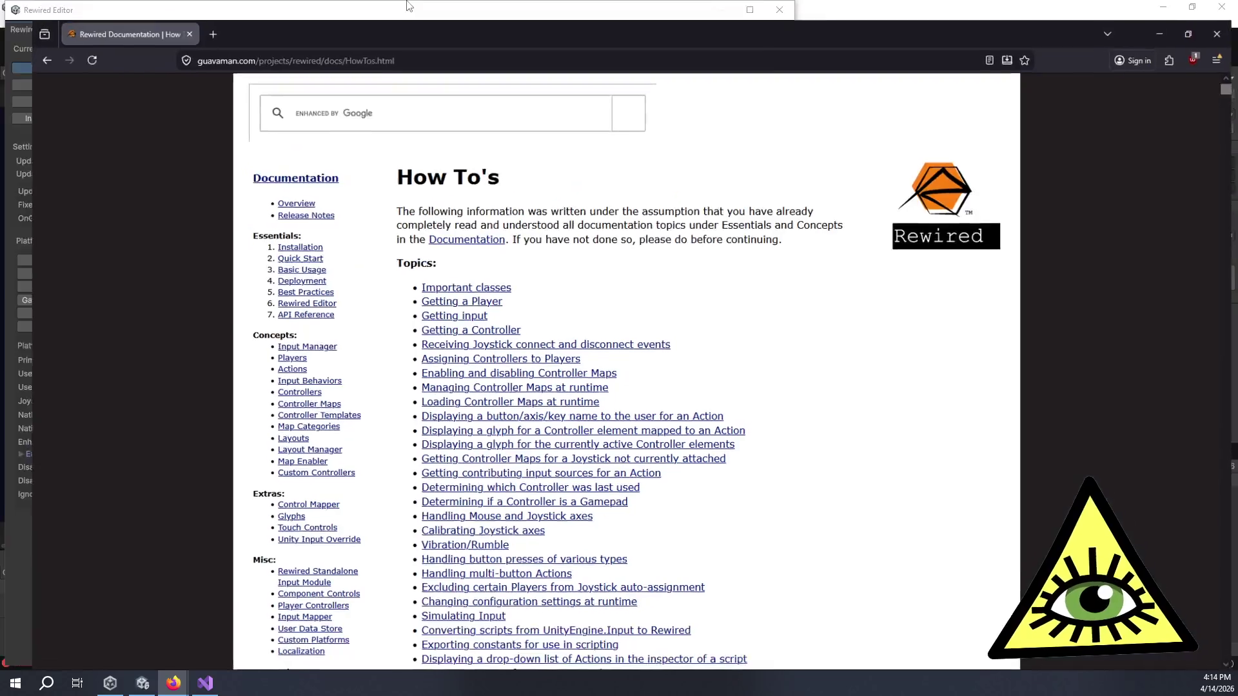
{"action": "key", "text": "ctrl+f"}
{"action": "type", "text": "focus"}
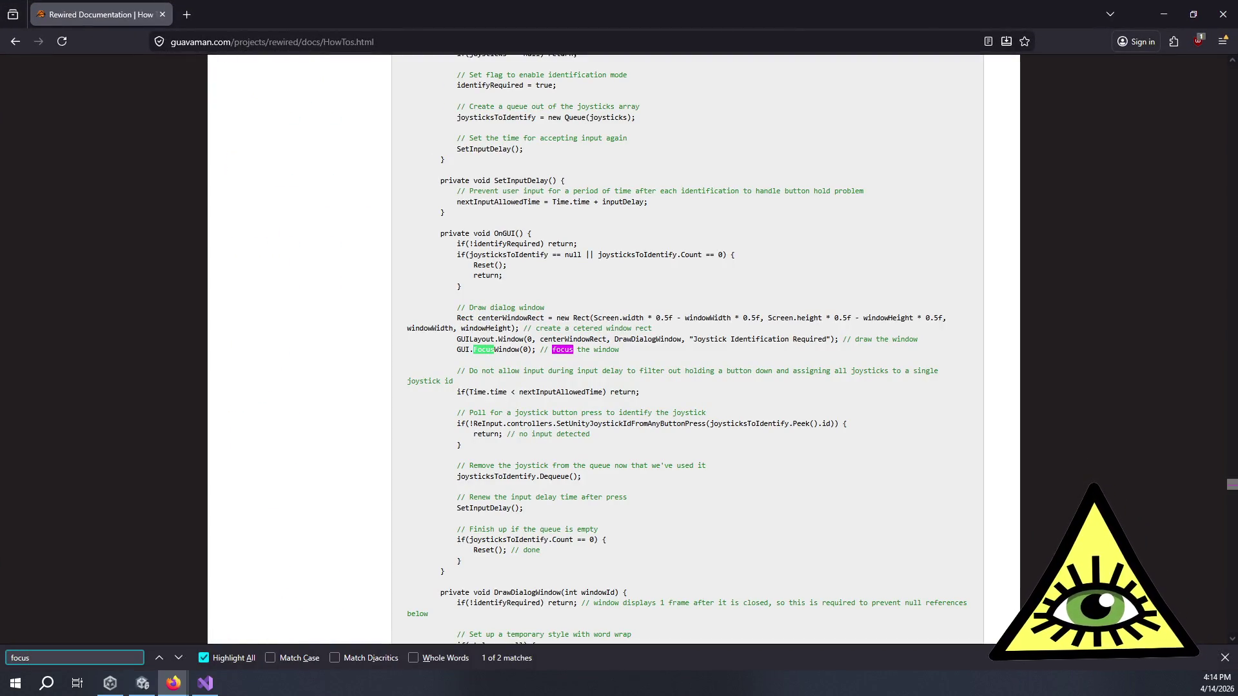
{"action": "key", "text": "Return"}
{"action": "key", "text": "Return"}
{"action": "key", "text": "ctrl+f"}
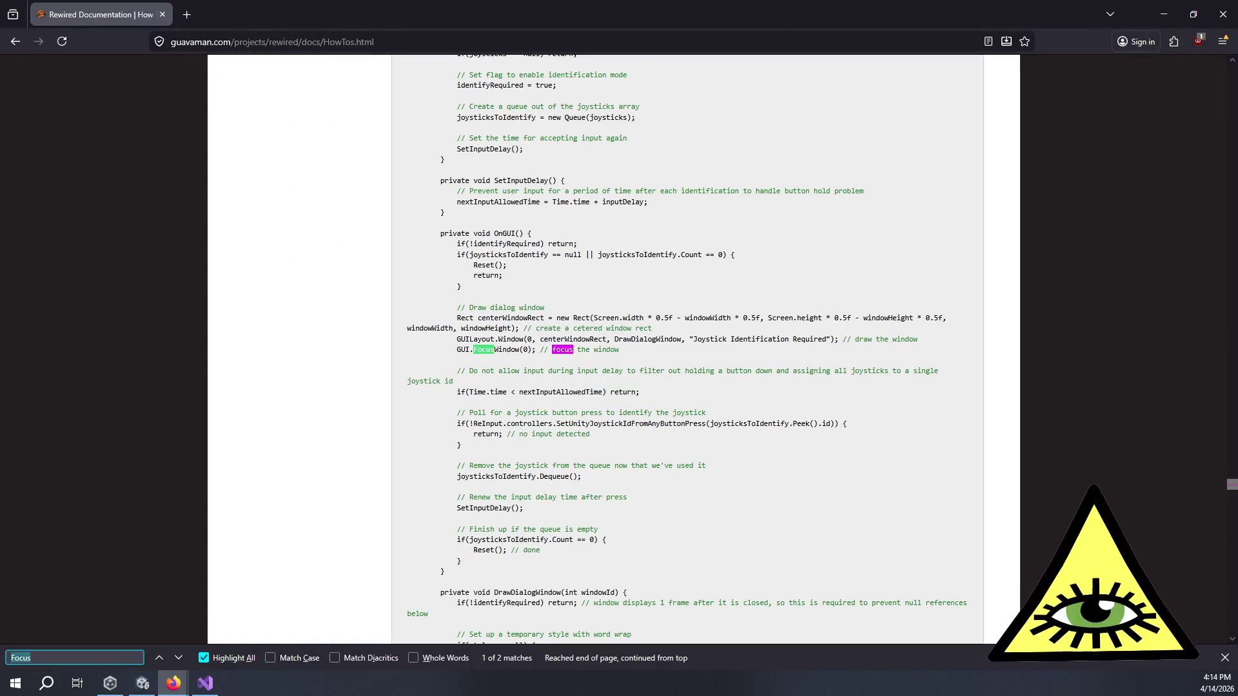
{"action": "type", "text": "ignore"}
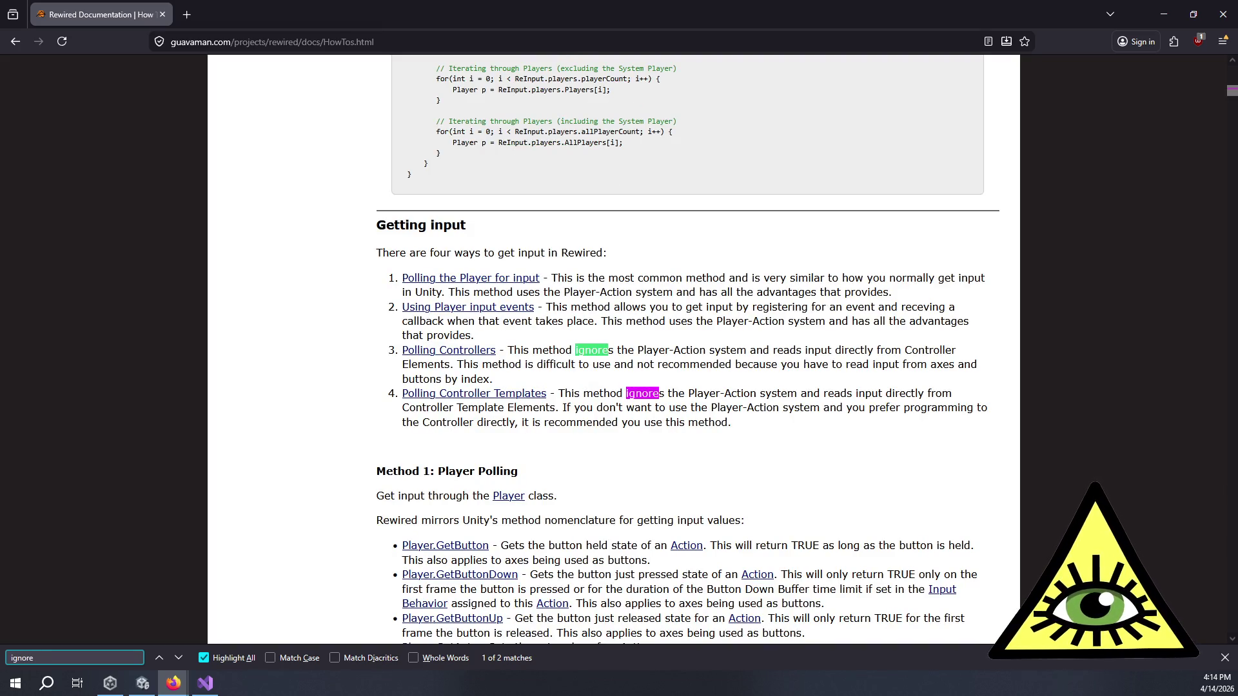
{"action": "key", "text": "Return"}
{"action": "key", "text": "Return"}
{"action": "key", "text": "Return"}
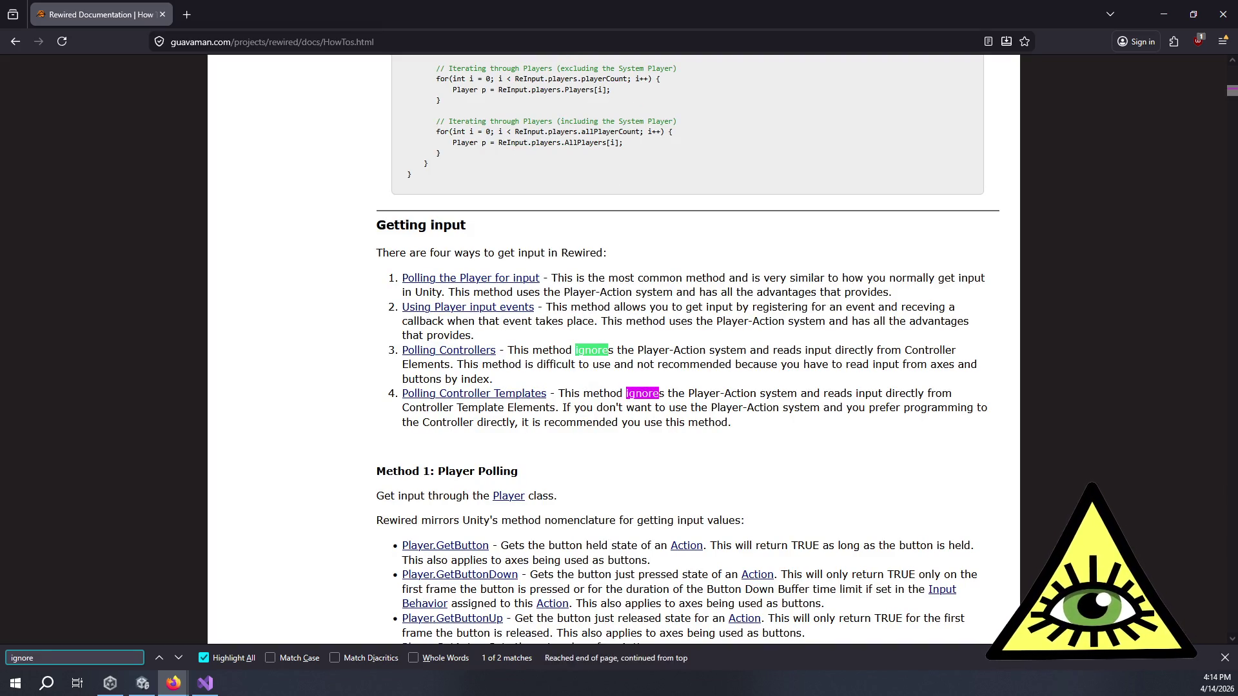
- Read through the Controllers documentation page, then open the API reference in a new tab
{"action": "scroll", "coordinate": [374, 124], "scroll_direction": "up", "scroll_amount": 15}
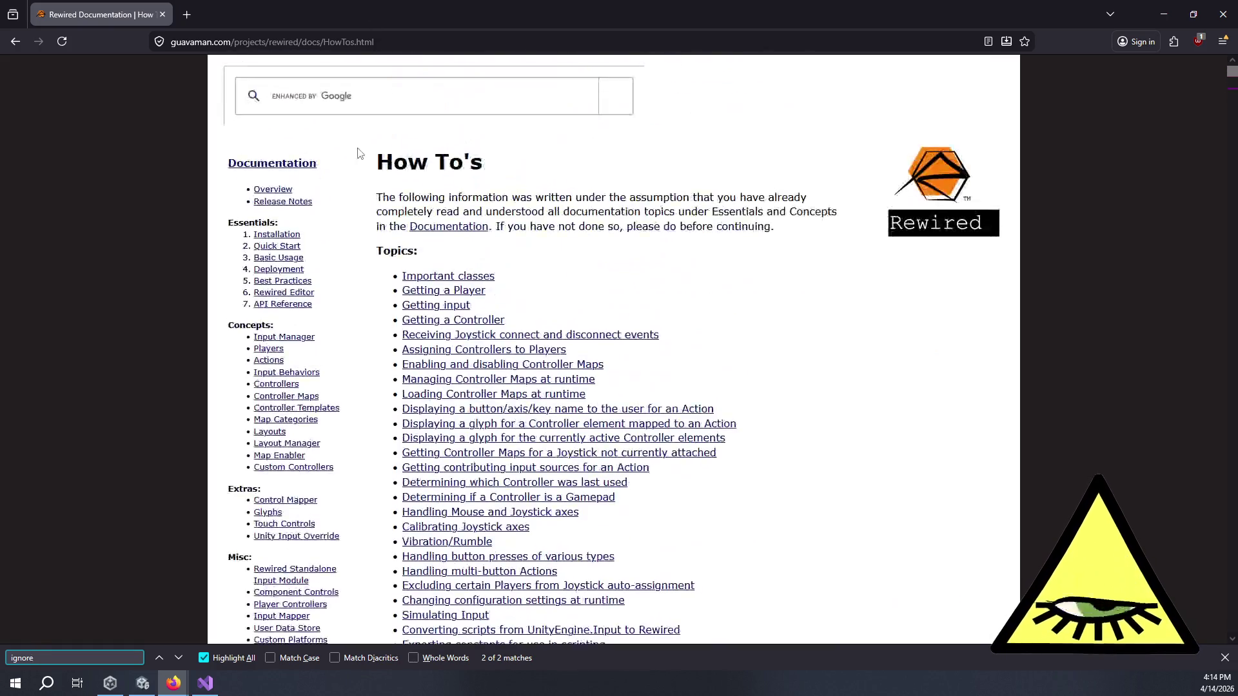
{"action": "left_click", "coordinate": [275, 385]}
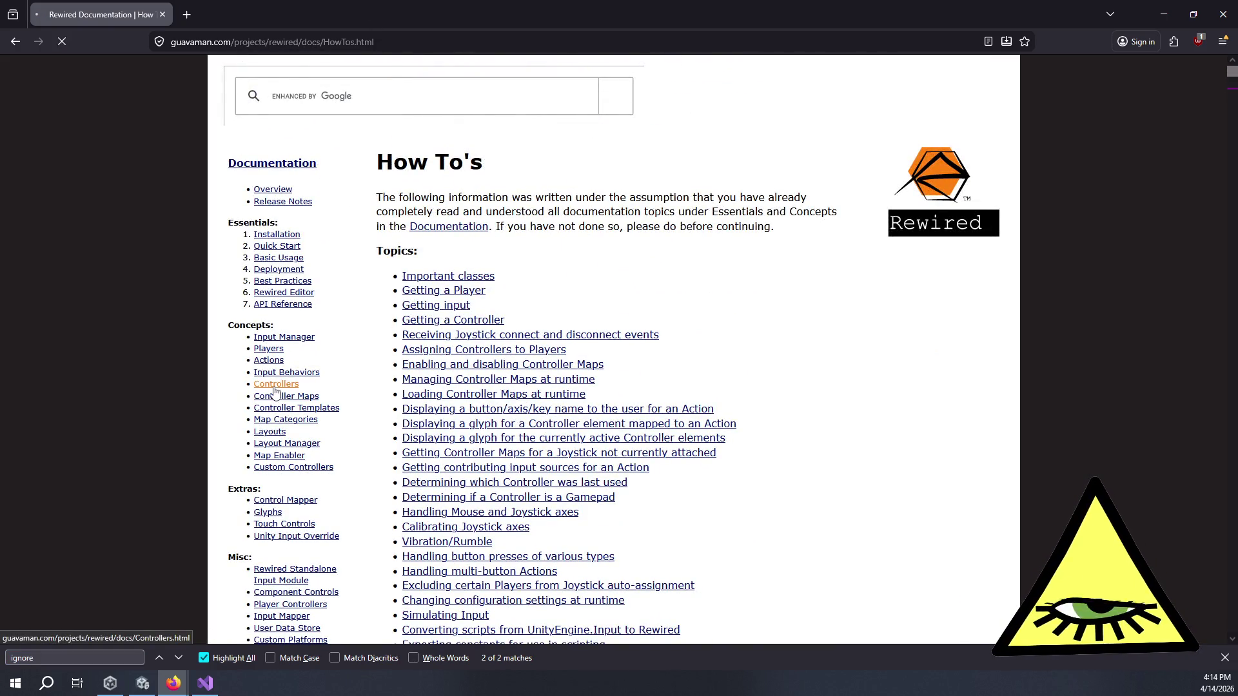
{"action": "scroll", "coordinate": [425, 310], "scroll_direction": "down", "scroll_amount": 9}
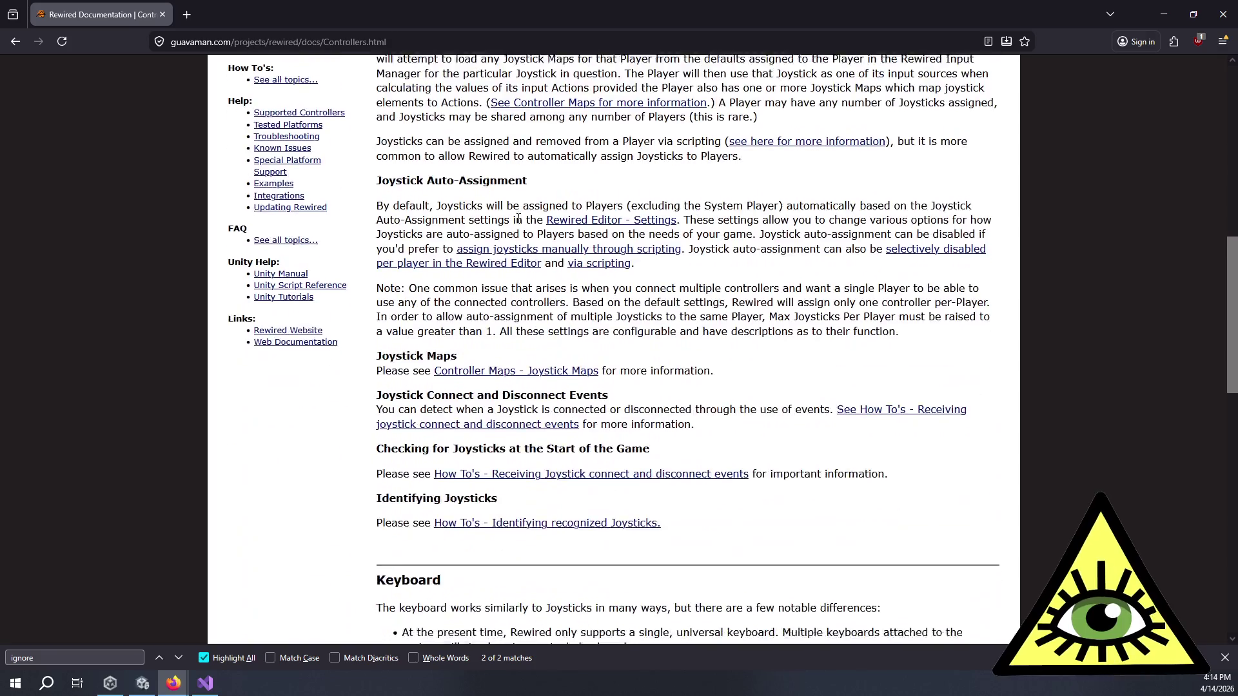
{"action": "scroll", "coordinate": [576, 213], "scroll_direction": "down", "scroll_amount": 3}
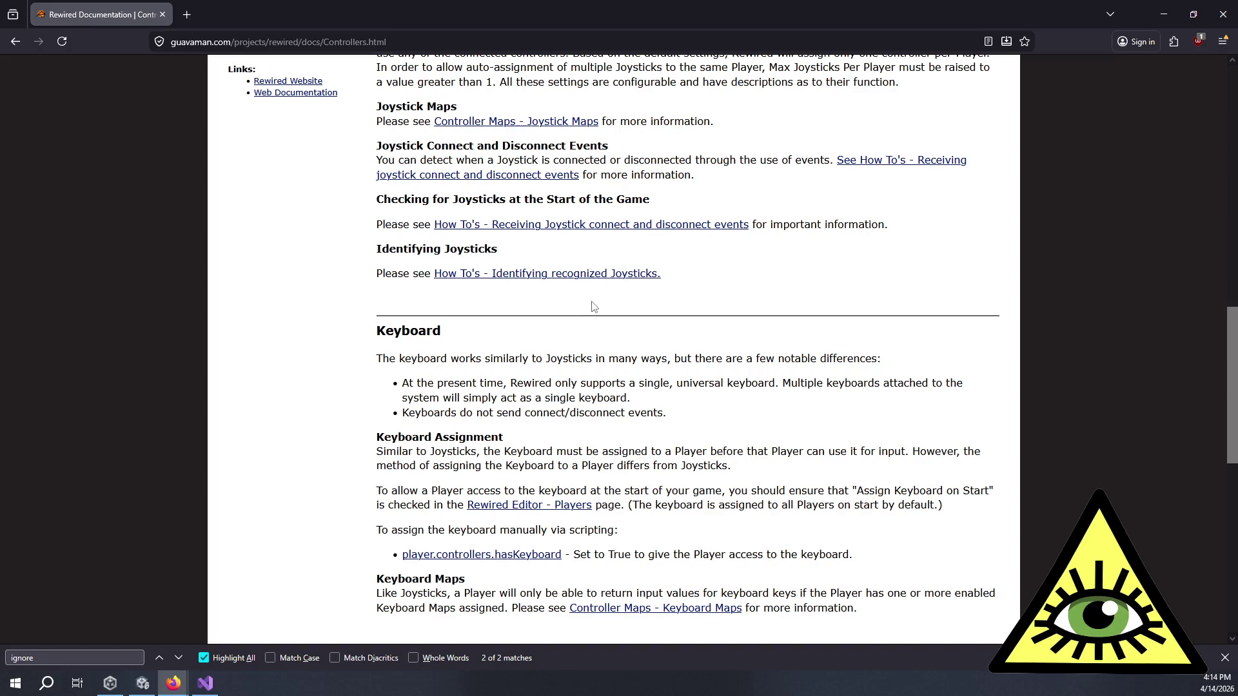
{"action": "scroll", "coordinate": [594, 306], "scroll_direction": "down", "scroll_amount": 5}
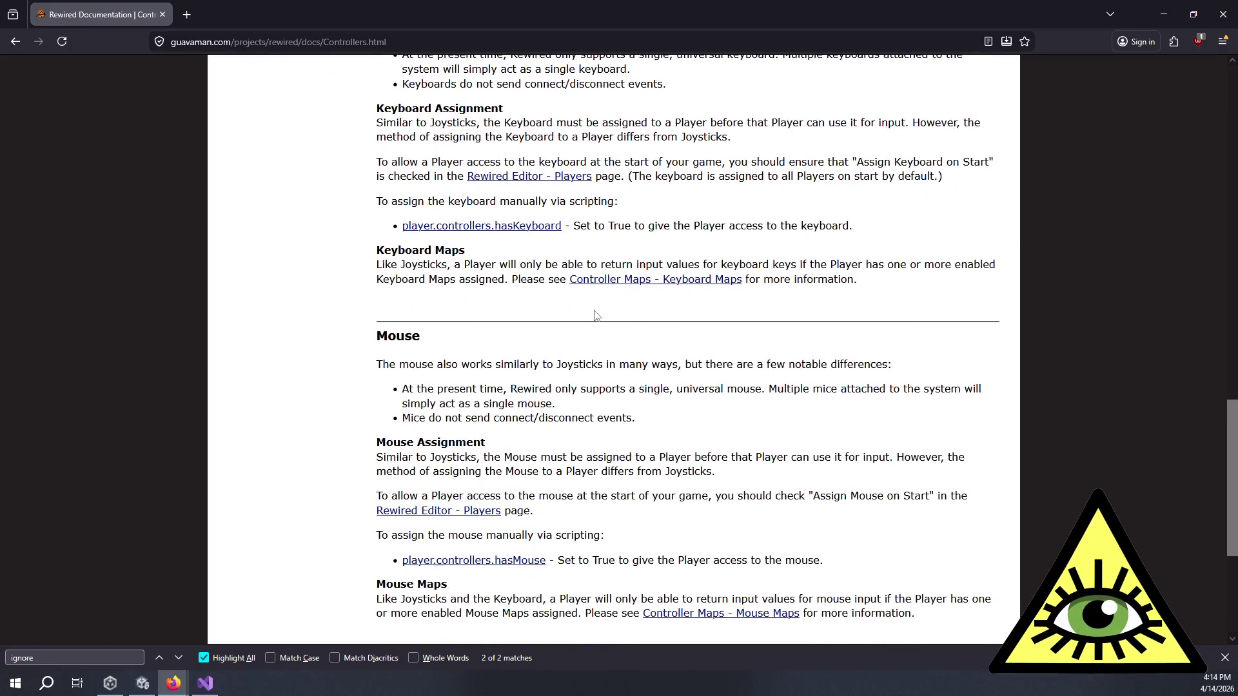
{"action": "scroll", "coordinate": [594, 314], "scroll_direction": "up", "scroll_amount": 4}
{"action": "scroll", "coordinate": [595, 315], "scroll_direction": "down", "scroll_amount": 8}
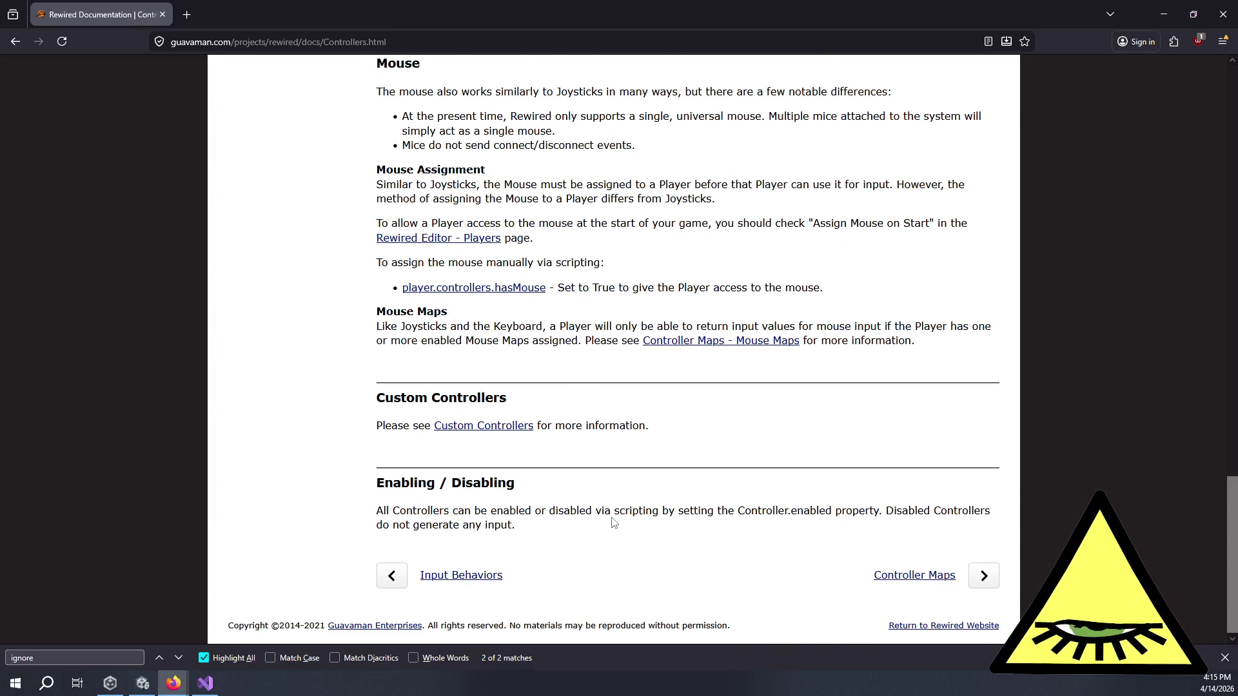
{"action": "key", "text": "Home"}
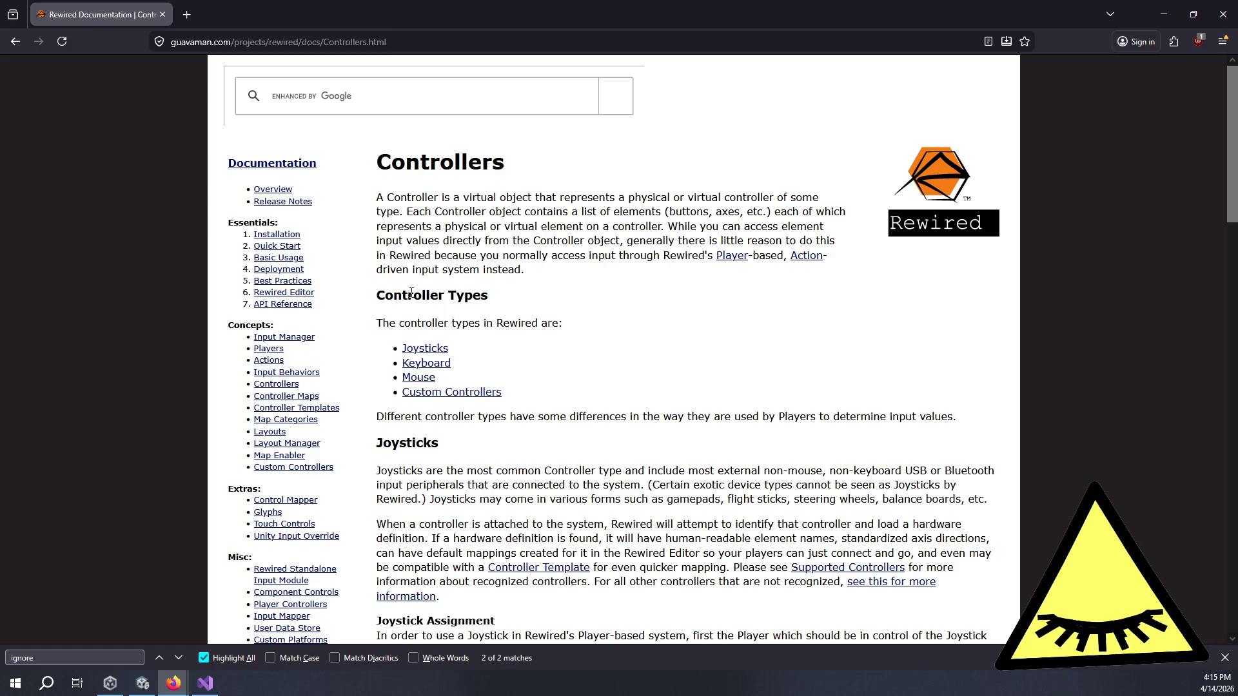
{"action": "left_click", "coordinate": [287, 305]}
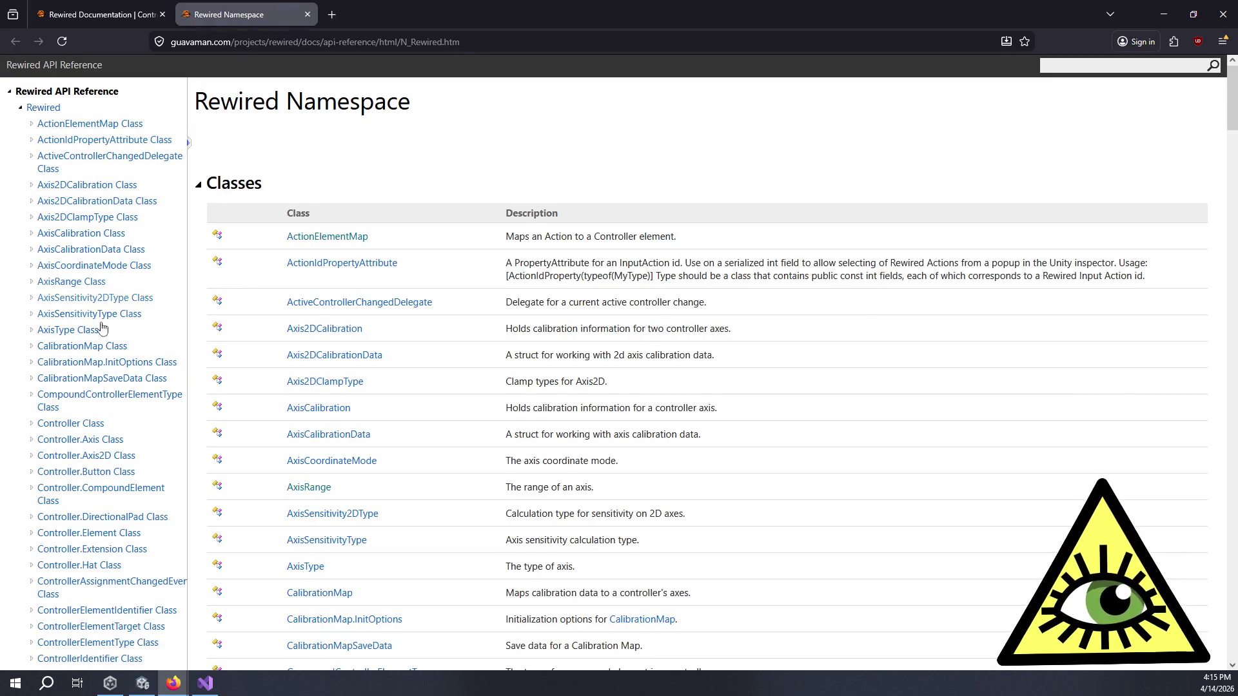
- Open the Controller class reference and search the page for 'ignore'
{"action": "left_click", "coordinate": [81, 424]}
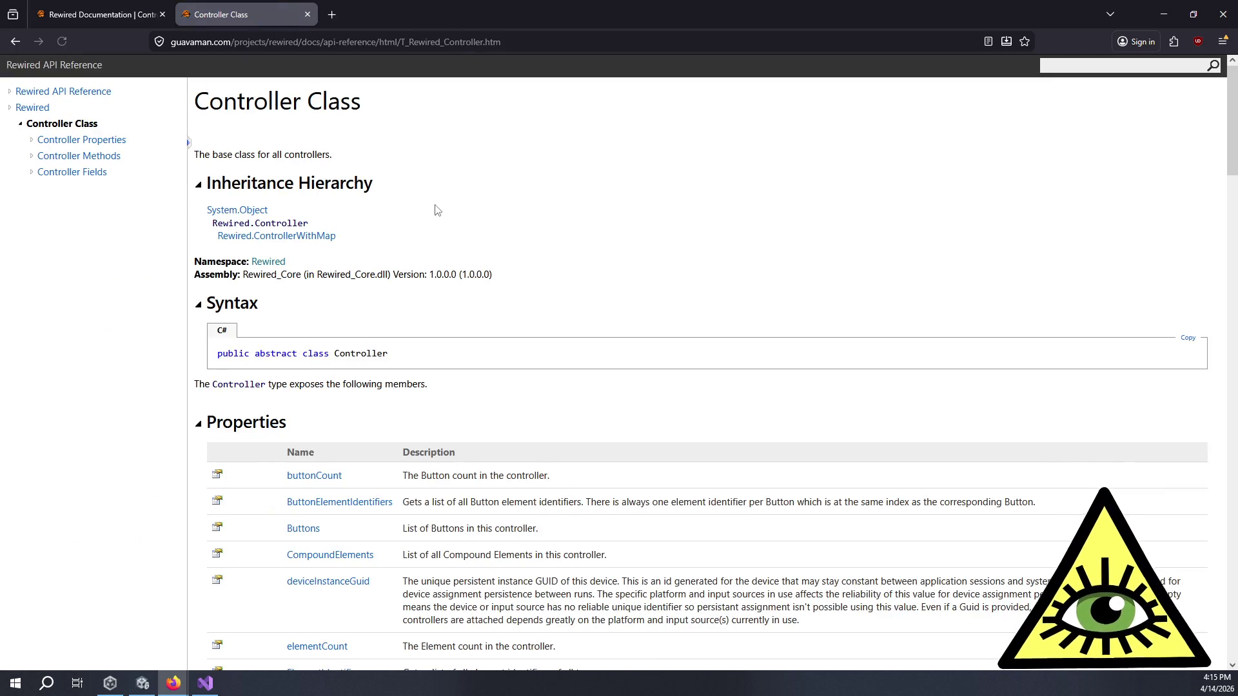
{"action": "scroll", "coordinate": [436, 210], "scroll_direction": "down", "scroll_amount": 4}
{"action": "scroll", "coordinate": [462, 227], "scroll_direction": "down", "scroll_amount": 3}
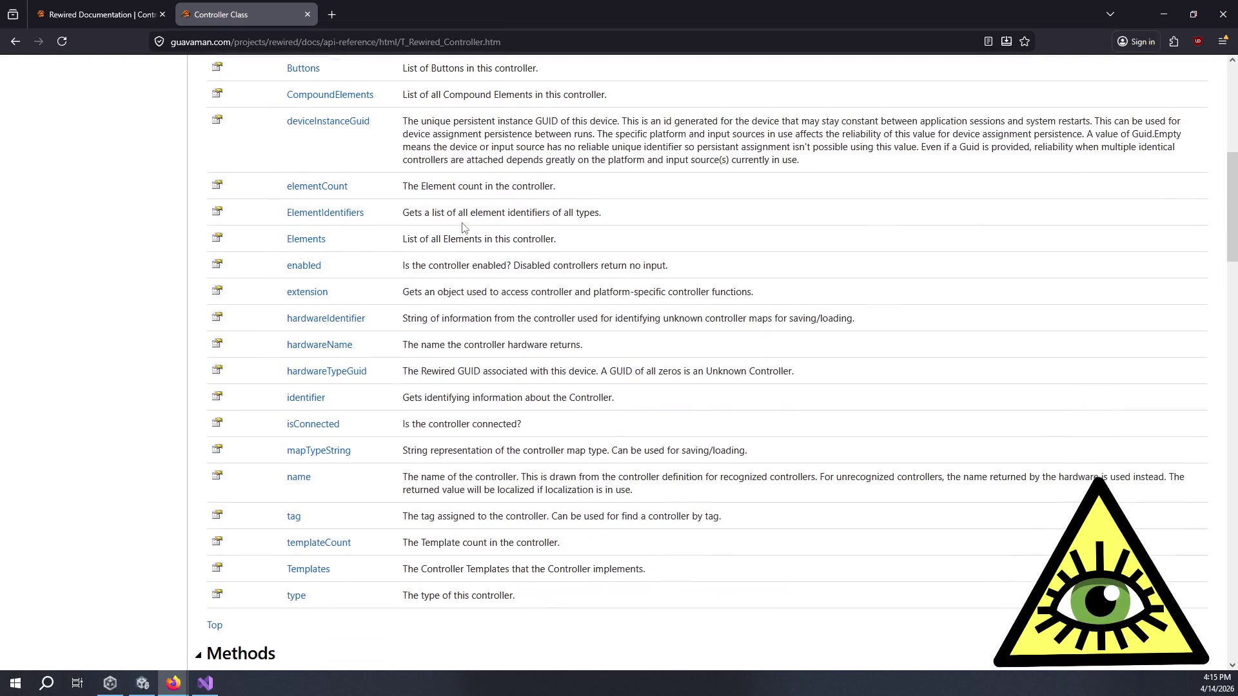
{"action": "scroll", "coordinate": [569, 314], "scroll_direction": "down", "scroll_amount": 20}
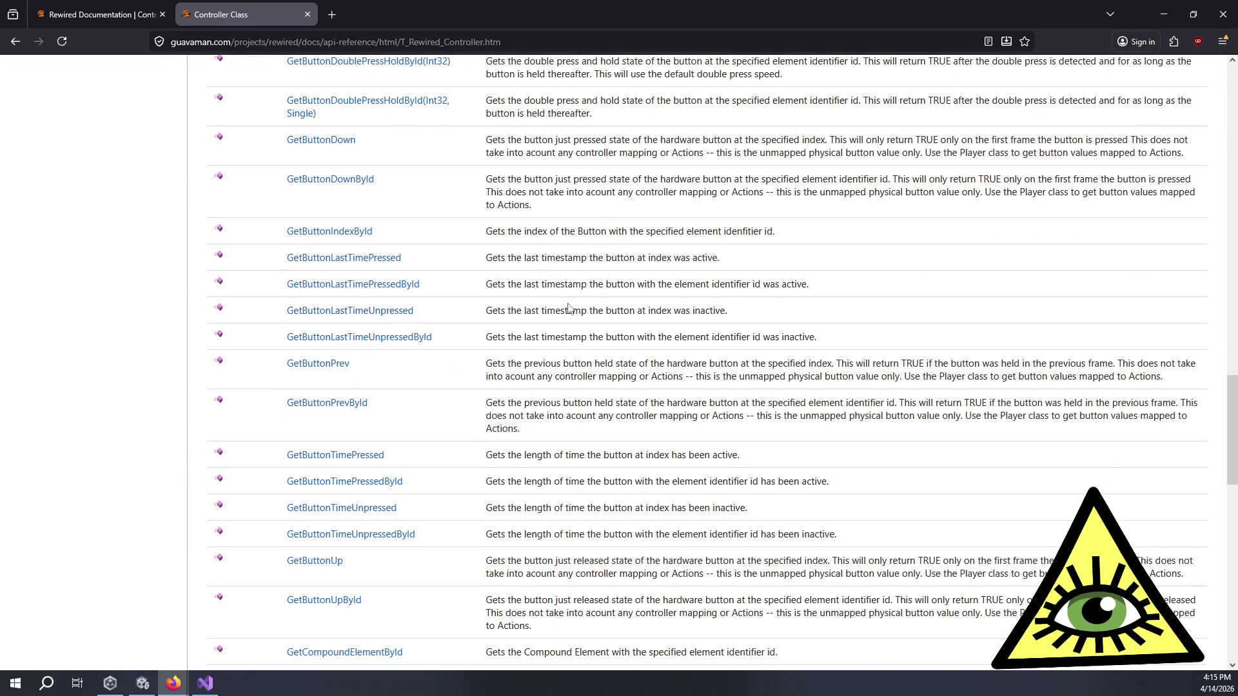
{"action": "key", "text": "ctrl+f"}
{"action": "type", "text": "ignore"}
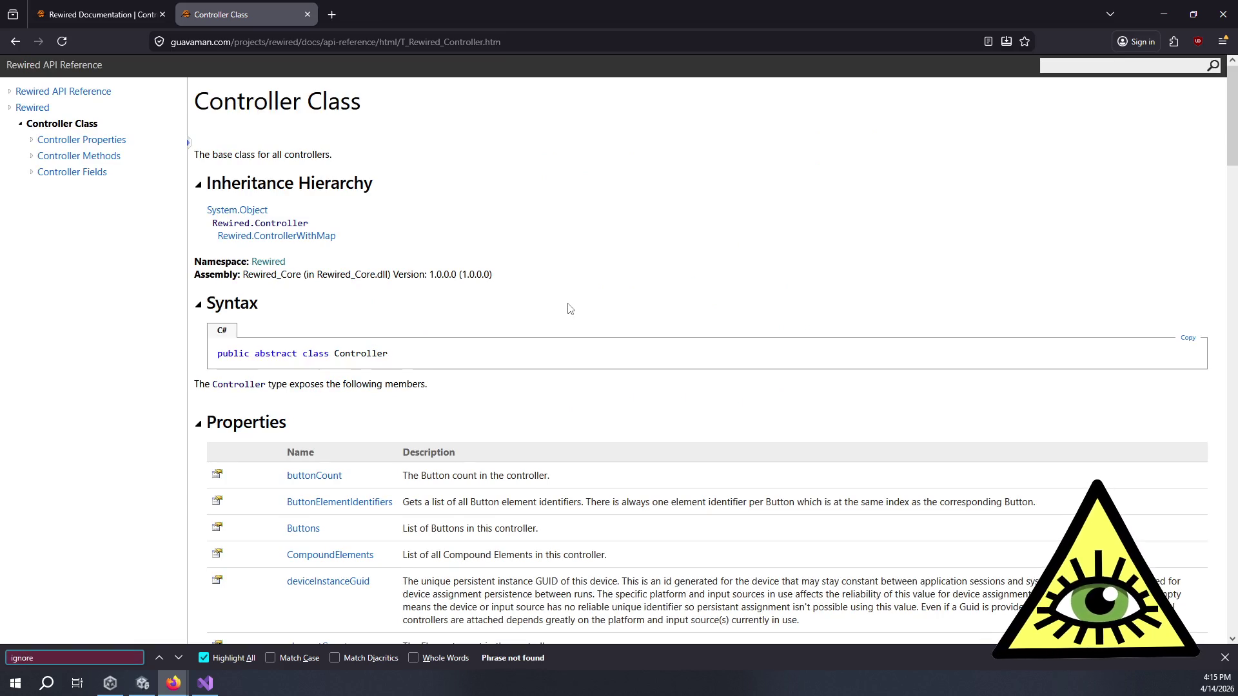
- Go from the Rewired Namespace overview to Rewired.Config and back, then start an API search
{"action": "left_click", "coordinate": [26, 109]}
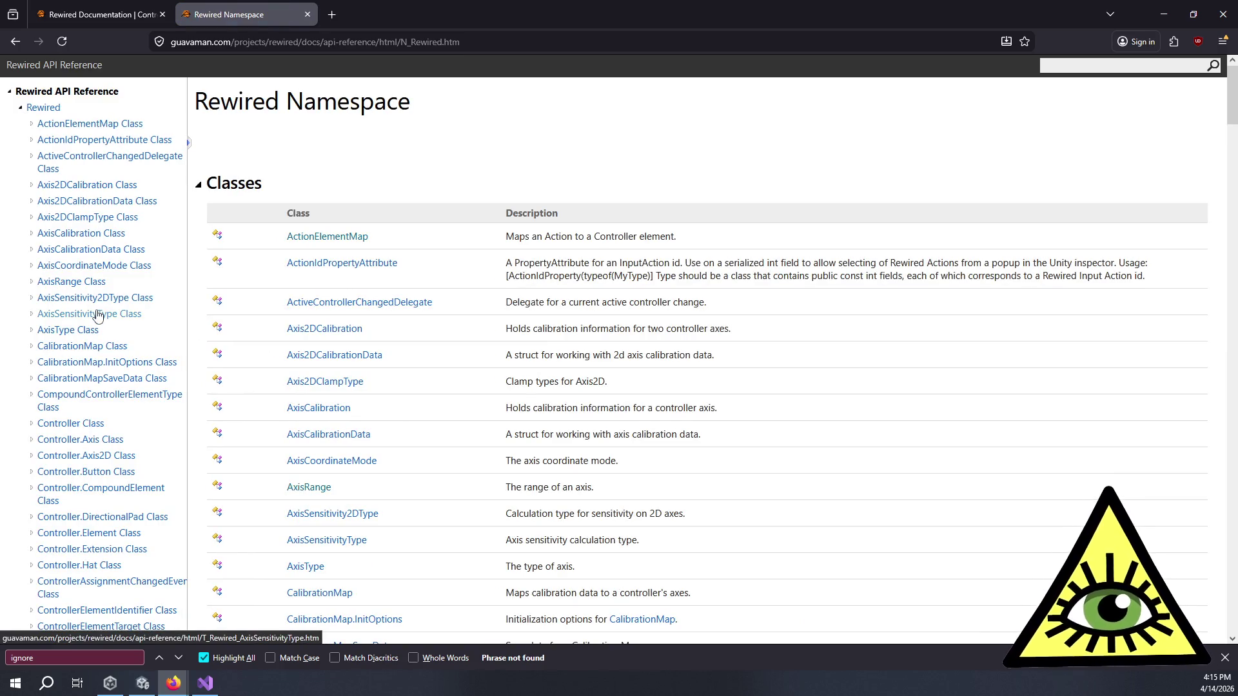
{"action": "scroll", "coordinate": [106, 342], "scroll_direction": "down", "scroll_amount": 20}
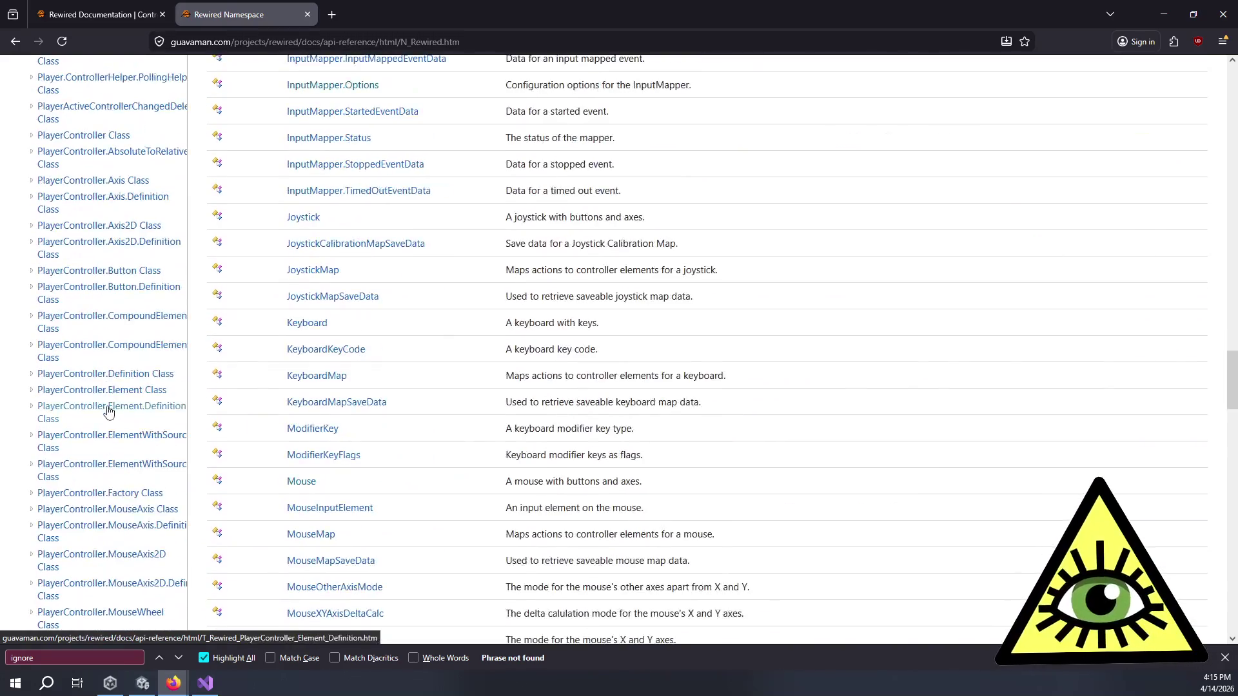
{"action": "left_click", "coordinate": [62, 515]}
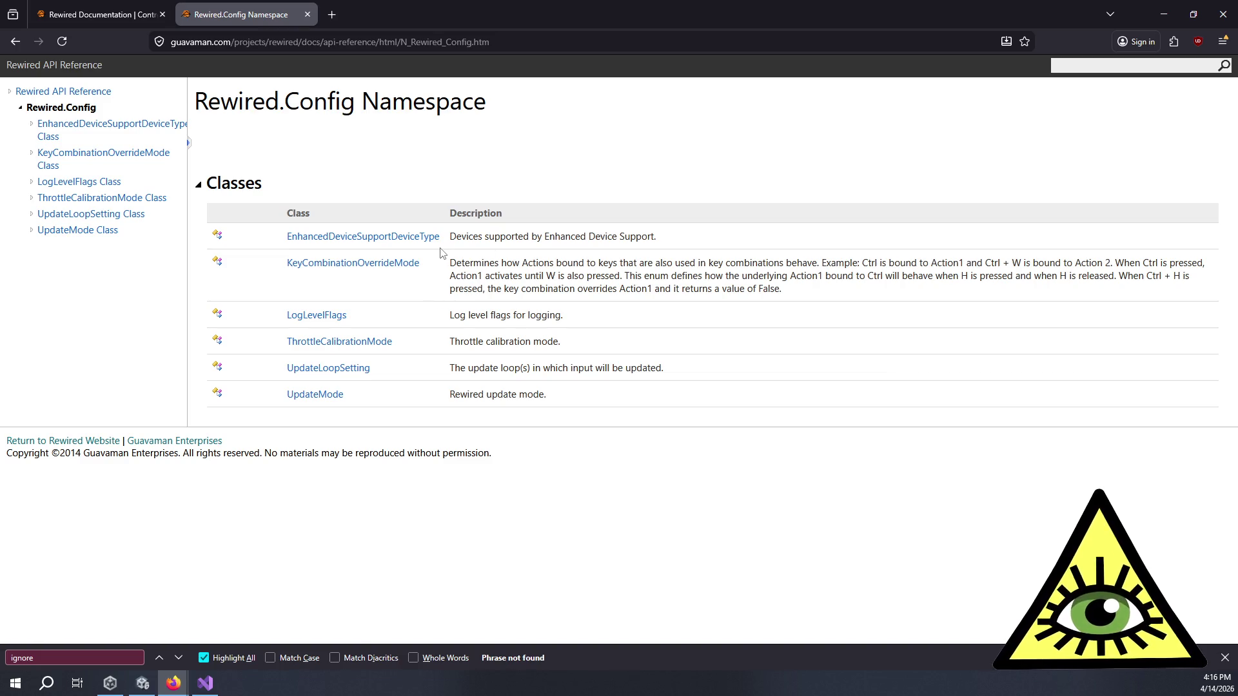
{"action": "left_click", "coordinate": [44, 93]}
{"action": "scroll", "coordinate": [123, 480], "scroll_direction": "down", "scroll_amount": 20}
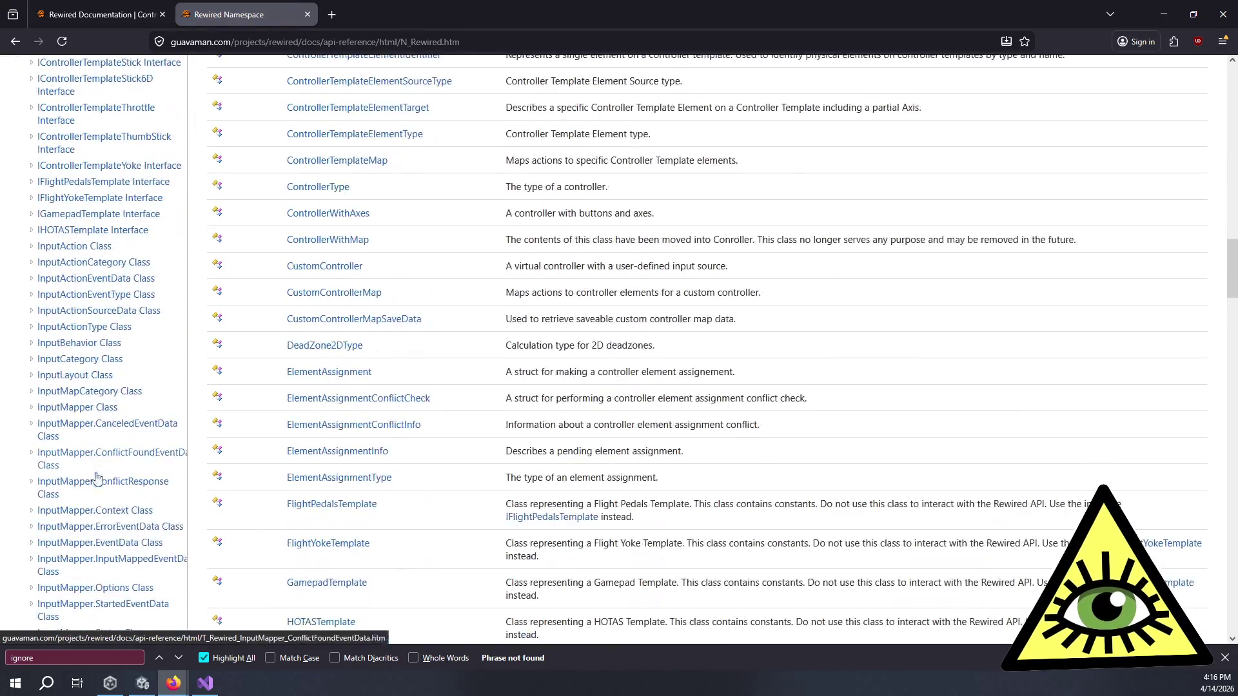
{"action": "scroll", "coordinate": [99, 480], "scroll_direction": "down", "scroll_amount": 10}
{"action": "scroll", "coordinate": [118, 505], "scroll_direction": "up", "scroll_amount": 5}
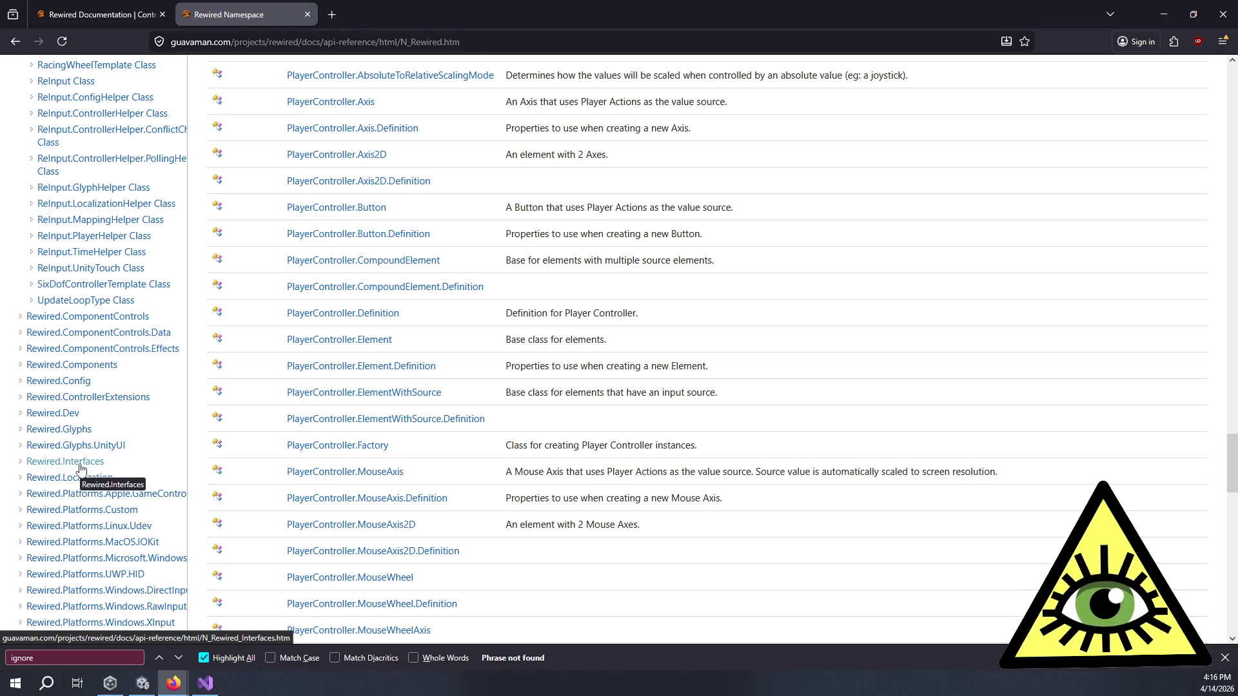
{"action": "scroll", "coordinate": [493, 333], "scroll_direction": "up", "scroll_amount": 15}
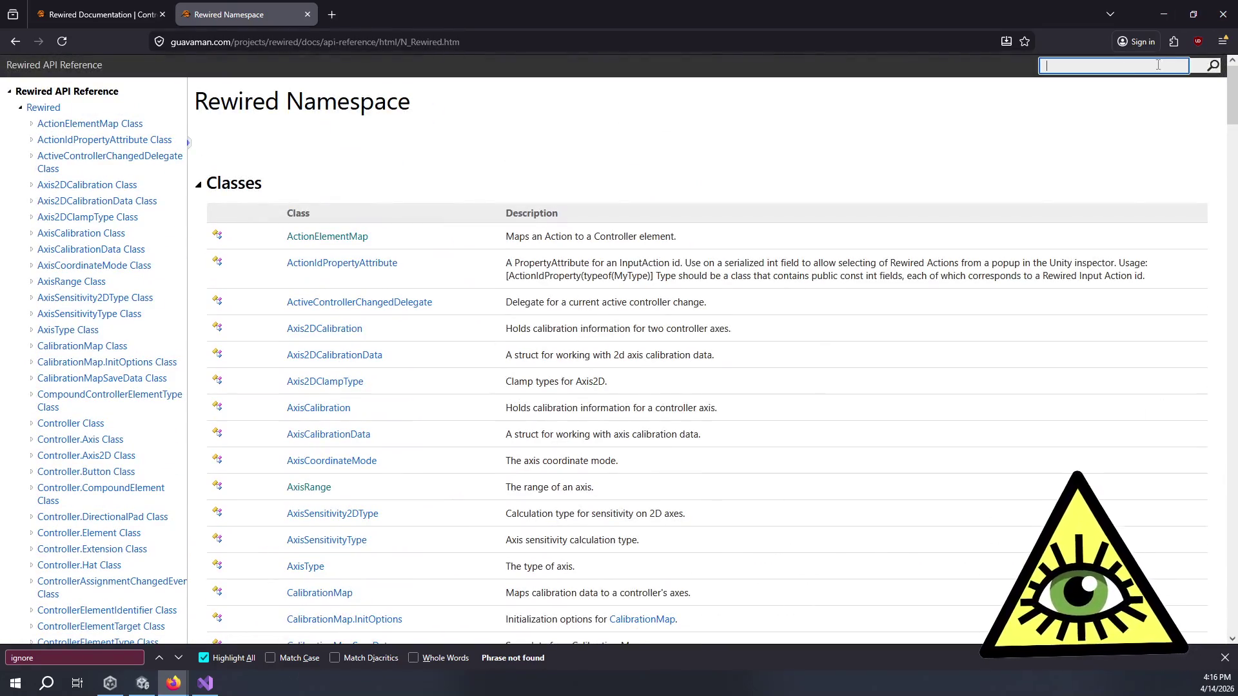
{"action": "left_click", "coordinate": [1128, 69]}
- Search the Rewired docs for 'ignore' and open the ReInput.ConfigHelper.ignoreInputWhenAppNotInFocus property page
{"action": "type", "text": "ignore"}
{"action": "key", "text": "Return"}
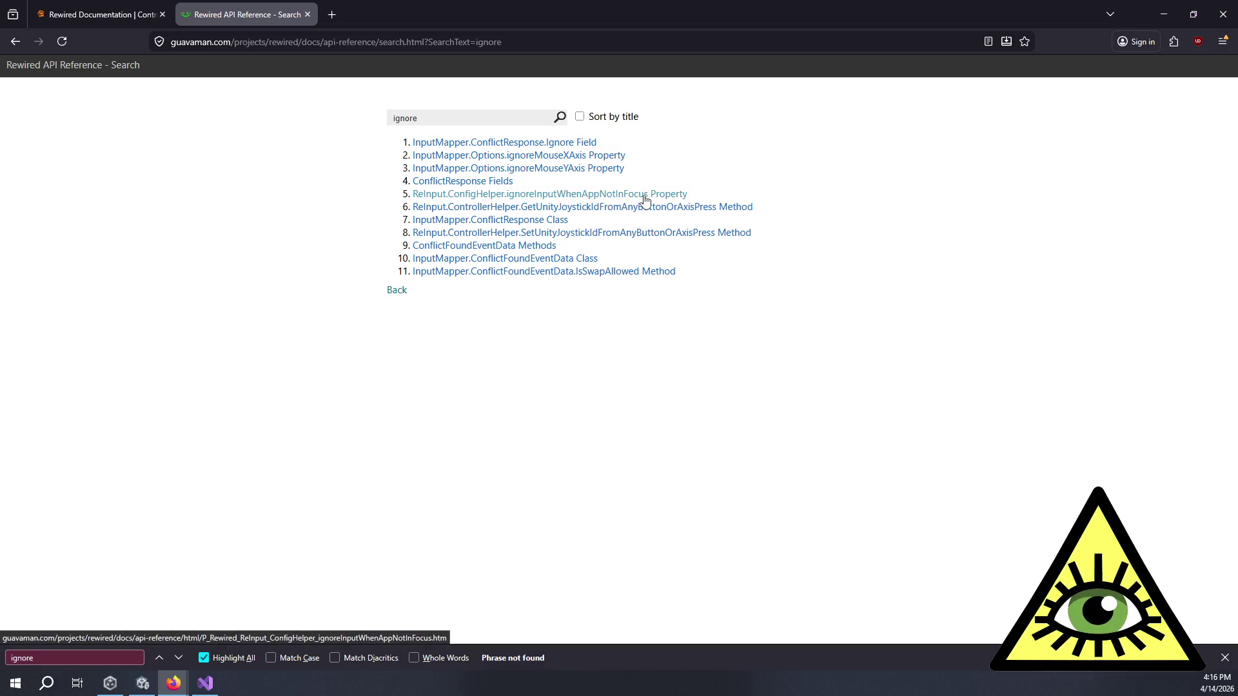
{"action": "left_click", "coordinate": [644, 196]}
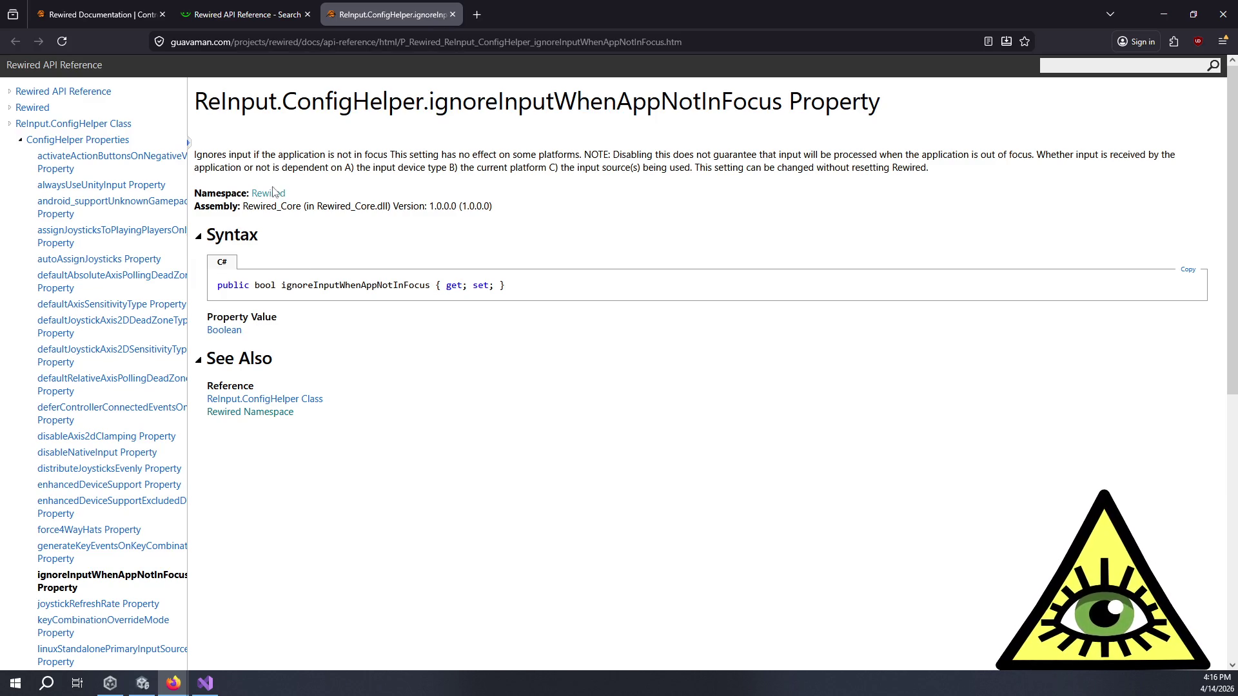
- Read the property's description, then close the documentation browser
{"action": "mouse_move", "coordinate": [314, 155]}
{"action": "left_mouse_down"}
{"action": "mouse_move", "coordinate": [897, 155]}
{"action": "mouse_move", "coordinate": [840, 169]}
{"action": "left_mouse_up"}
{"action": "left_click", "coordinate": [828, 170]}
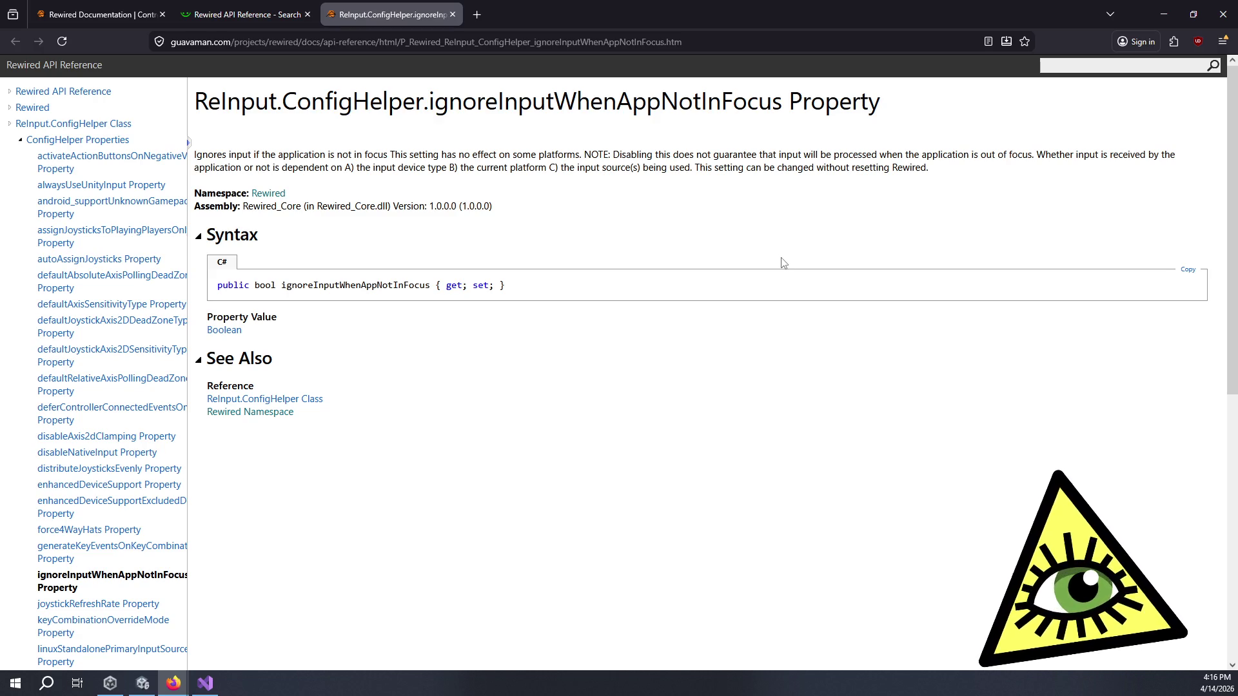
{"action": "left_click", "coordinate": [1223, 15]}
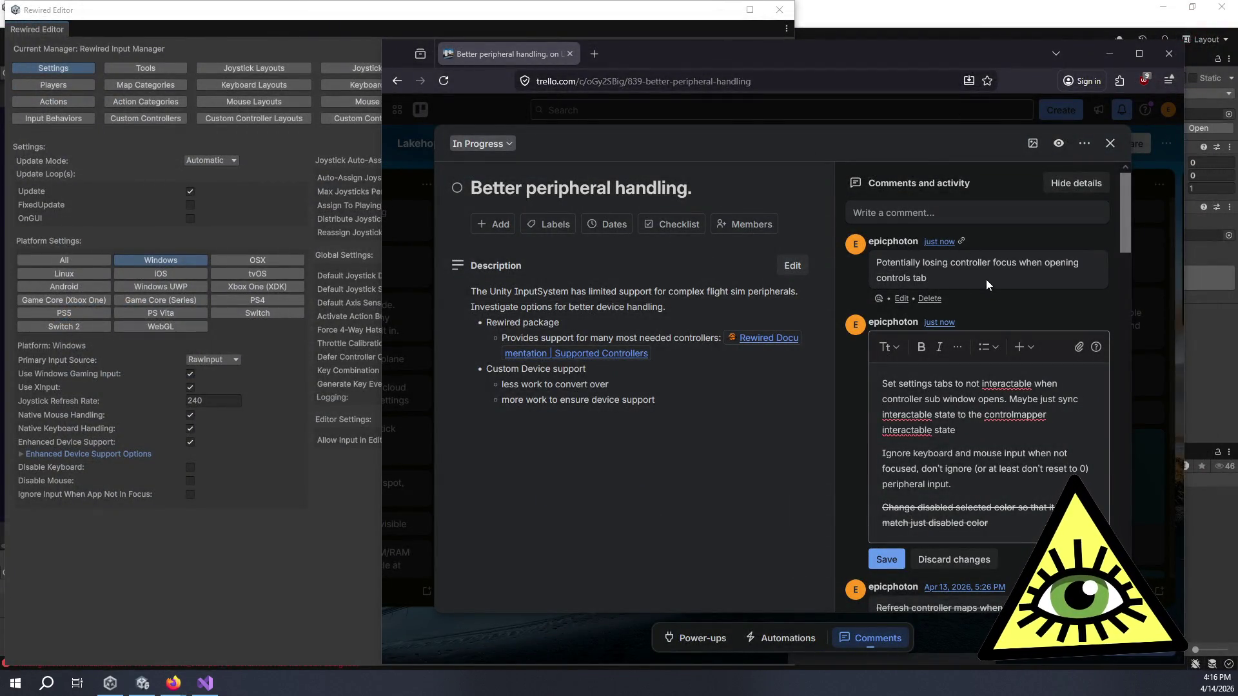
- Save the edited comment and post 'Manually enable disable keyboard and mouse input on loss/gain of app focus'
{"action": "left_click", "coordinate": [956, 212]}
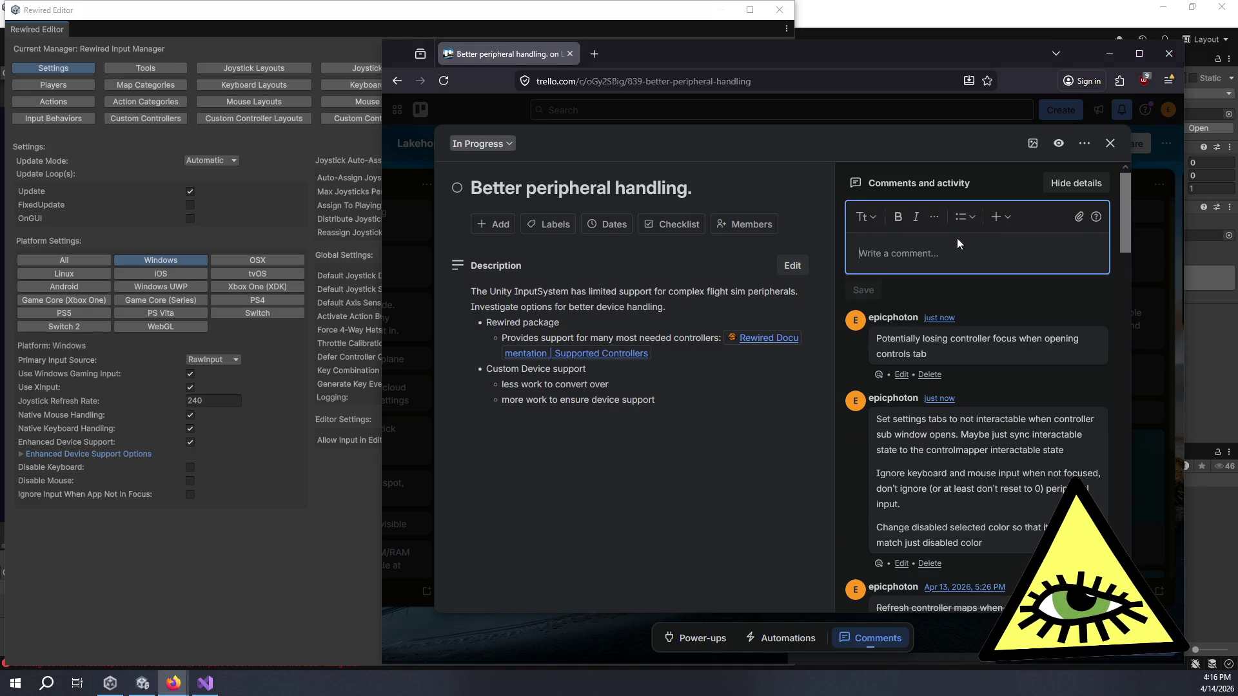
{"action": "type", "text": "Man"}
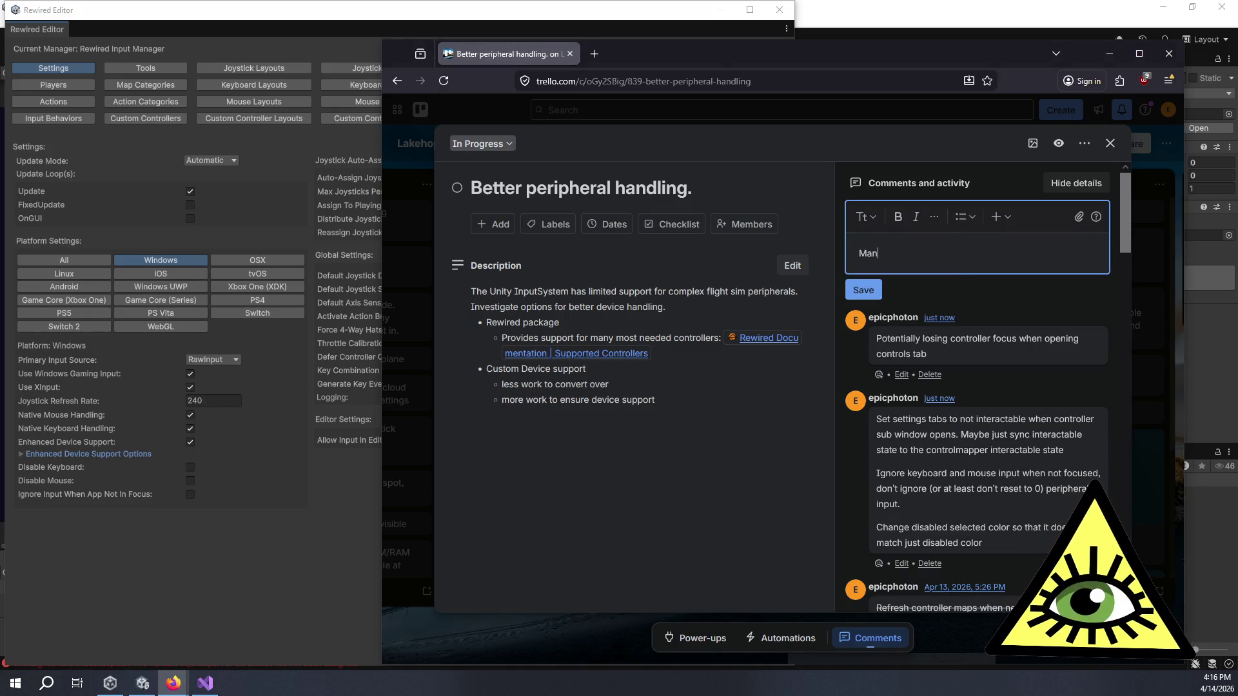
{"action": "type", "text": "ually enabl"}
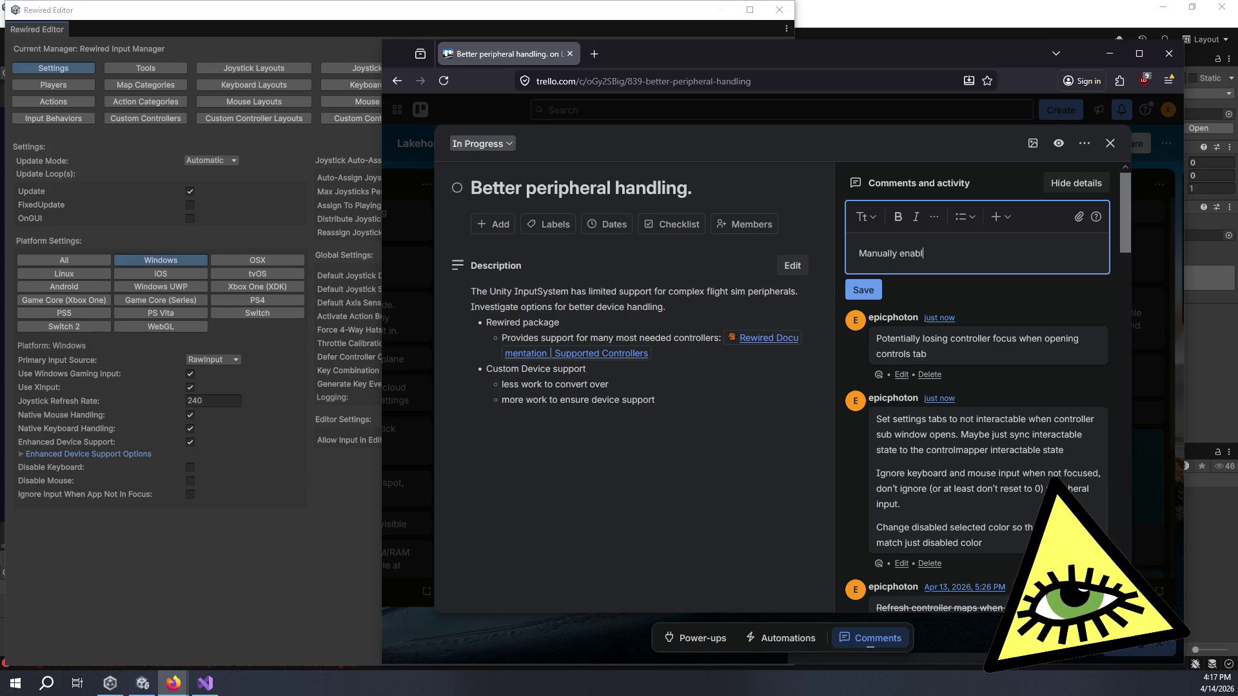
{"action": "type", "text": "e disable keyboard and mouse input on loss of app foc"}
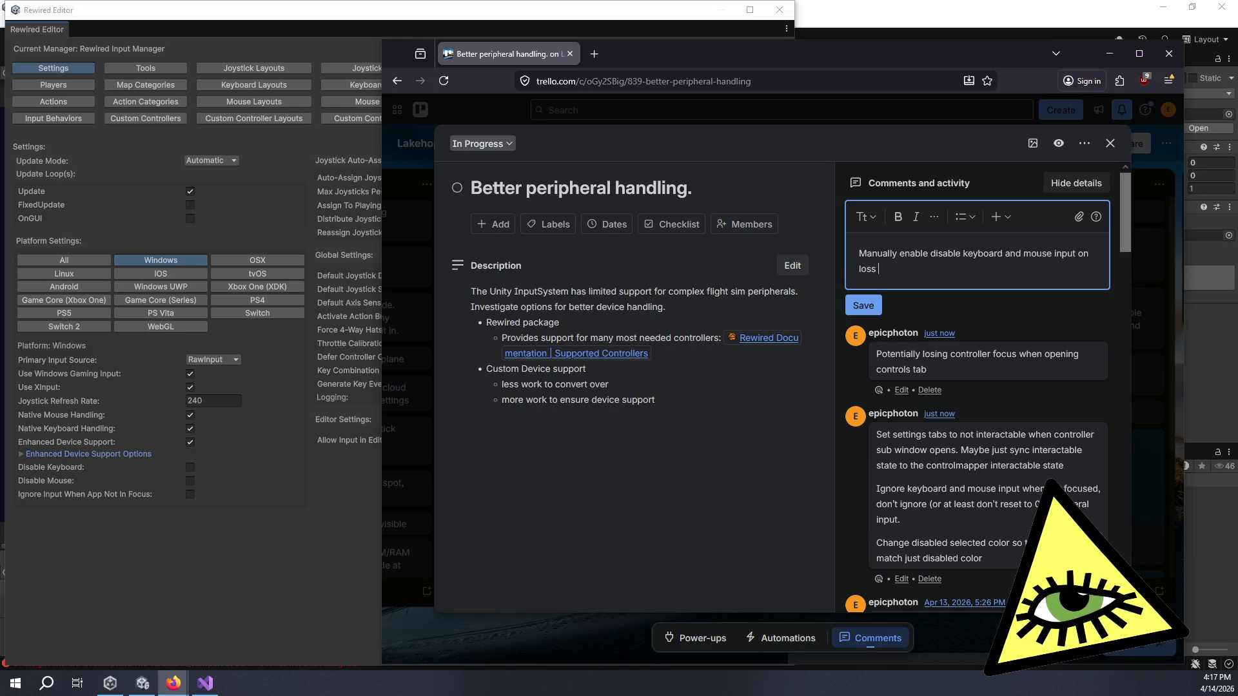
{"action": "type", "text": "us"}
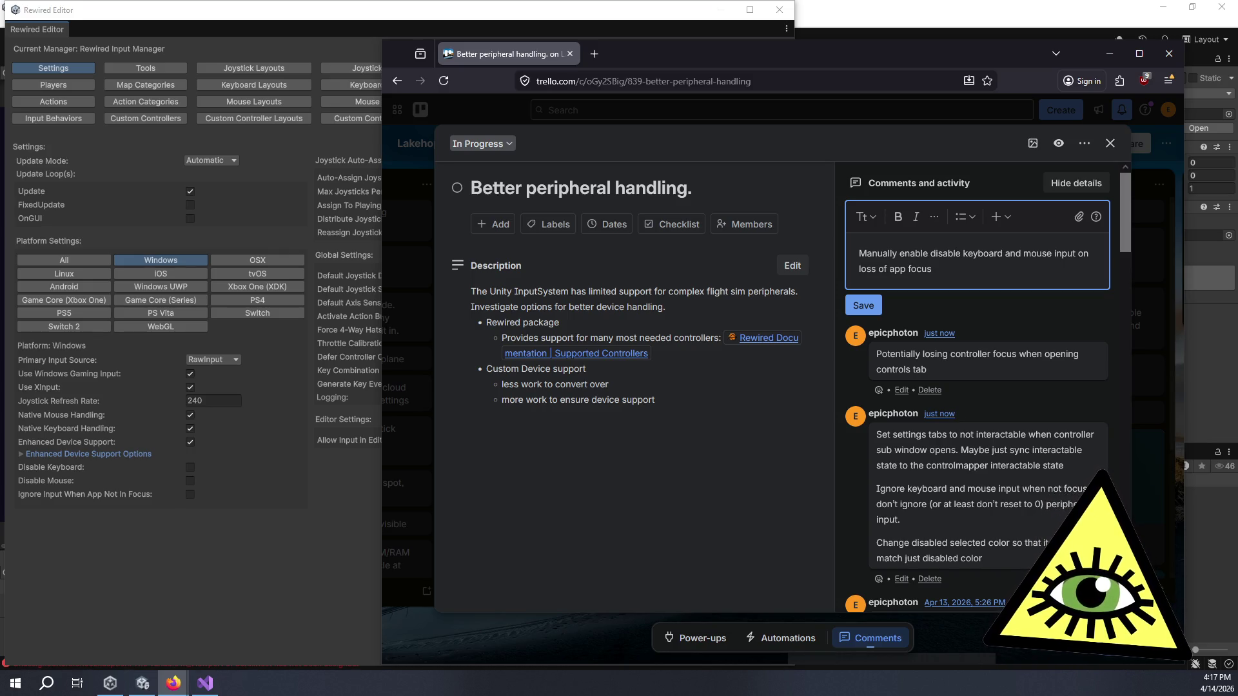
{"action": "key", "text": "BackSpace"}
{"action": "key", "text": "BackSpace"}
{"action": "key", "text": "BackSpace"}
{"action": "type", "text": "/gain of"}
{"action": "key", "text": "Delete"}
{"action": "left_click", "coordinate": [865, 304]}
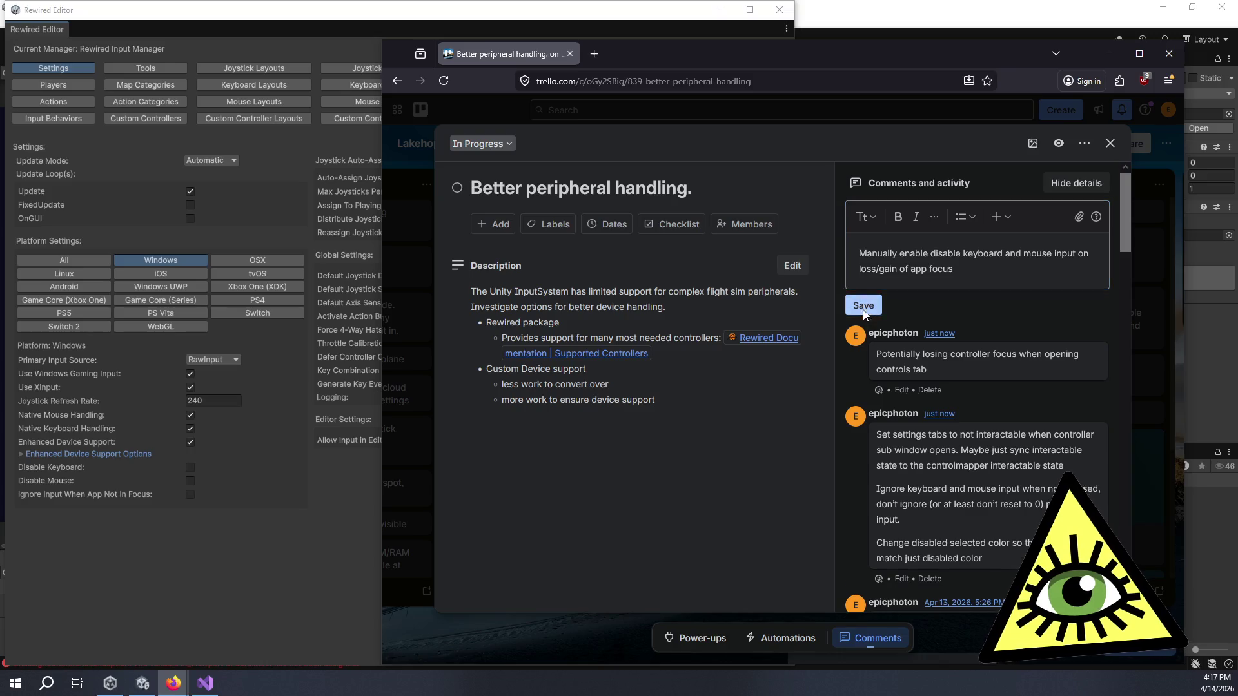
- Strike through the 'Change disabled selected color' paragraph in the earlier comment, save it, and return to Unity
{"action": "scroll", "coordinate": [993, 351], "scroll_direction": "down", "scroll_amount": 2}
{"action": "scroll", "coordinate": [994, 346], "scroll_direction": "down", "scroll_amount": 4}
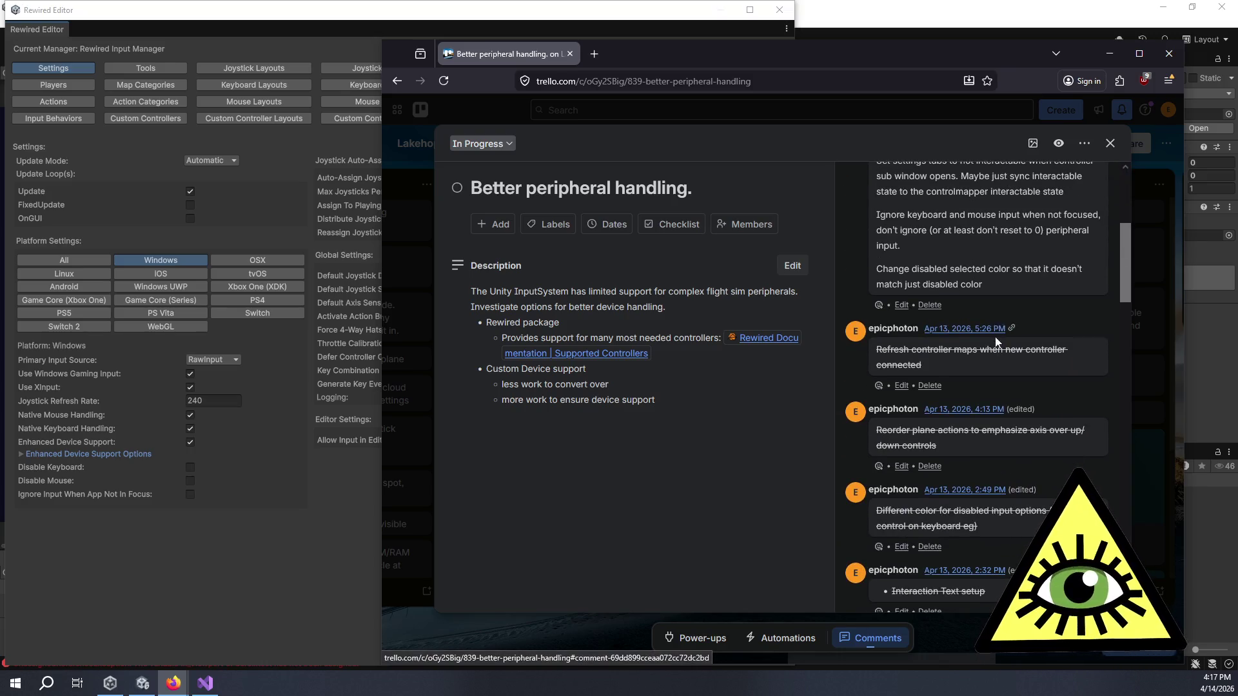
{"action": "scroll", "coordinate": [999, 303], "scroll_direction": "down", "scroll_amount": 2}
{"action": "scroll", "coordinate": [987, 322], "scroll_direction": "up", "scroll_amount": 1}
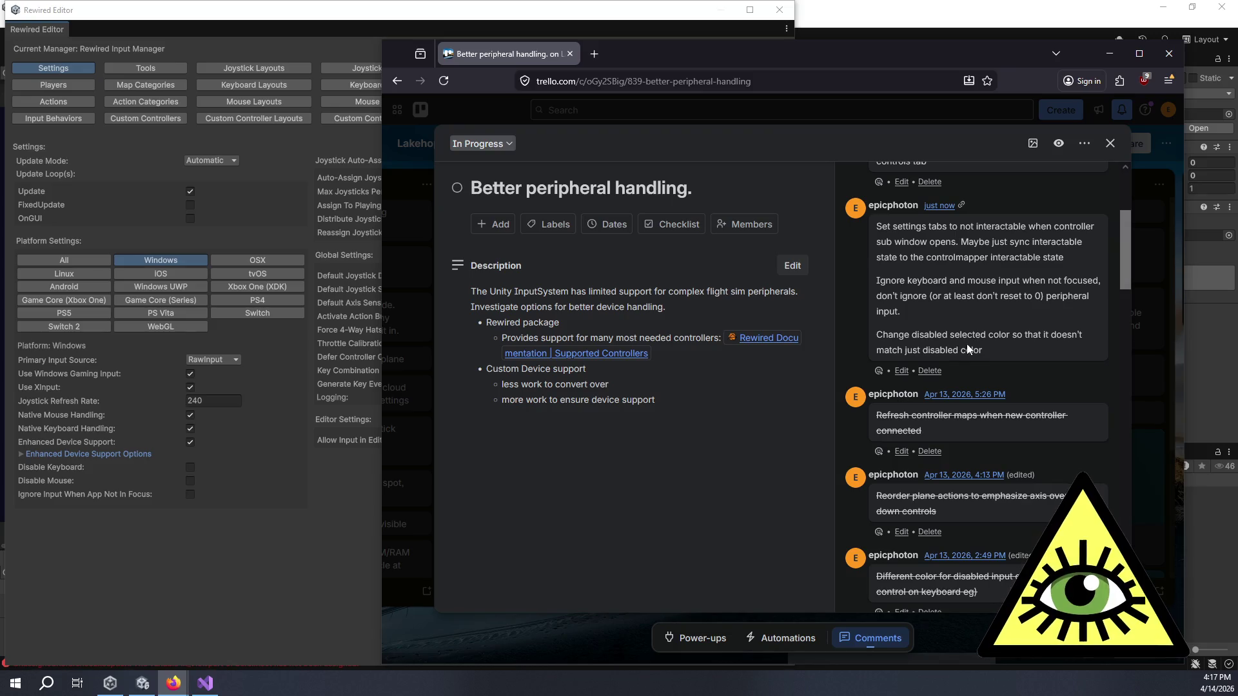
{"action": "left_click", "coordinate": [901, 371]}
{"action": "left_click_drag", "start_coordinate": [876, 351], "coordinate": [986, 368]}
{"action": "key", "text": "ctrl+shift+s"}
{"action": "left_click", "coordinate": [884, 457]}
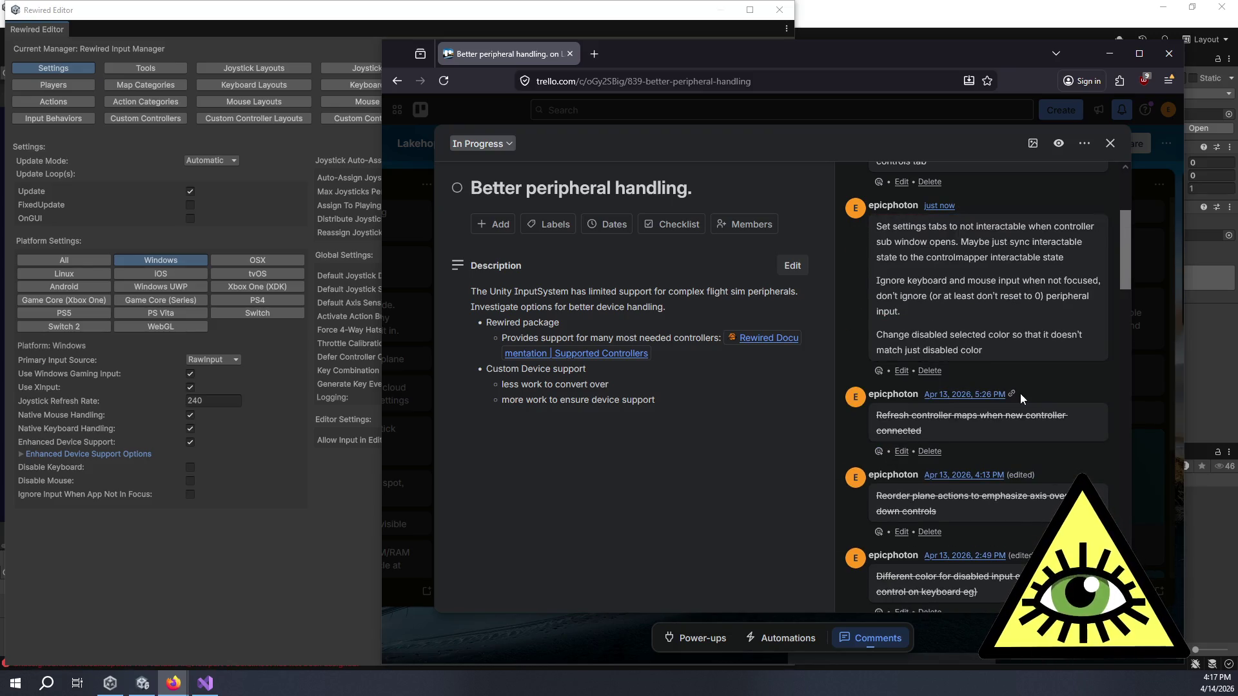
{"action": "scroll", "coordinate": [1050, 333], "scroll_direction": "up", "scroll_amount": 3}
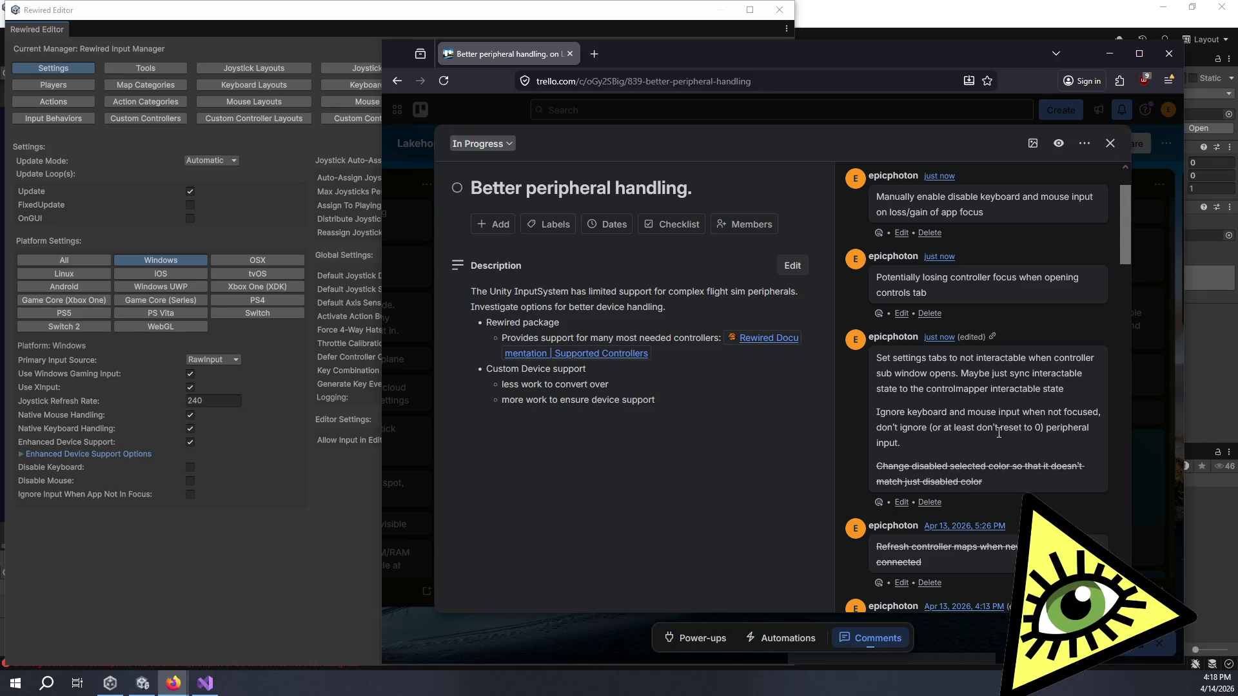
{"action": "left_click", "coordinate": [366, 505]}
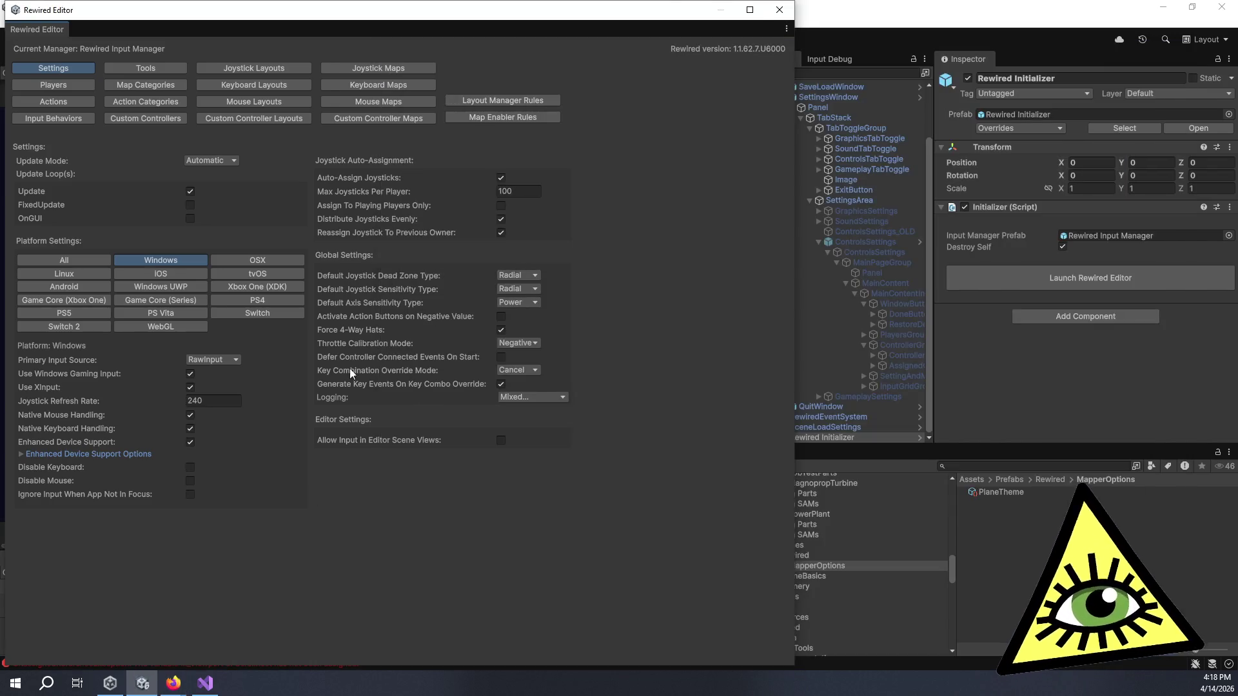
- Close the Rewired Editor and open the SettingsWindow prefab for editing
{"action": "left_click", "coordinate": [779, 20]}
{"action": "left_click", "coordinate": [825, 95]}
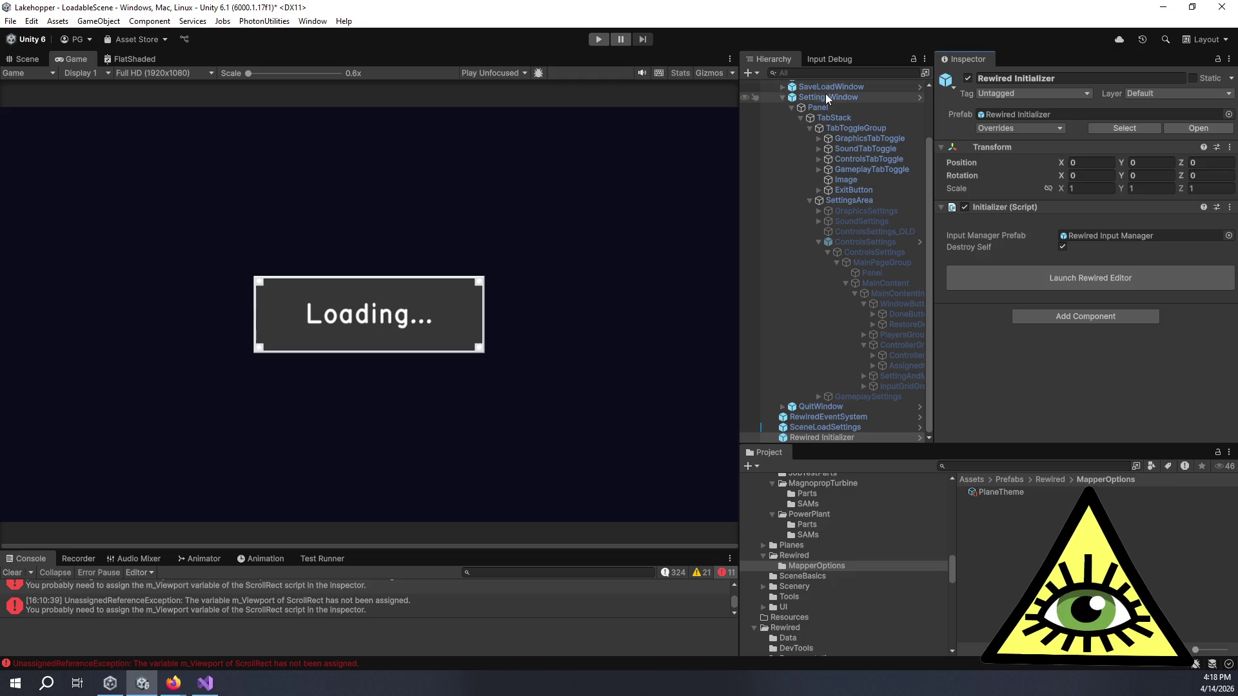
{"action": "double_click", "coordinate": [1015, 115]}
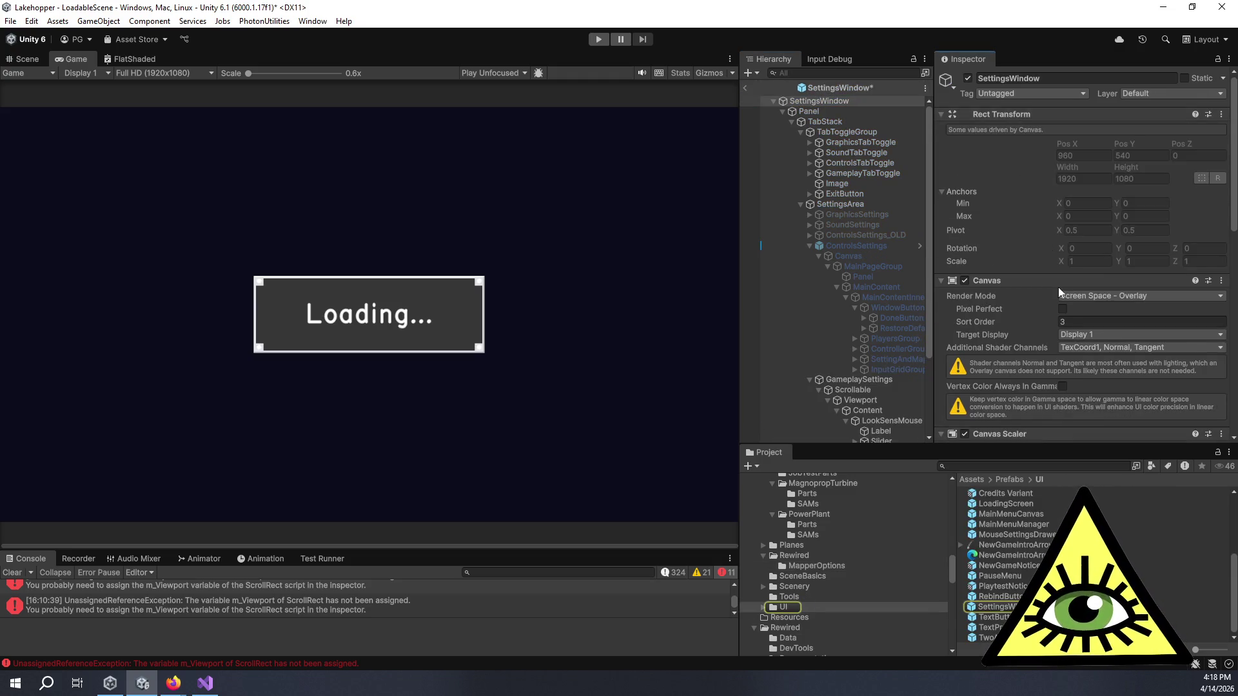
- Open SettingsMenuManager.cs in Visual Studio and add a new line after SetGroupInteractable
{"action": "scroll", "coordinate": [1041, 326], "scroll_direction": "down", "scroll_amount": 3}
{"action": "scroll", "coordinate": [1042, 322], "scroll_direction": "down", "scroll_amount": 3}
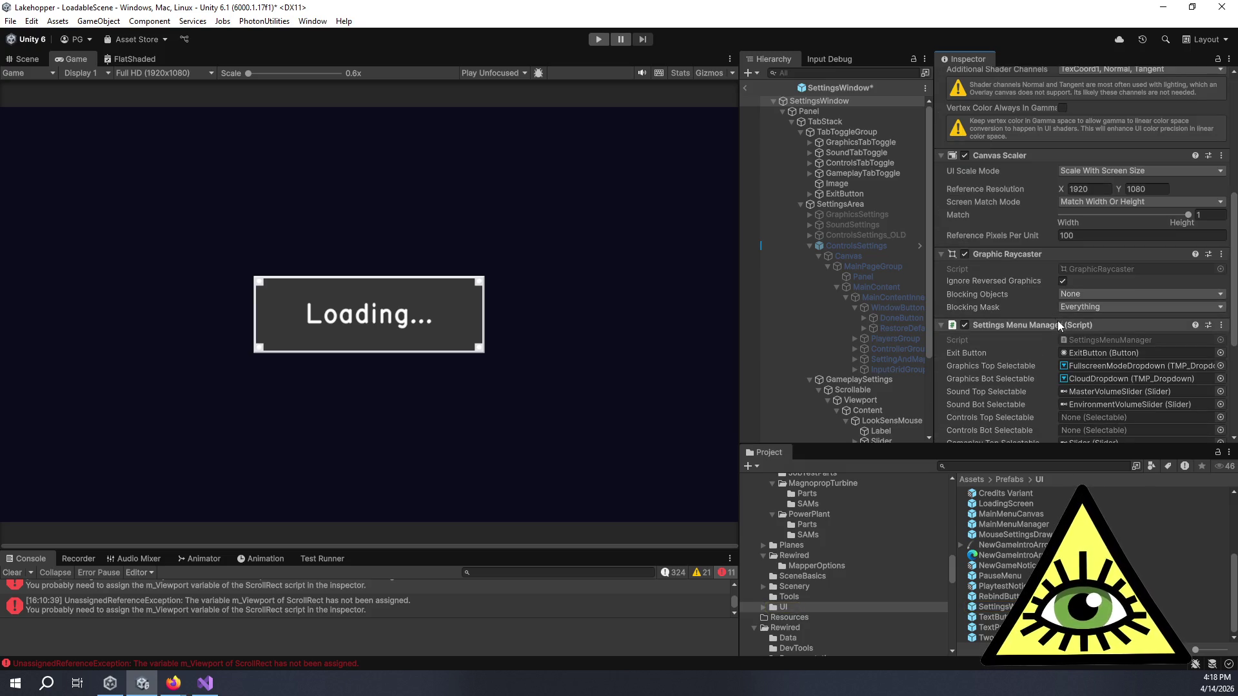
{"action": "left_click", "coordinate": [1092, 340]}
{"action": "double_click", "coordinate": [1092, 338]}
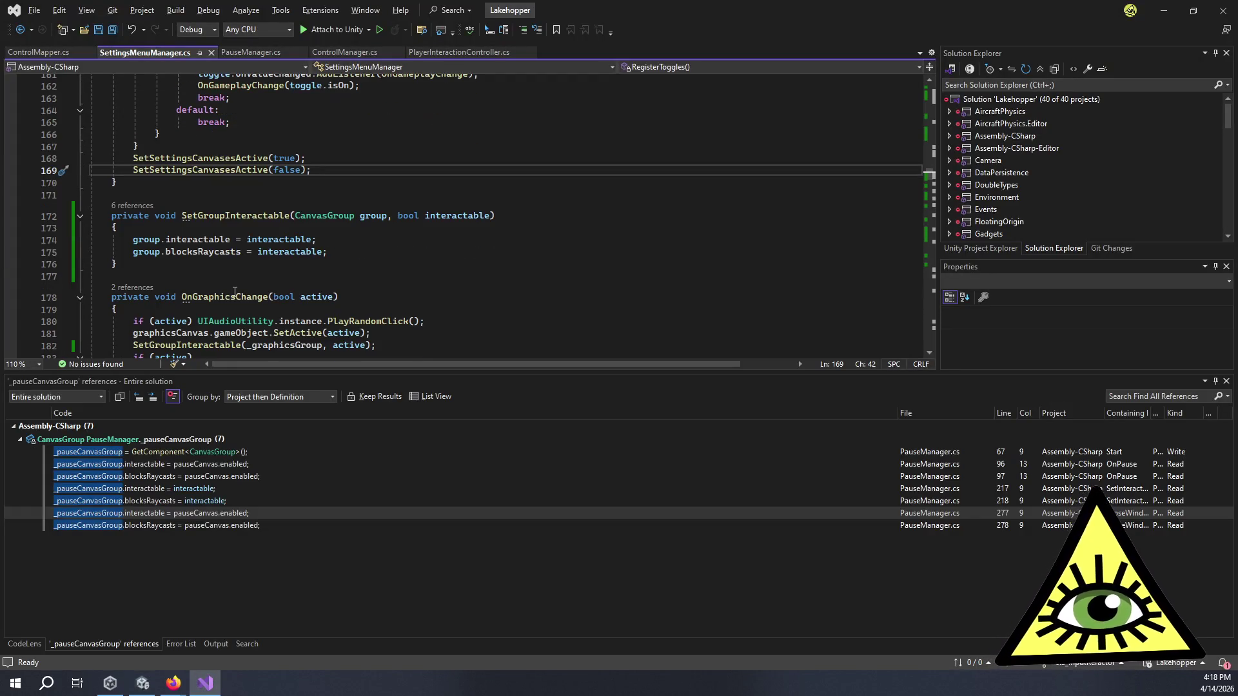
{"action": "key", "text": "Down"}
{"action": "key", "text": "Down"}
{"action": "key", "text": "Down"}
{"action": "key", "text": "Return"}
{"action": "key", "text": "Return"}
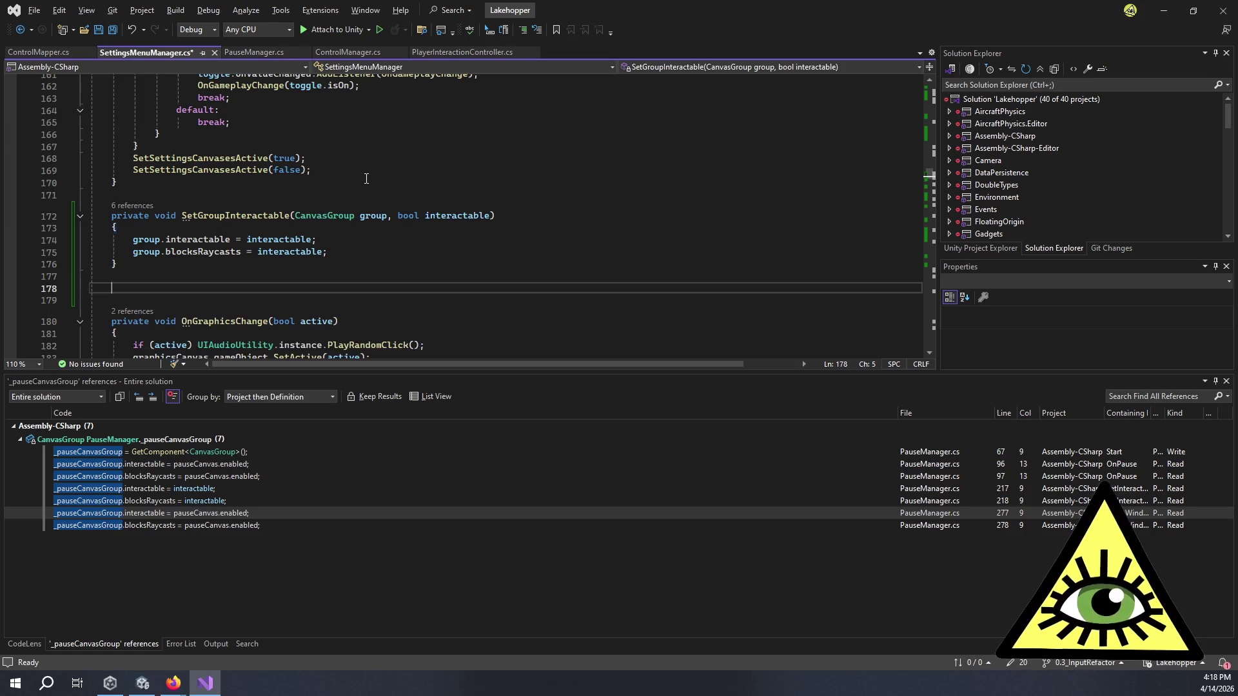